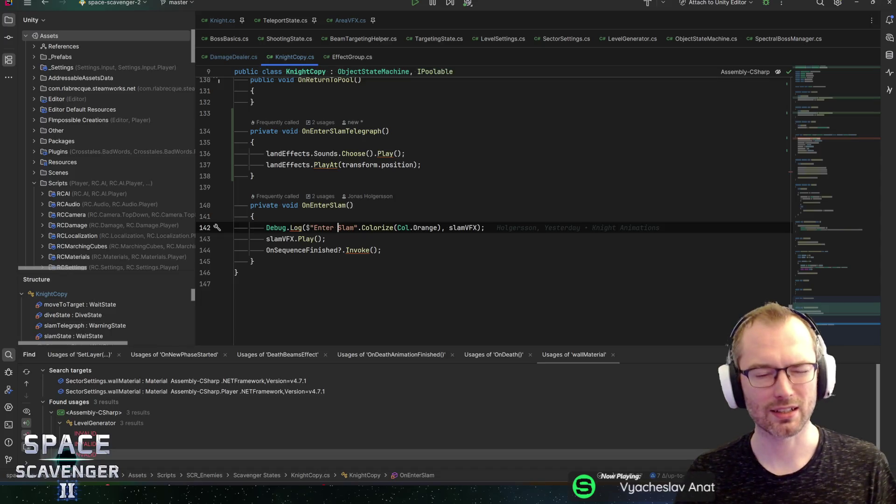
Step: Review KnightCopy.cs's OnEnterSlamTelegraph code around the Enter Slam log and slamVFX lines
click(355, 228)
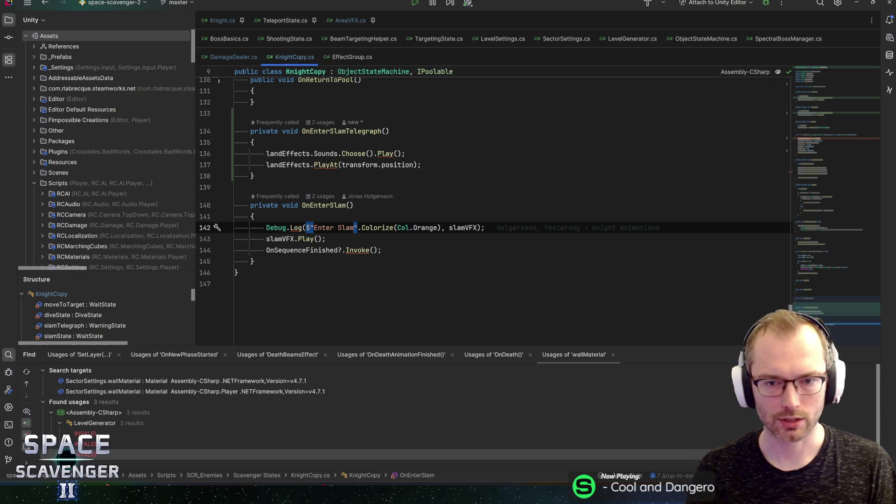
click(325, 239)
click(382, 250)
click(325, 239)
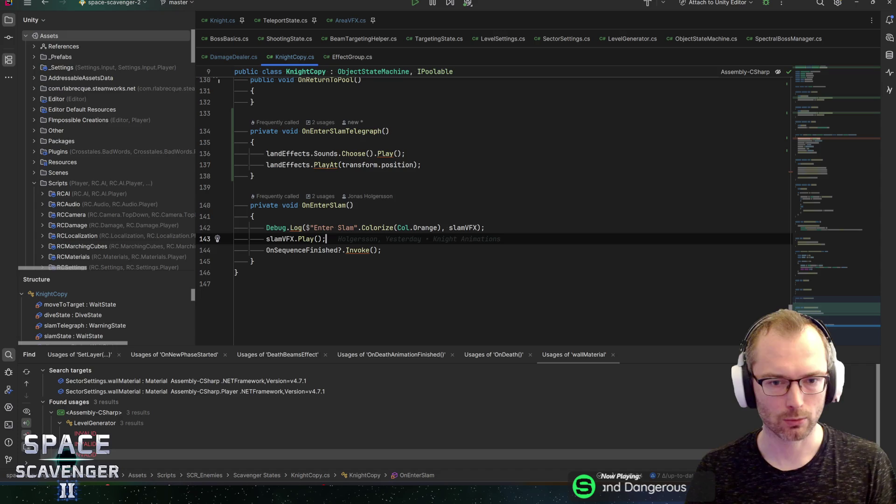
click(485, 228)
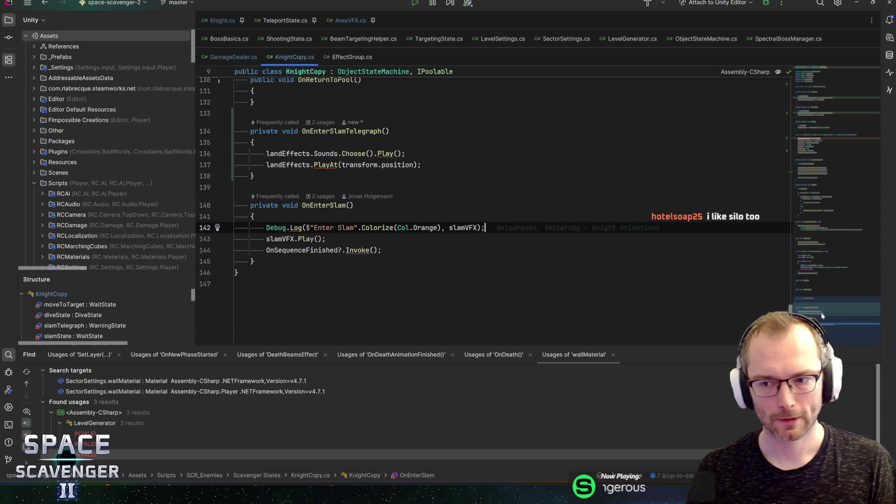
scroll(821, 312, up, 1)
scroll(824, 309, down, 2)
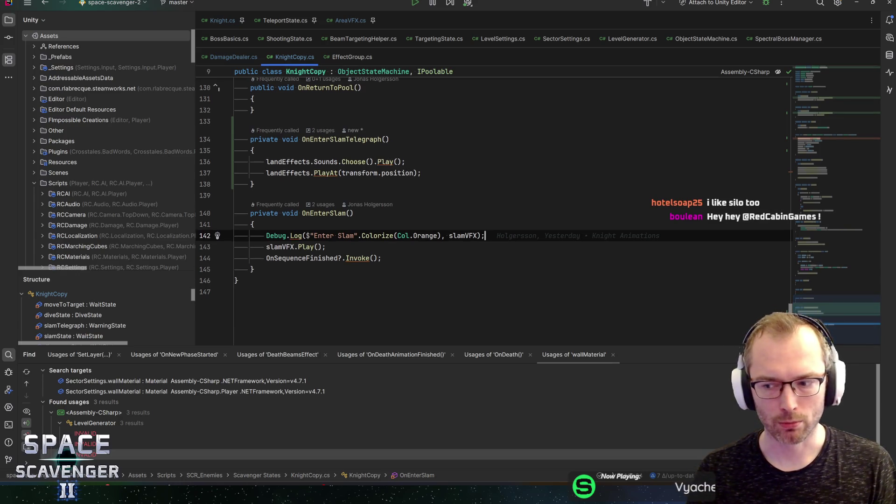
key(Down)
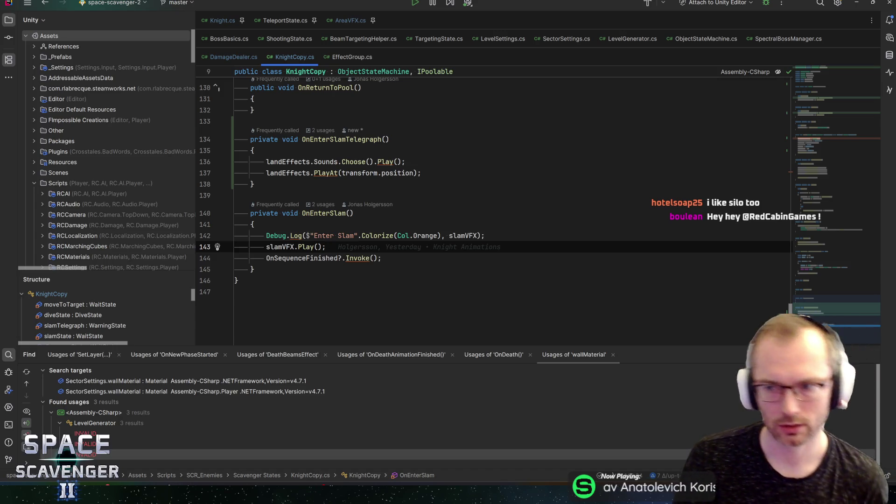
click(485, 235)
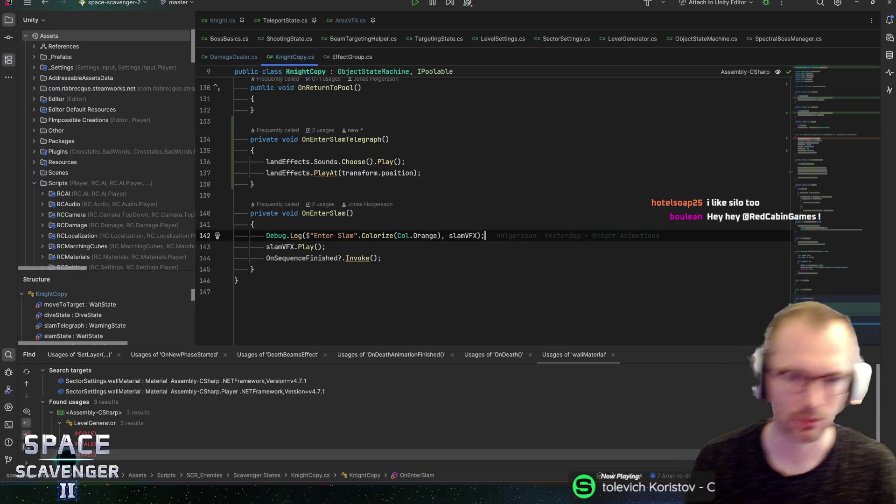
key(Up)
key(Up)
key(Up)
key(Up)
key(Up)
key(Up)
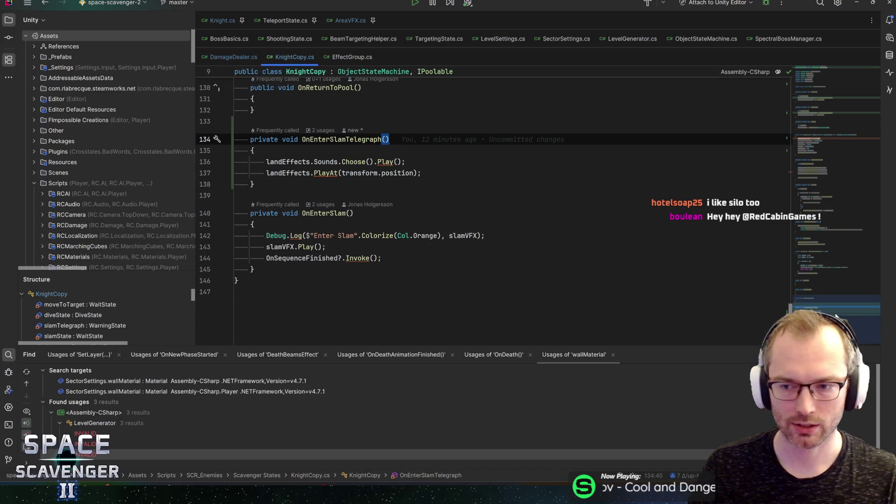
scroll(819, 302, up, 4)
mouse_move(820, 302)
mouse_down()
mouse_move(830, 129)
mouse_move(822, 85)
mouse_move(847, 106)
mouse_up()
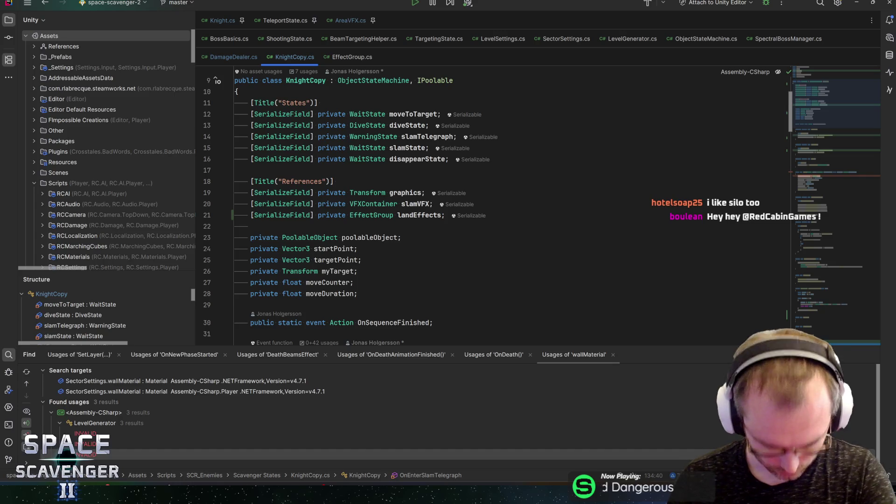
Step: Find all usages of OnSequenceFinished on line 144 with Alt+F7
click(358, 271)
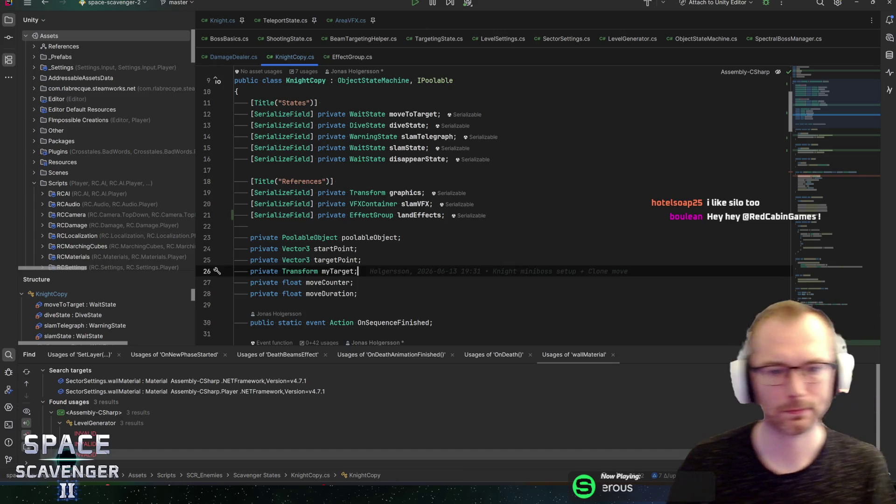
drag(807, 125, 825, 159)
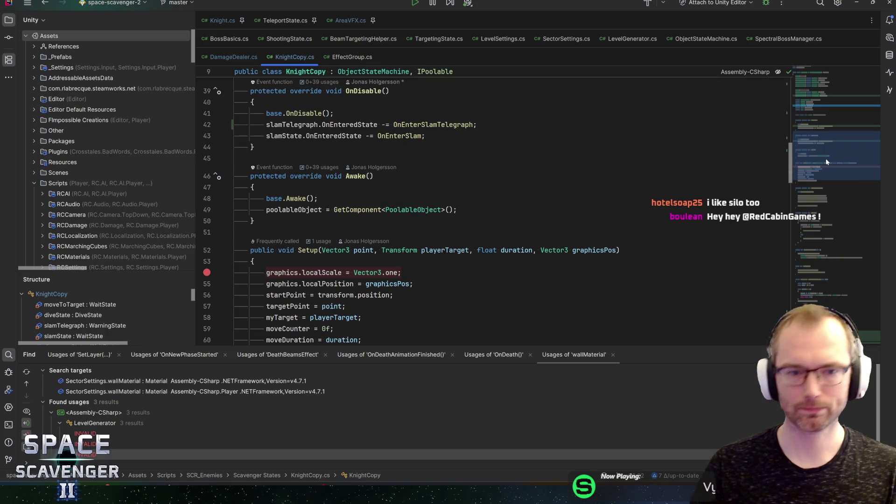
click(355, 273)
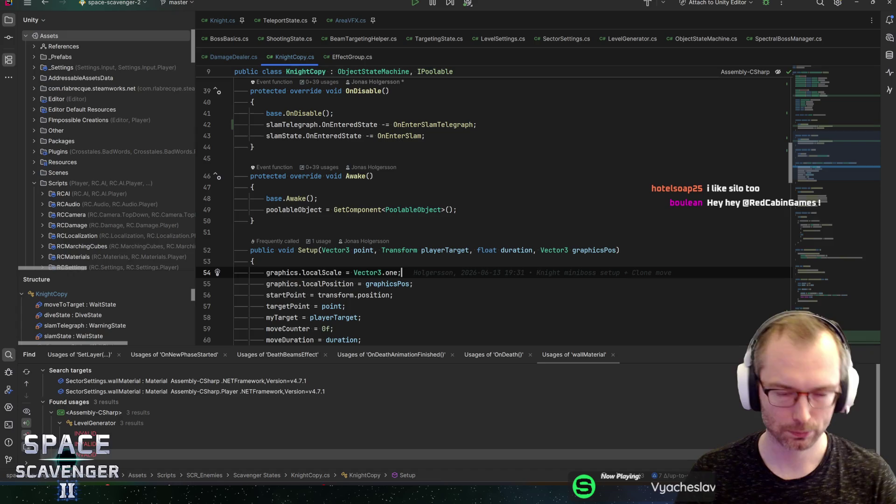
scroll(490, 210, down, 20)
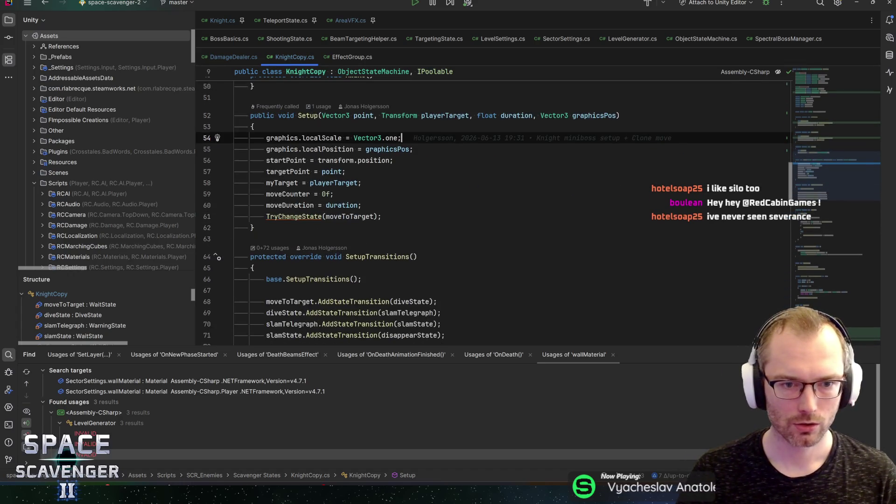
click(301, 250)
key(alt+F7)
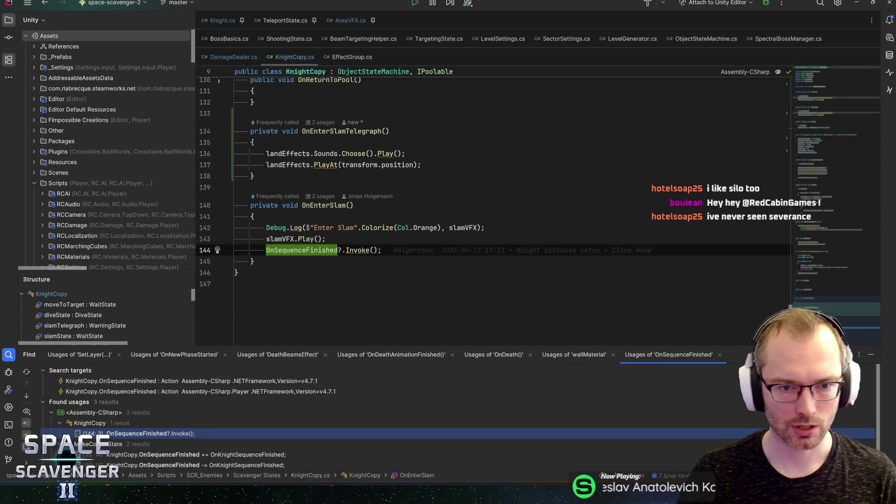
Step: Follow MakeCopiesState's subscription into OnKnightSequenceFinished and the SetLocalState declaration
double_click(190, 455)
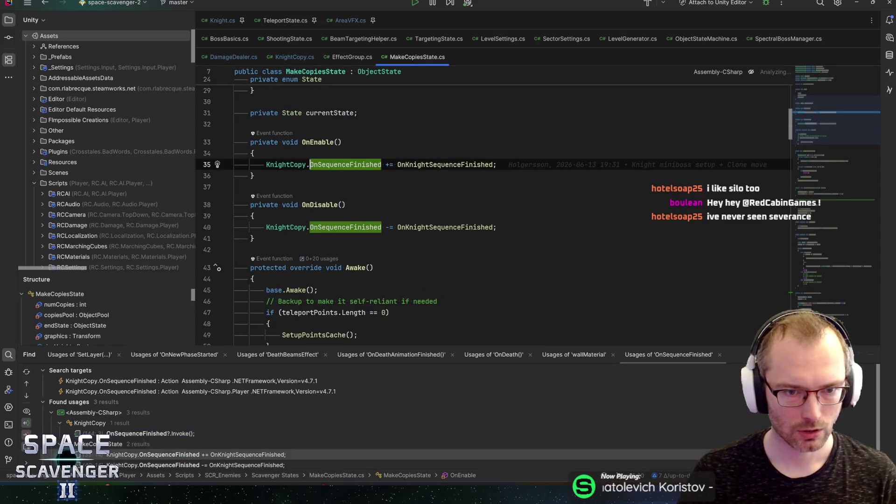
ctrl+click(424, 166)
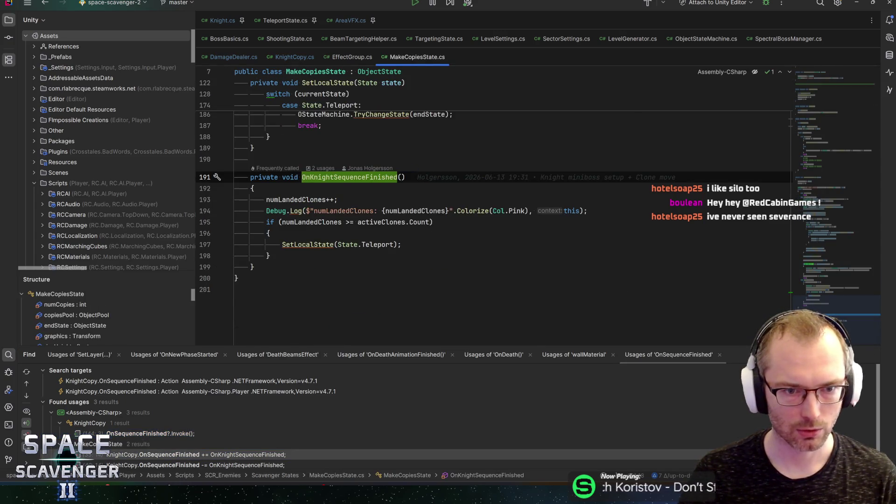
click(290, 199)
click(362, 244)
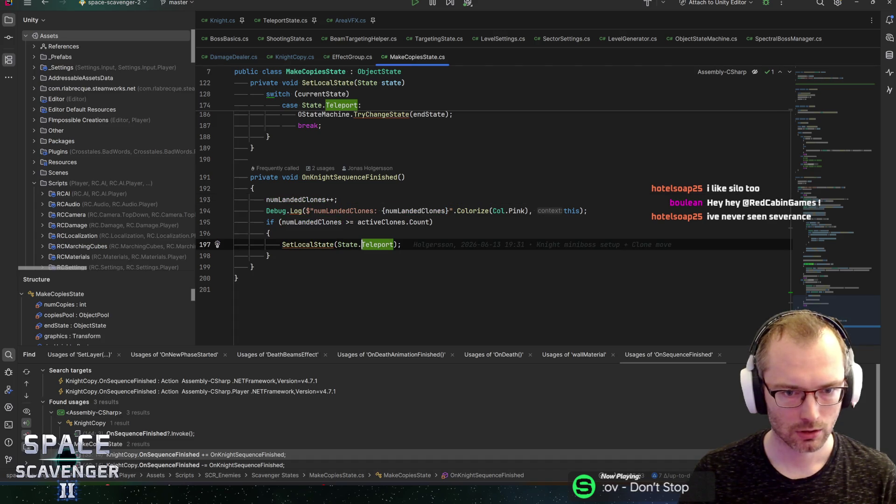
click(401, 245)
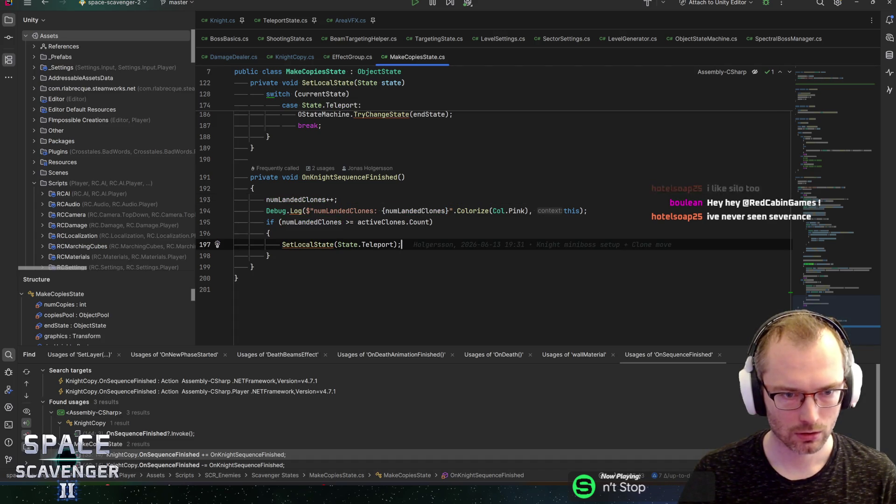
ctrl+click(308, 245)
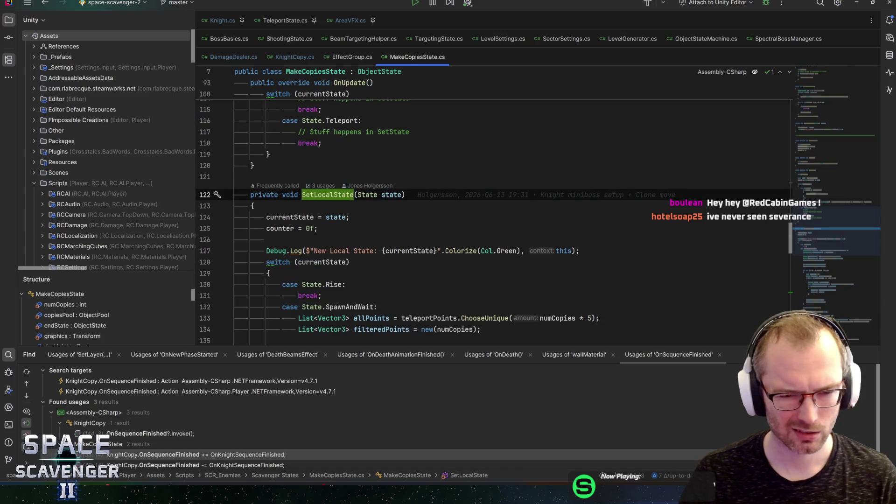
key(ctrl+alt+Left)
key(ctrl+alt+Right)
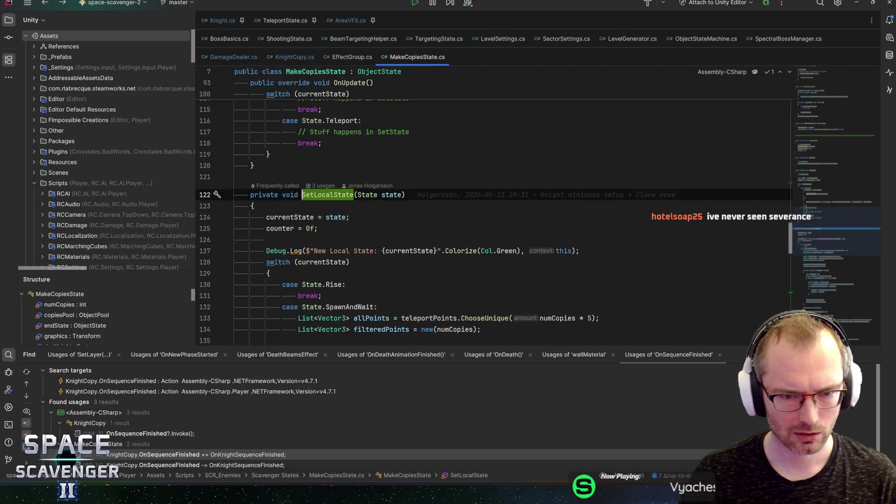
Step: Trace activeClones' Choose call into KnightCopy's Disappear method and DisappearAnimation coroutine
scroll(410, 224, down, 15)
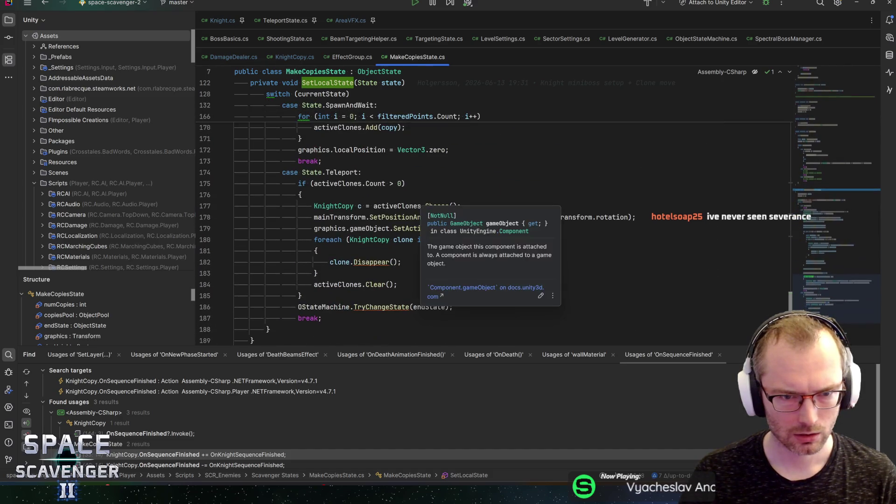
click(338, 183)
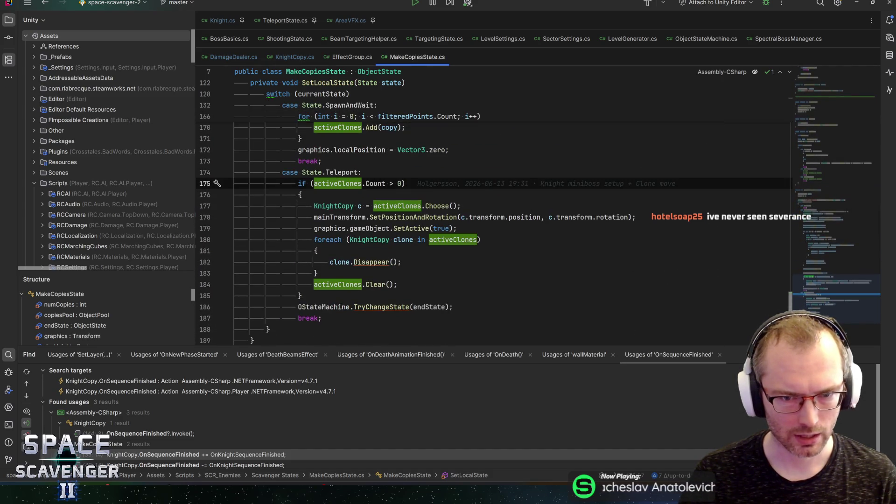
click(443, 206)
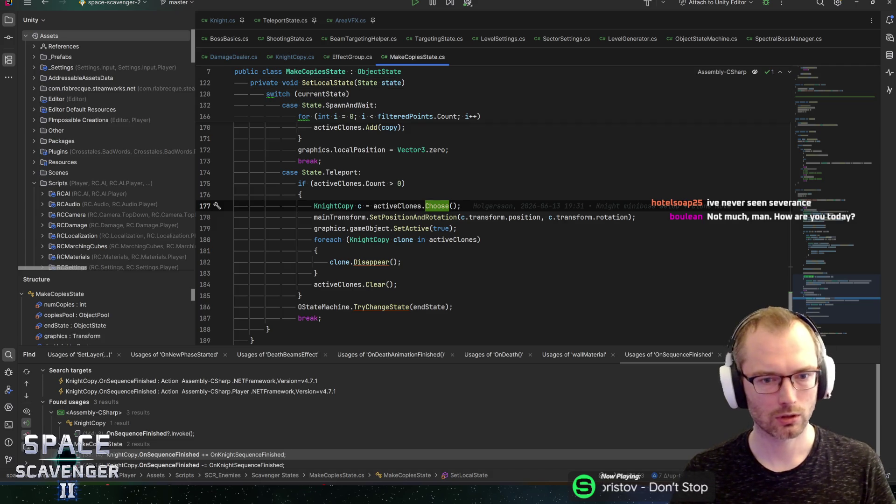
ctrl+click(364, 263)
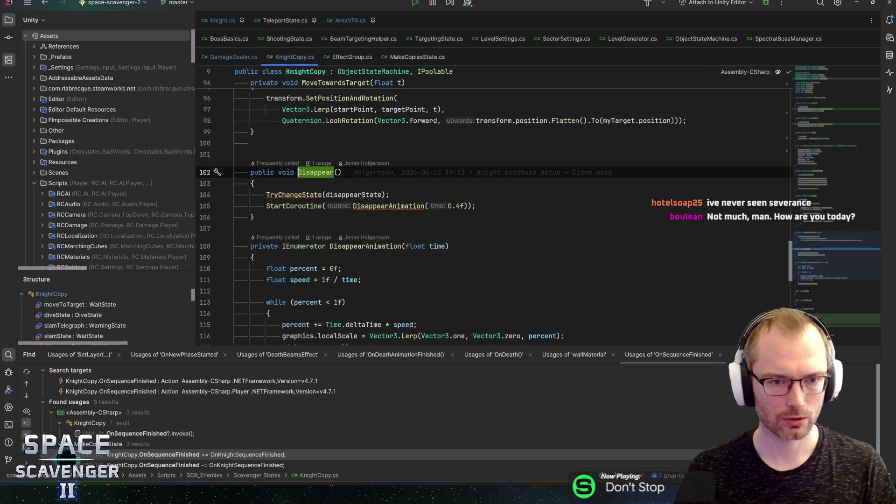
click(397, 205)
ctrl+click(397, 206)
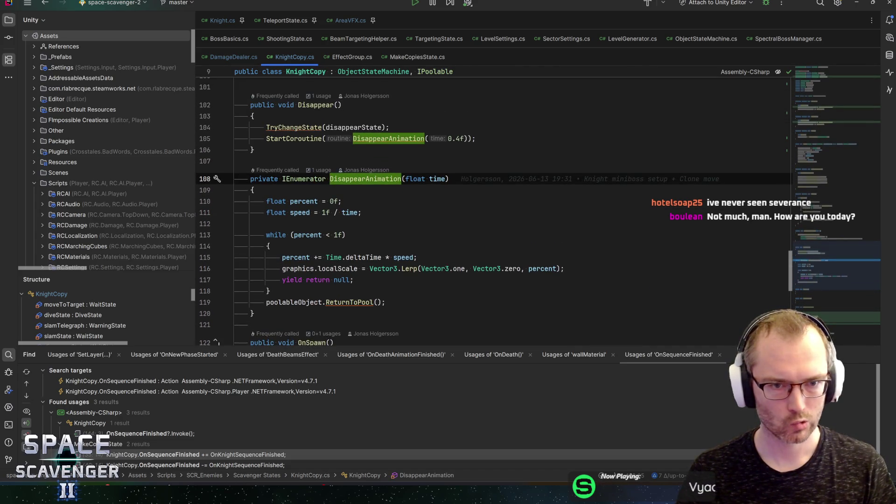
Step: In Unity, turn off the slam state's animation trigger and select WarningState
key(alt+Tab)
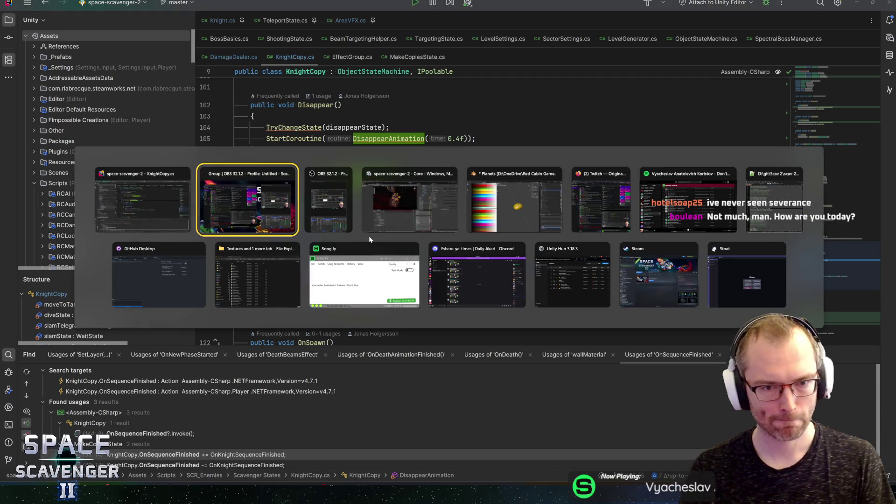
key(alt+Tab)
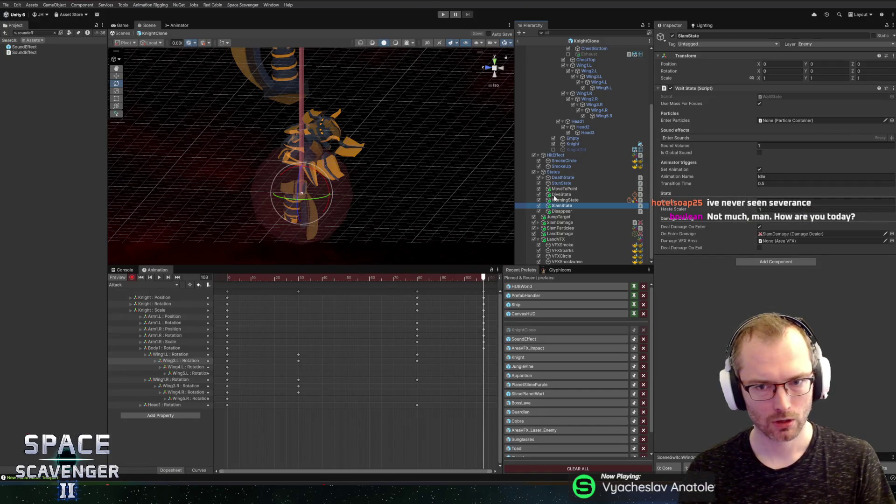
click(759, 169)
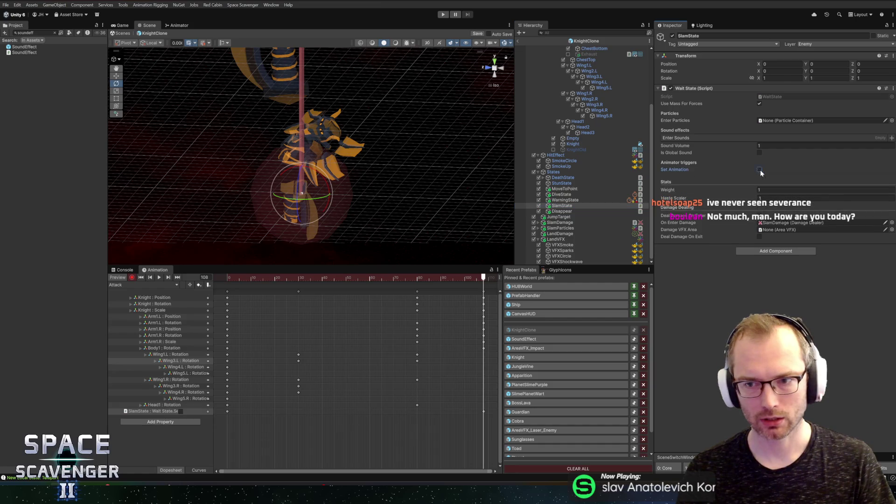
click(570, 200)
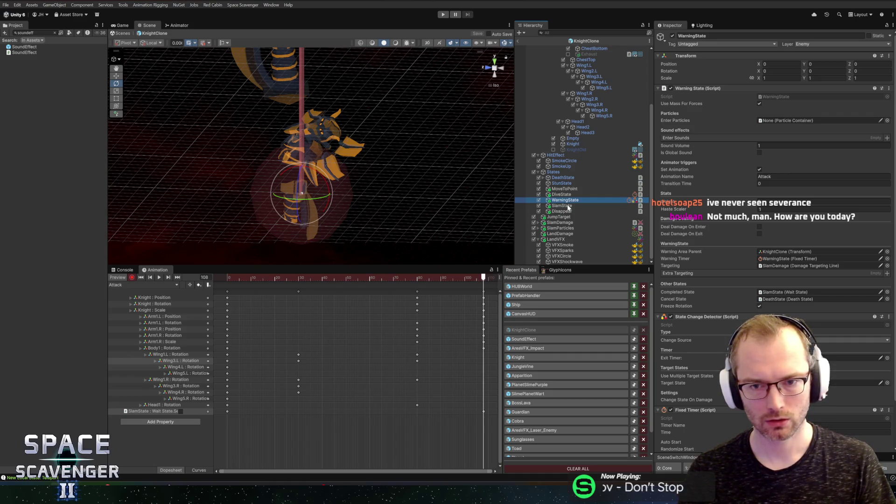
drag(244, 275, 228, 277)
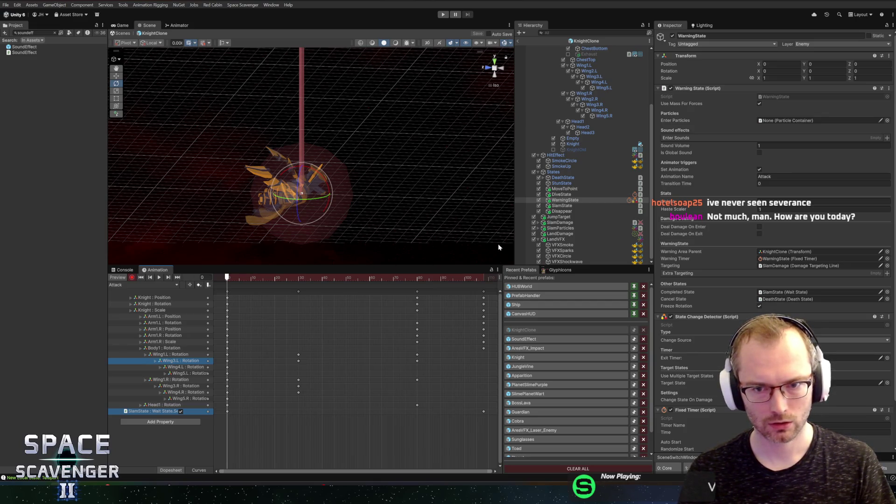
Step: Switch the Animation preview from Idle to the Attack clip and scrub to frame 149
click(131, 284)
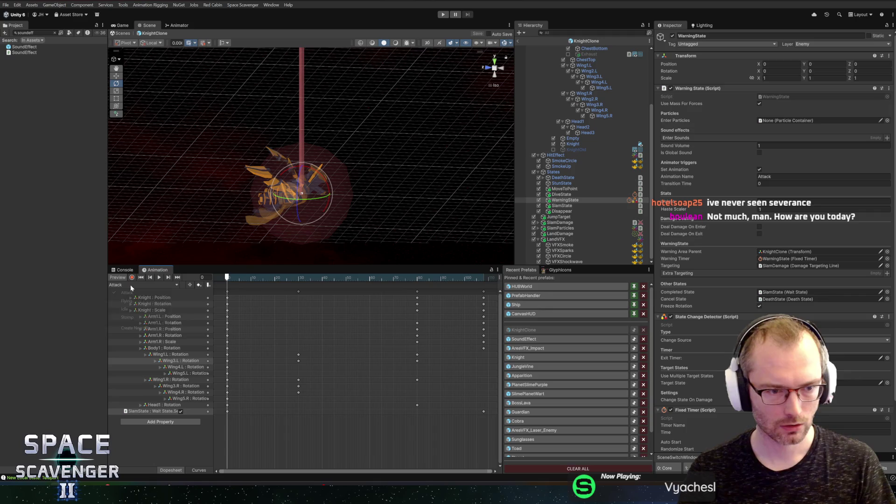
click(123, 310)
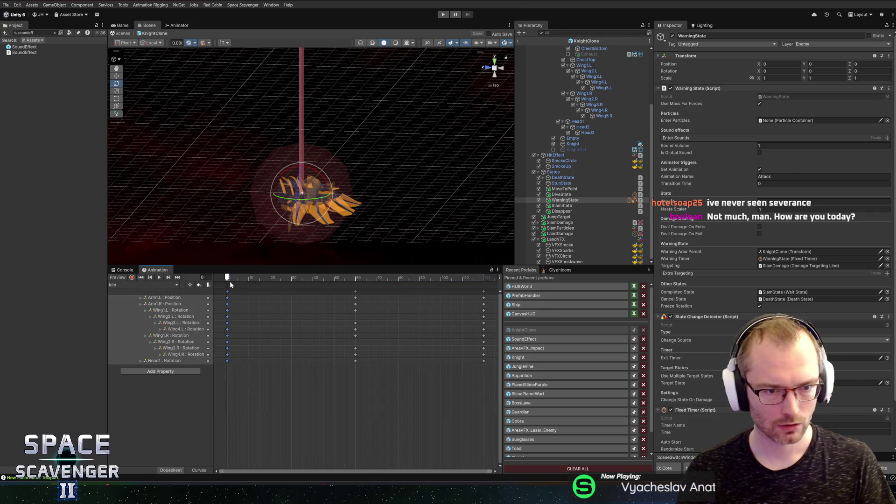
click(241, 276)
click(122, 287)
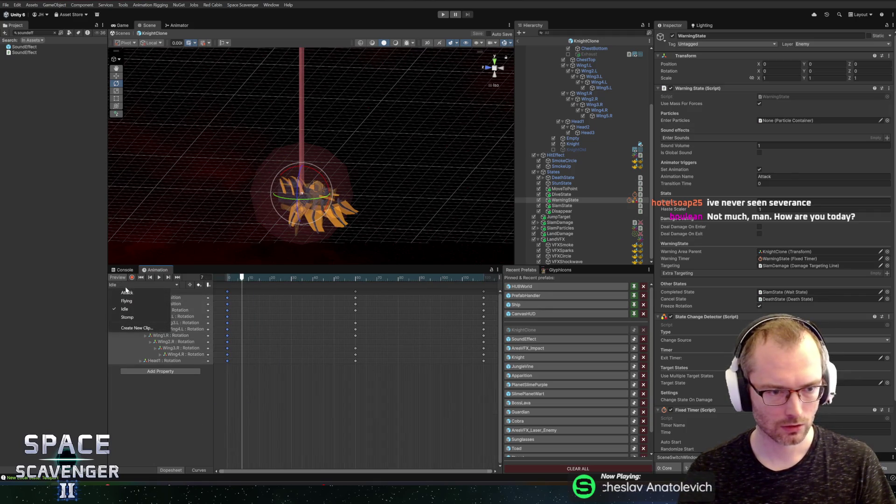
click(126, 293)
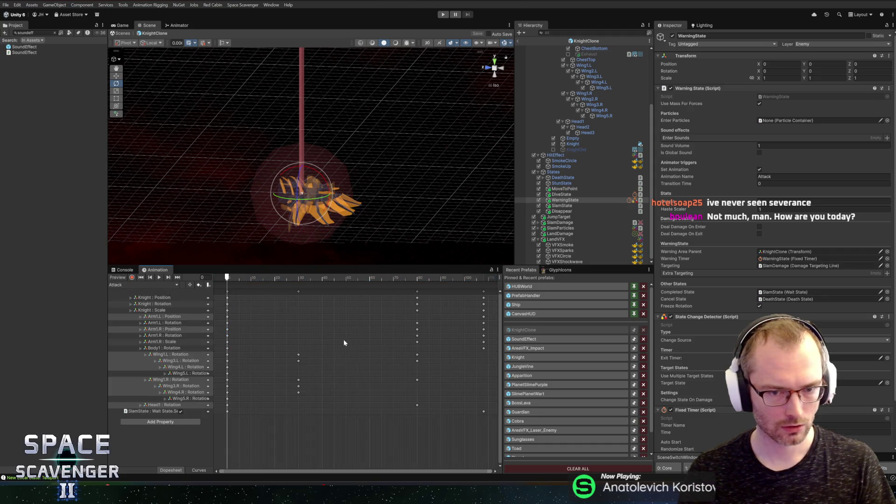
scroll(343, 339, down, 3)
drag(353, 278, 420, 278)
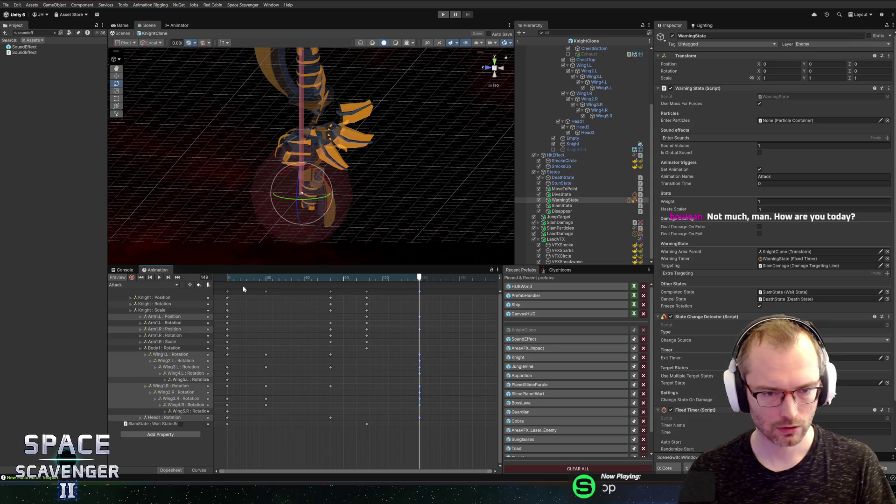
Step: Move the Attack clip's final keyframes from frame 149 to frame 150
click(154, 299)
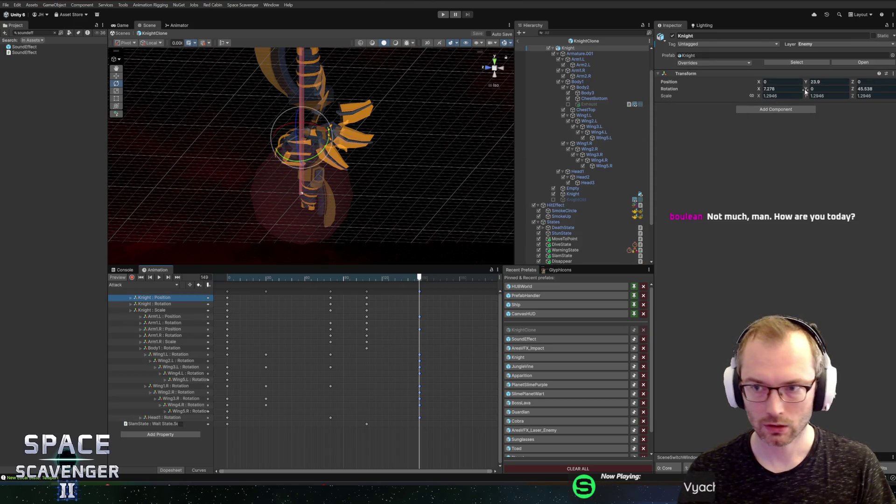
drag(227, 278, 212, 281)
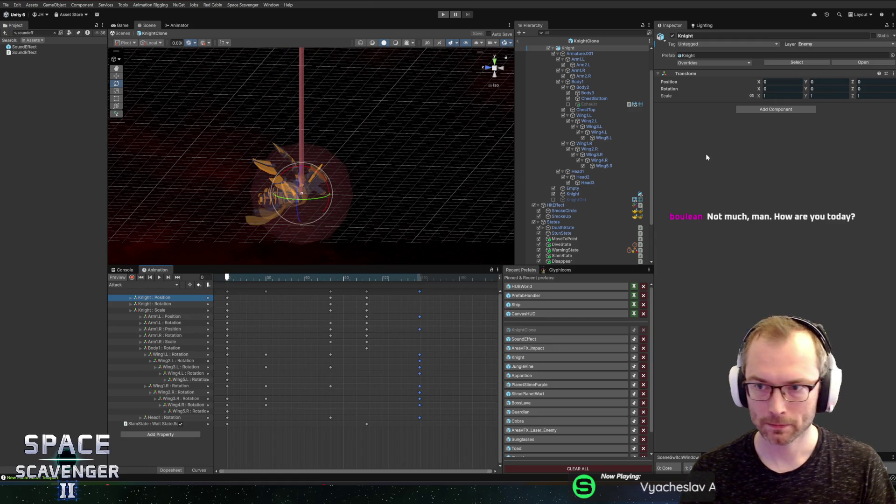
click(420, 278)
drag(419, 292, 421, 279)
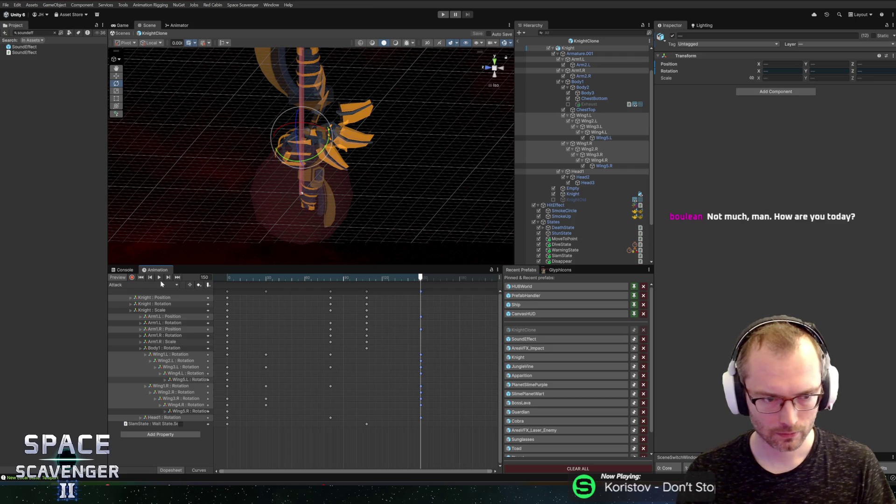
click(146, 296)
Step: Set the Knight's Position Y to 0 and Scale to 1
click(166, 299)
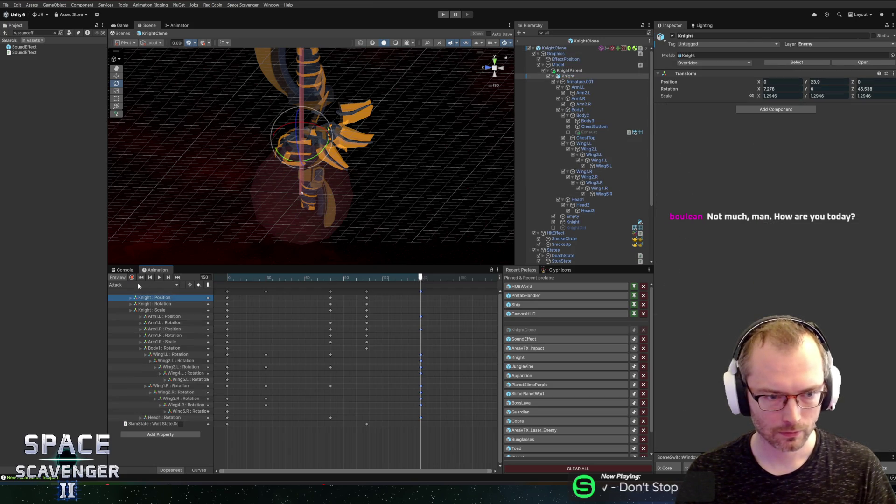
click(828, 82)
text(0)
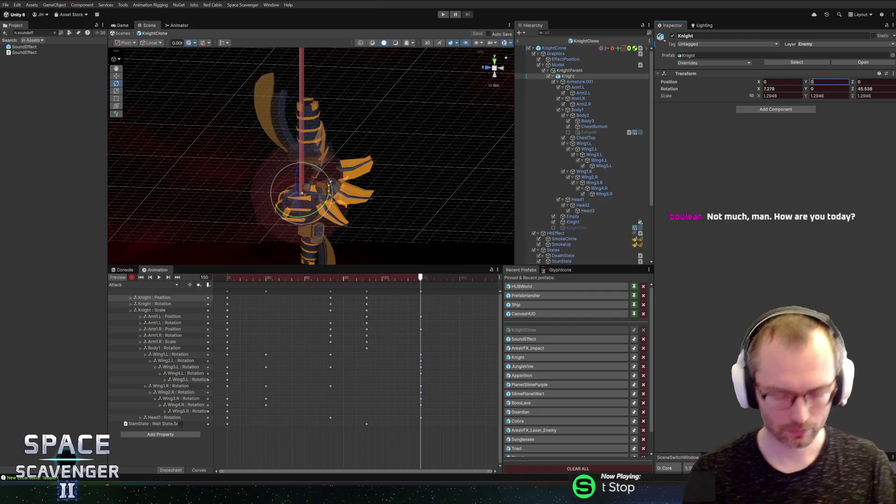
click(782, 96)
text(1)
key(Return)
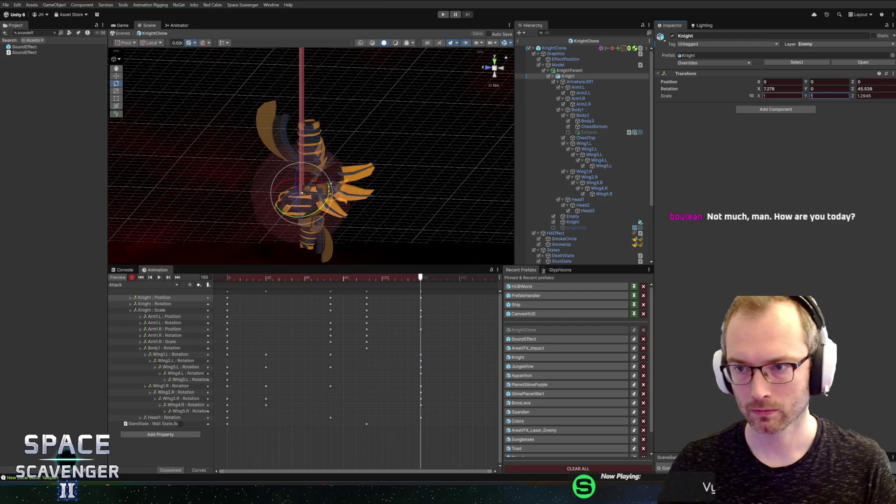
Step: Rotate the Knight back to nearly upright and select the SlamState Wait State track
mouse_move(455, 160)
mouse_down()
mouse_move(262, 140)
mouse_move(322, 140)
mouse_move(292, 149)
mouse_move(299, 180)
mouse_up()
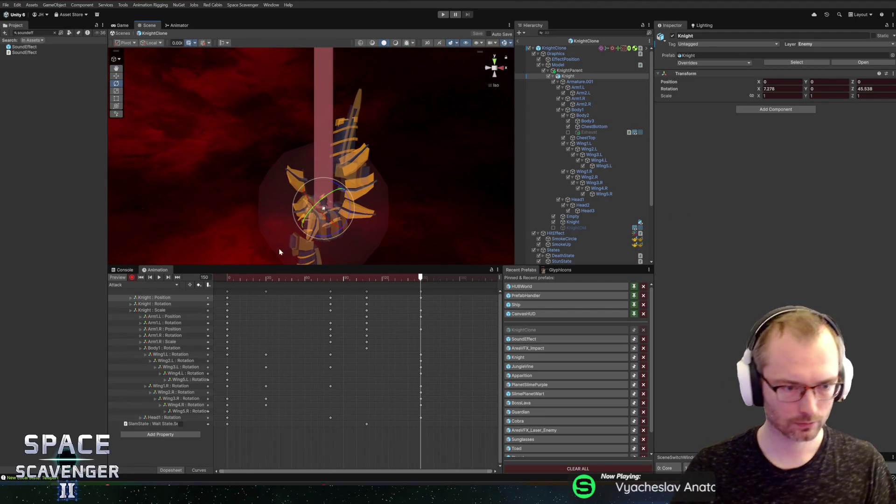
click(157, 305)
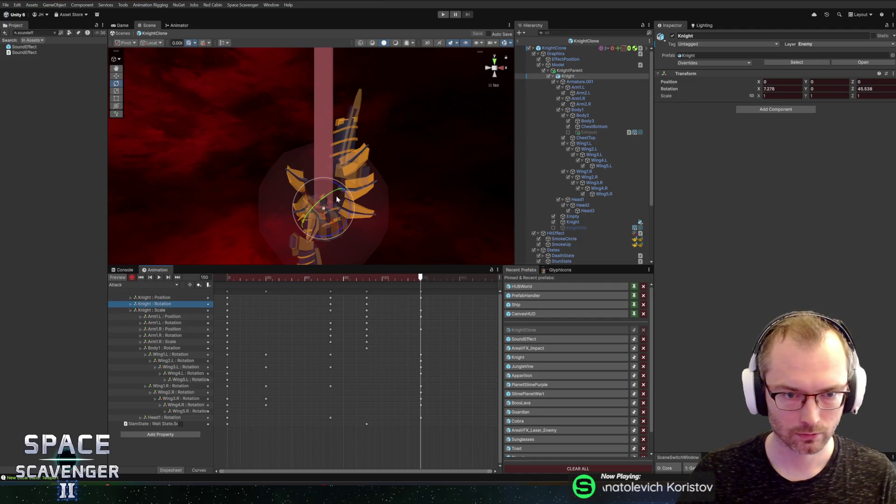
mouse_move(337, 206)
mouse_down()
mouse_move(319, 228)
mouse_move(349, 197)
mouse_up()
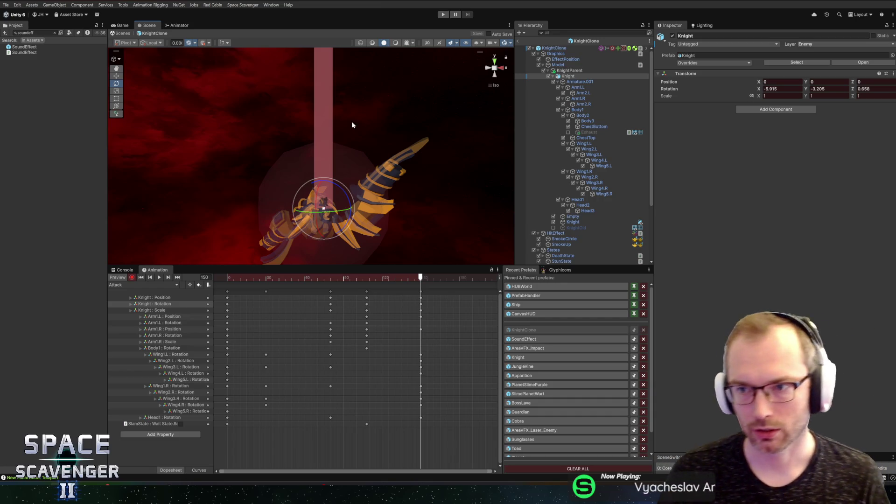
mouse_move(326, 120)
mouse_down()
mouse_move(320, 150)
mouse_move(390, 160)
mouse_move(399, 178)
mouse_move(362, 187)
mouse_up()
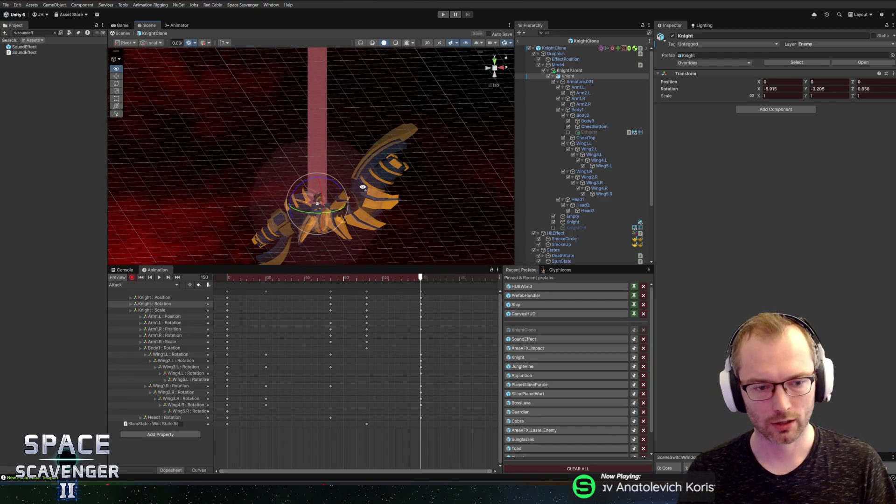
click(149, 424)
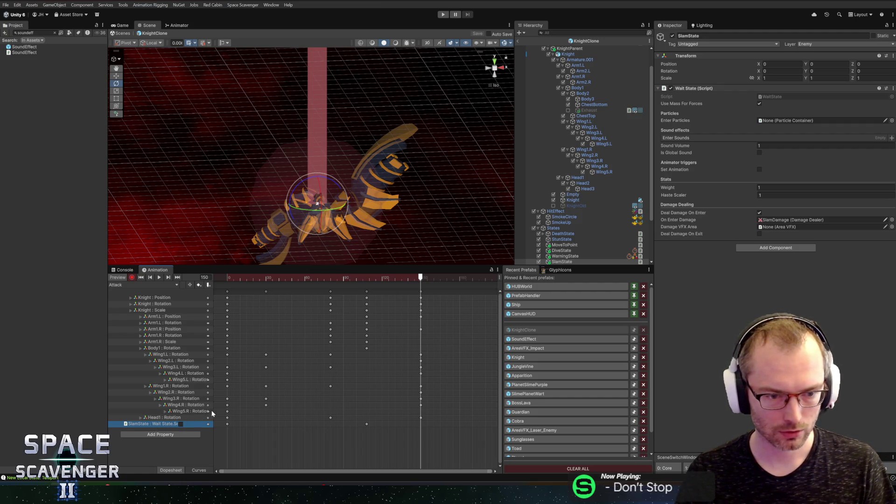
Step: Delete the SlamState : Wait State track from the Attack clip
mouse_move(212, 410)
mouse_down()
mouse_move(285, 410)
mouse_move(196, 413)
mouse_up()
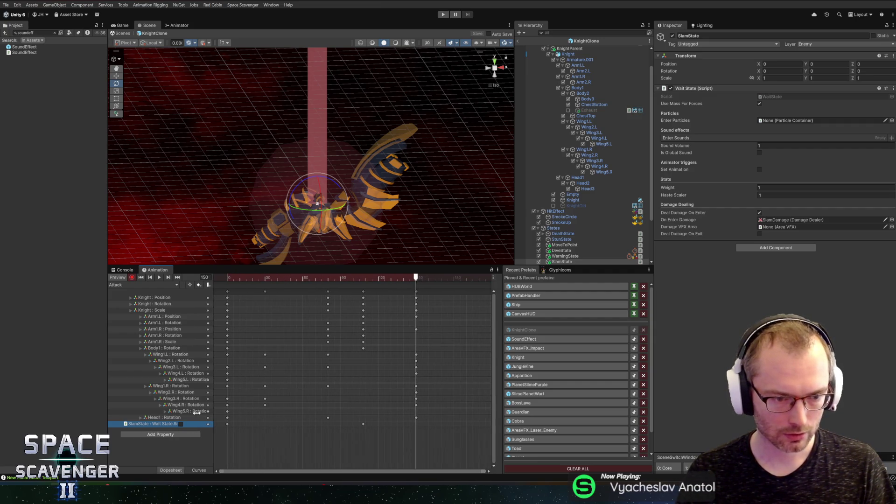
key(Return)
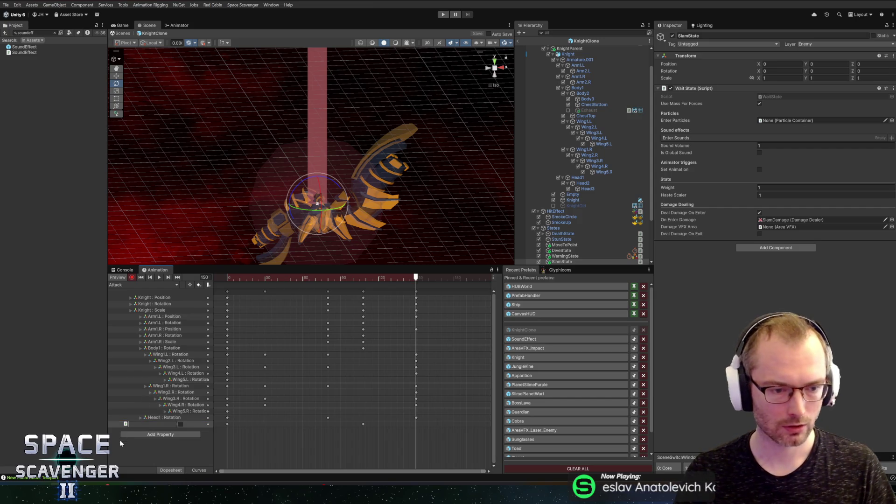
key(Delete)
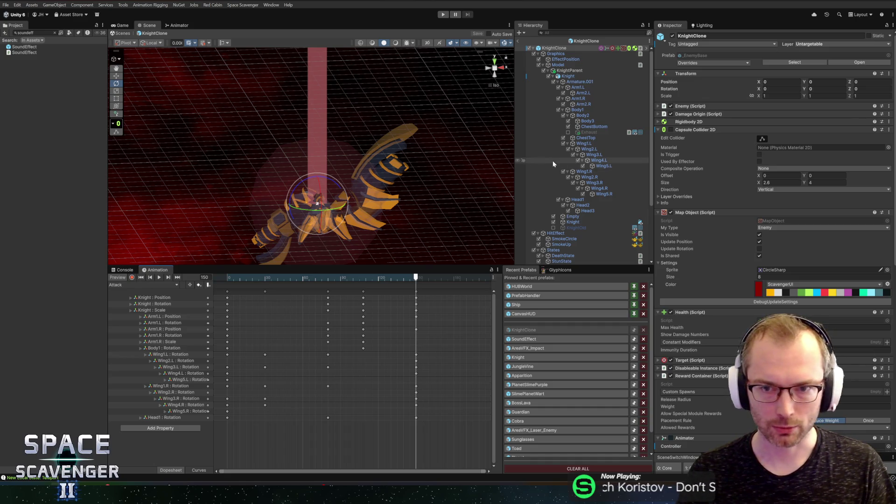
Step: Inspect SlamState, Disappear and WarningState, which plays Attack with transition time 0
scroll(581, 192, down, 5)
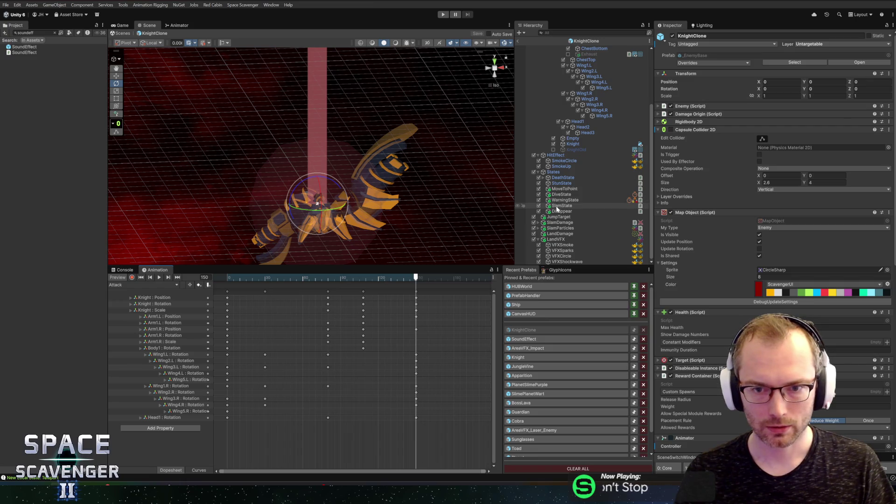
click(560, 207)
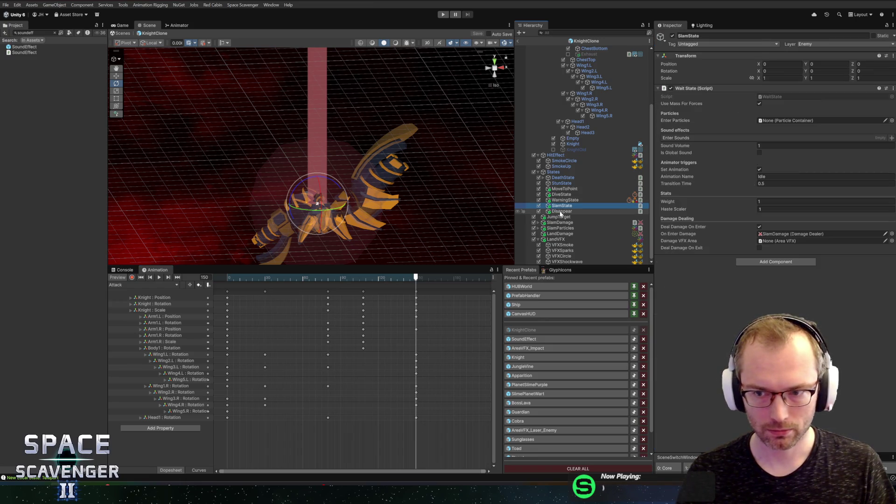
click(561, 212)
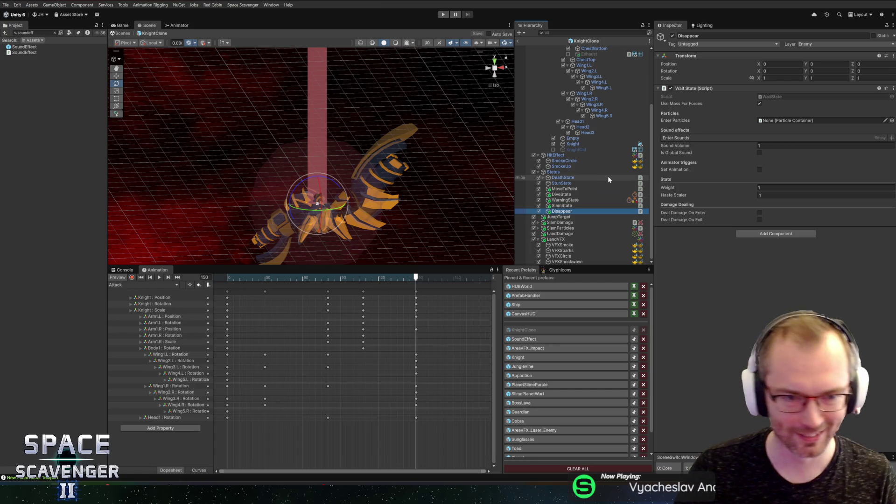
click(579, 201)
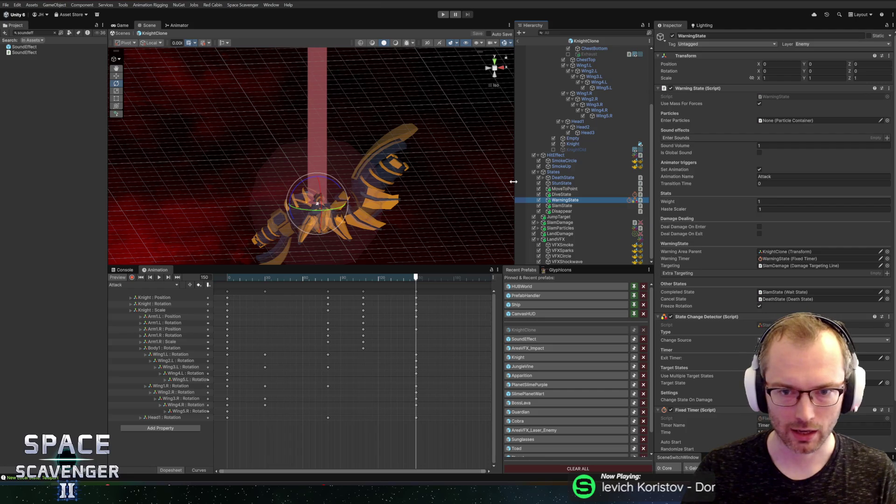
drag(513, 181, 496, 185)
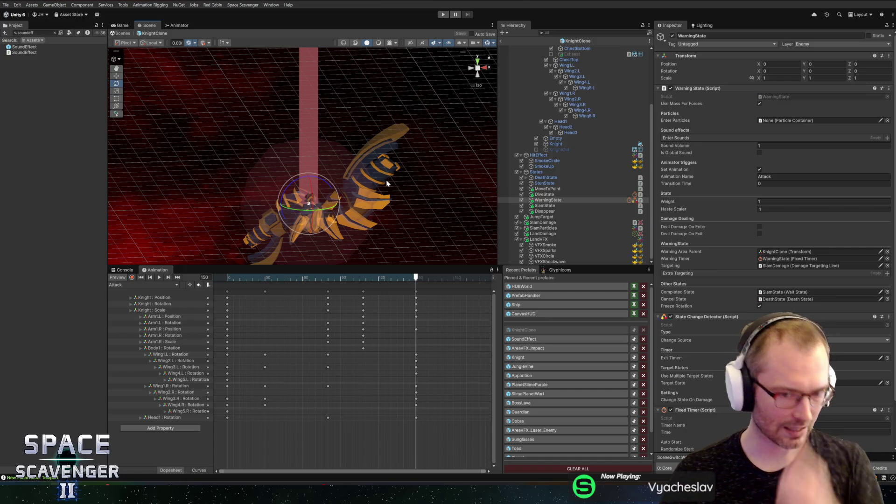
Step: Enable keyframe recording and rotate Wing1.L into a new pose at frame 150
scroll(391, 325, down, 2)
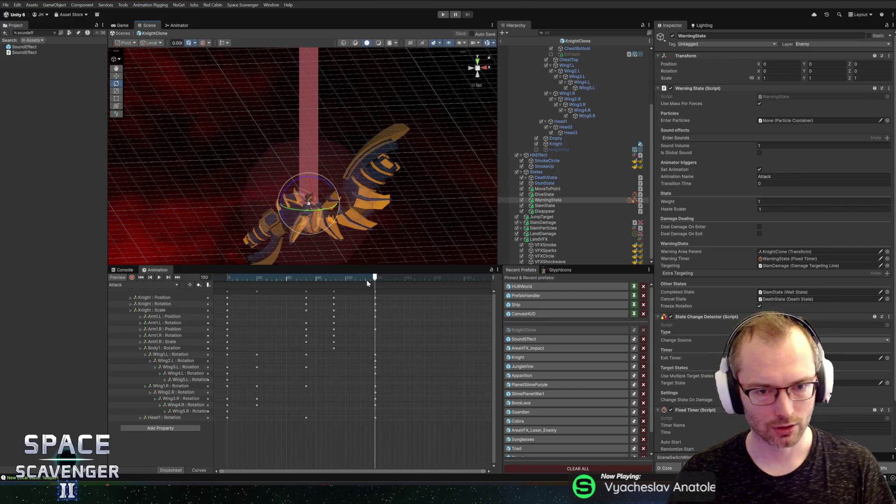
drag(369, 279, 376, 279)
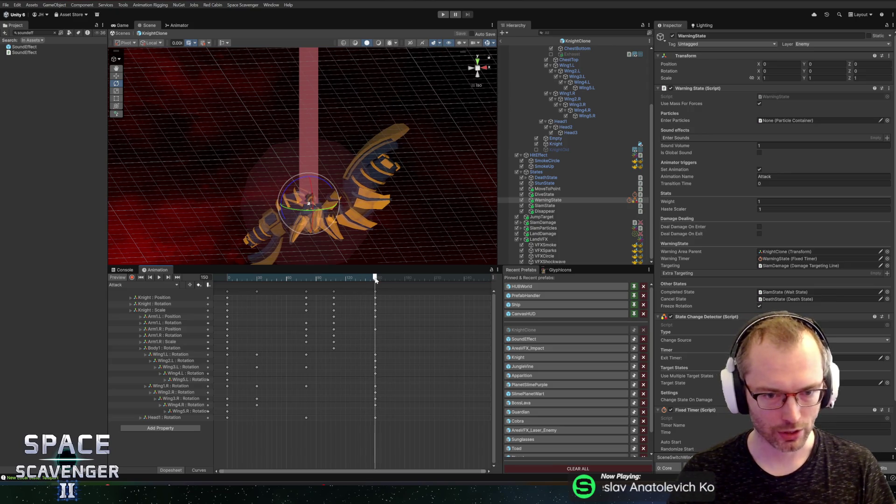
click(143, 312)
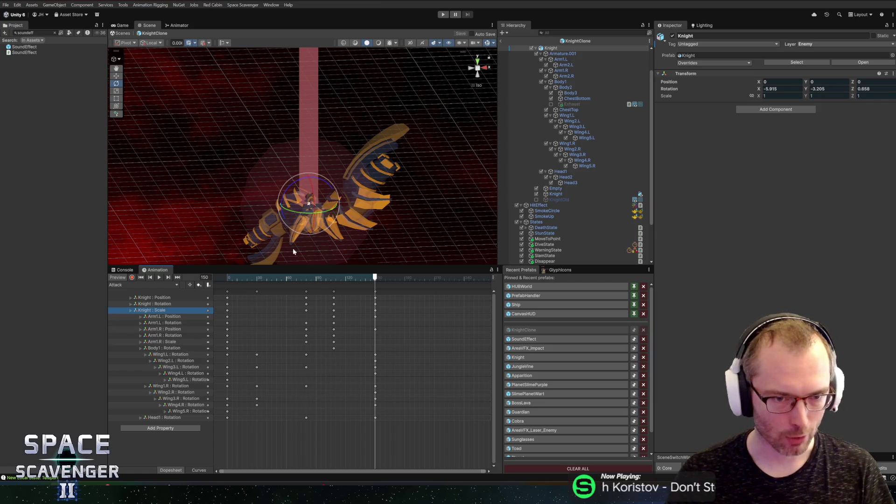
mouse_move(292, 247)
mouse_down()
mouse_move(261, 219)
mouse_move(206, 205)
mouse_move(301, 178)
mouse_up()
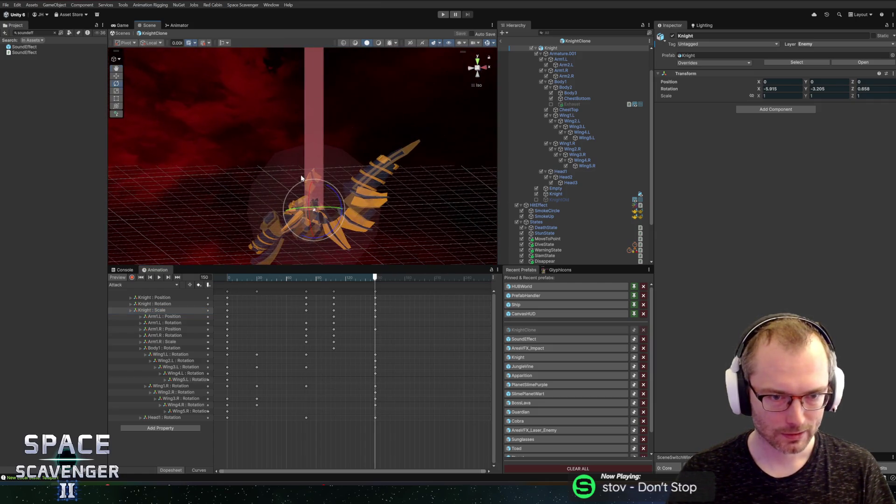
click(173, 355)
mouse_move(283, 247)
mouse_down()
mouse_move(275, 229)
mouse_move(256, 222)
mouse_up()
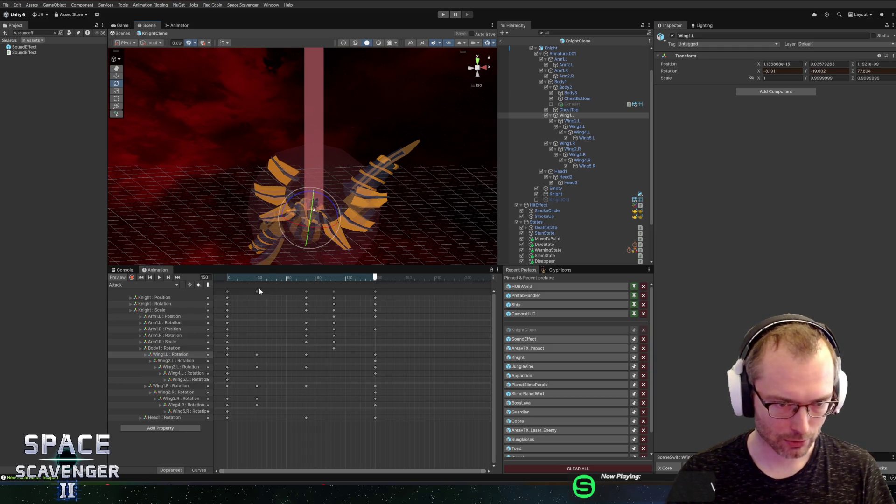
click(133, 277)
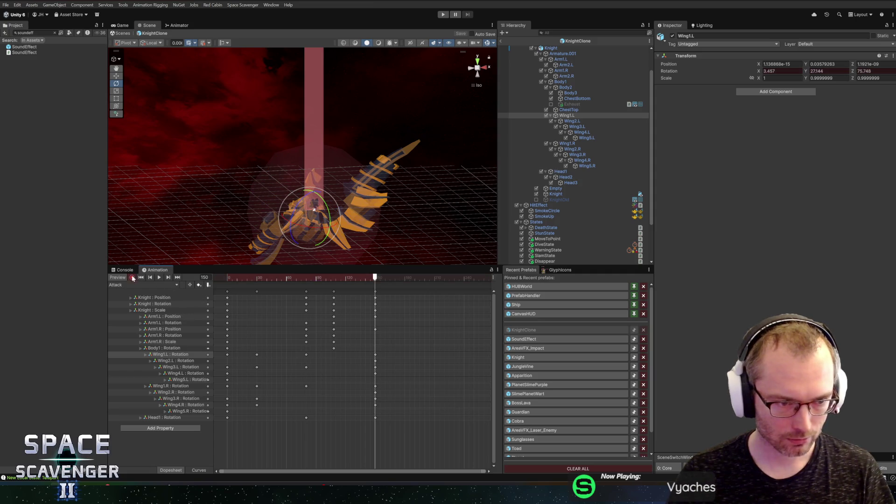
mouse_move(308, 230)
mouse_down()
mouse_move(273, 228)
mouse_move(311, 223)
mouse_move(287, 232)
mouse_move(332, 136)
mouse_move(355, 125)
mouse_move(422, 196)
mouse_up()
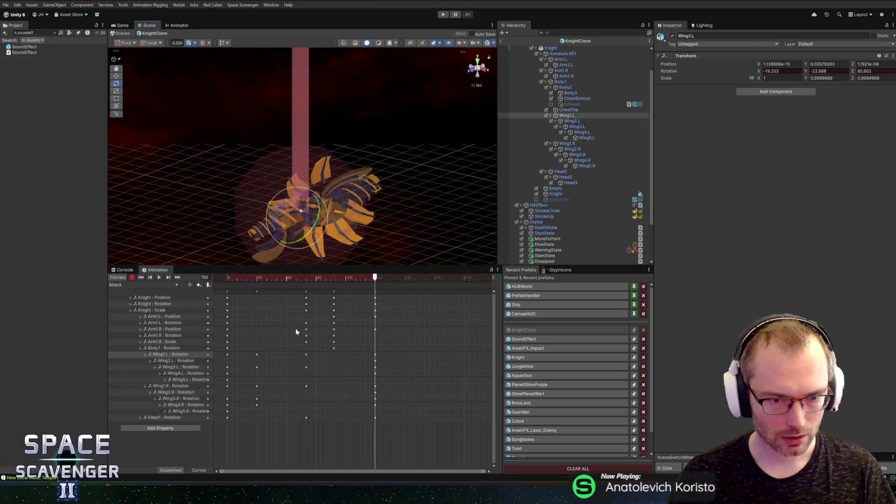
Step: Rotate Wing2.L and Wing3.L to new angles
click(166, 360)
drag(289, 244, 314, 250)
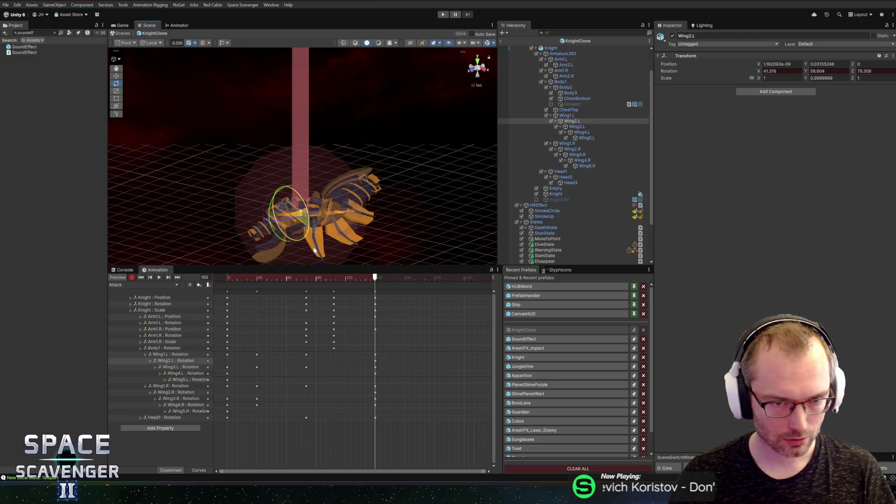
click(176, 367)
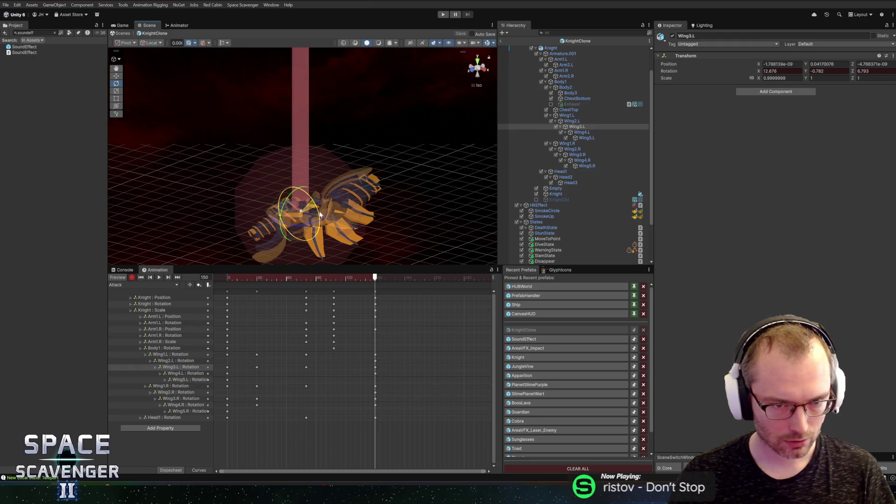
drag(314, 207, 325, 217)
click(171, 385)
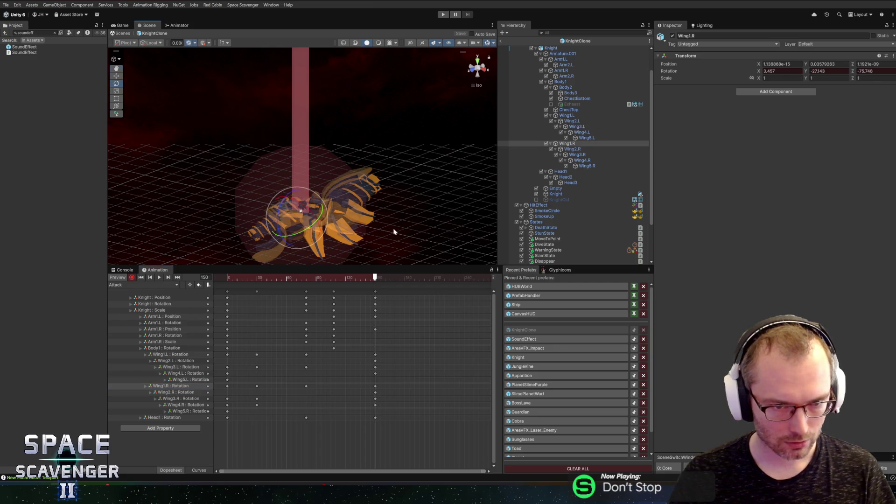
mouse_move(394, 230)
mouse_down()
mouse_move(319, 209)
mouse_move(295, 234)
mouse_move(343, 247)
mouse_move(332, 250)
mouse_move(306, 152)
mouse_move(322, 118)
mouse_up()
Step: Rotate Wing2.R, then bring Wing2.L down toward the body to about Z 39.8
click(176, 392)
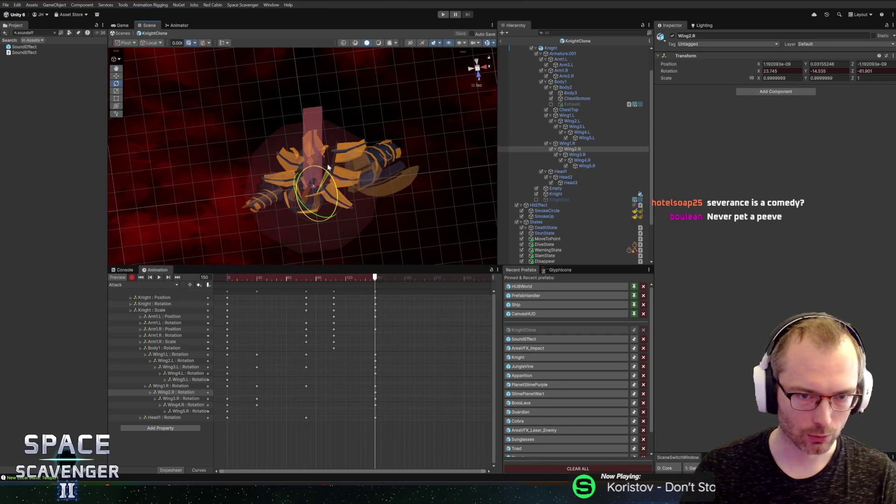
mouse_move(326, 164)
mouse_down()
mouse_move(318, 230)
mouse_move(328, 246)
mouse_move(390, 222)
mouse_move(329, 153)
mouse_move(322, 118)
mouse_up()
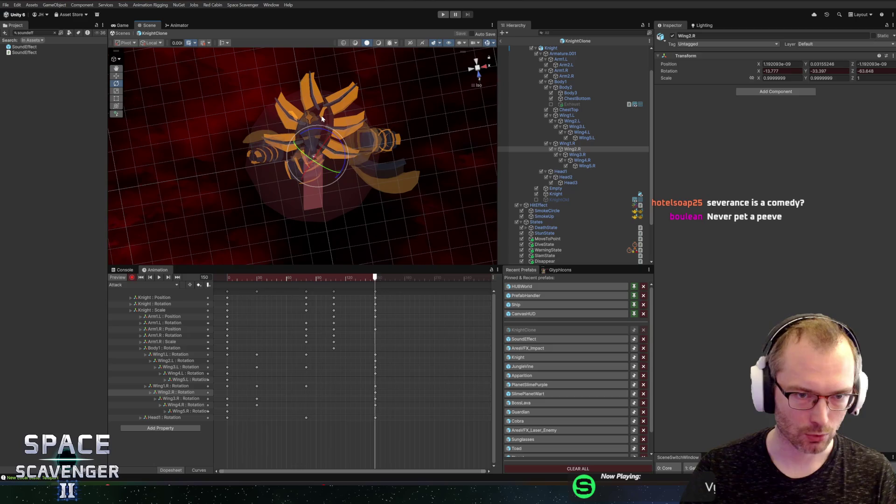
click(172, 386)
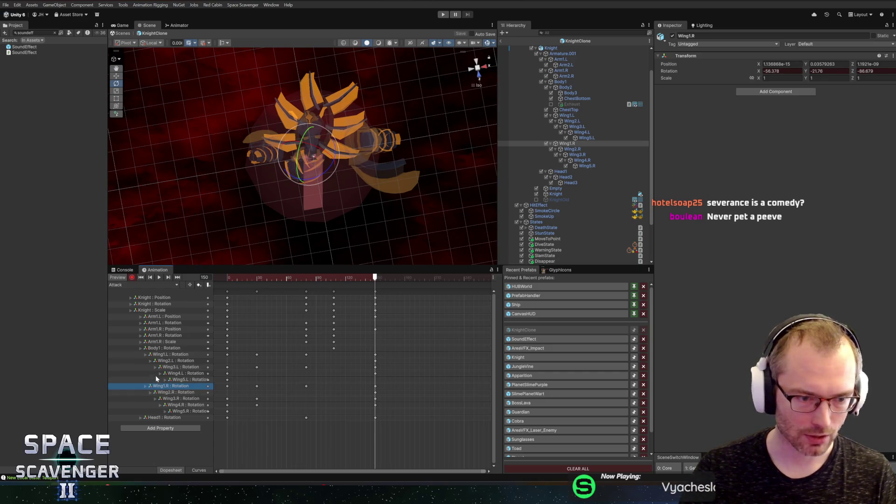
click(170, 361)
drag(268, 165, 283, 185)
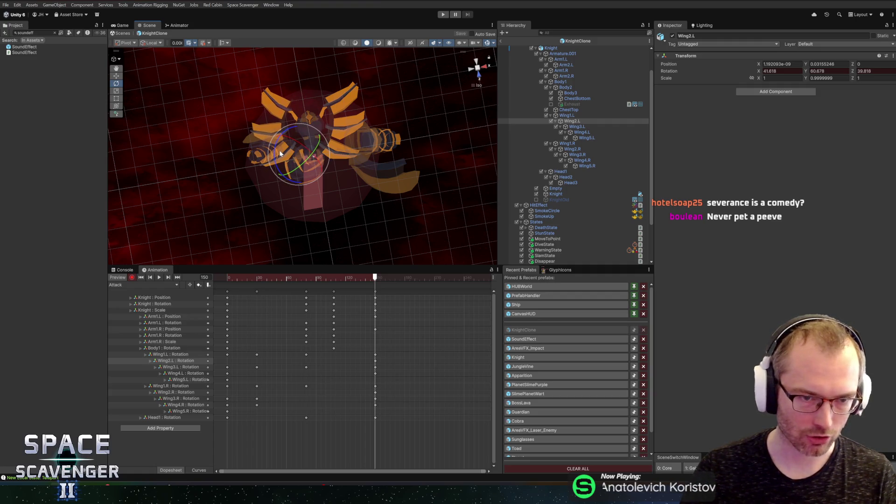
click(168, 355)
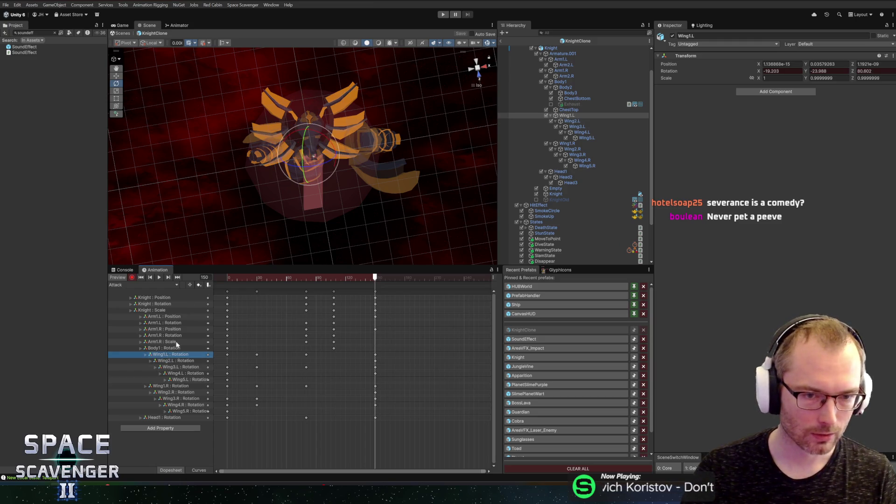
mouse_move(308, 219)
mouse_down()
mouse_move(339, 258)
mouse_move(349, 213)
mouse_up()
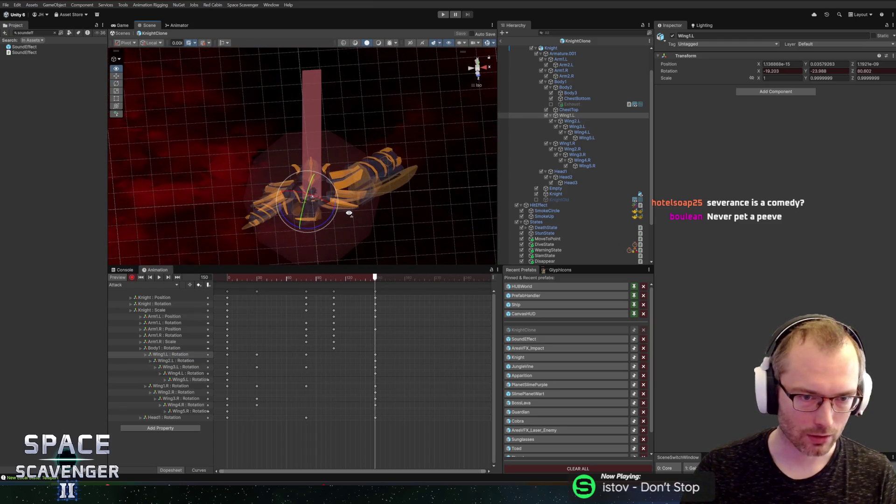
Step: Set Arm1.R's scale to 1 and rotate the right arm to a new angle
click(168, 341)
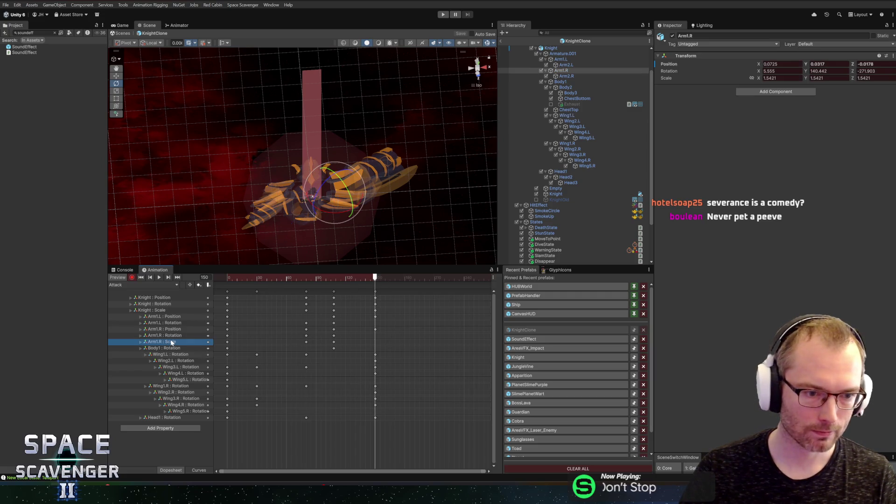
text(1)
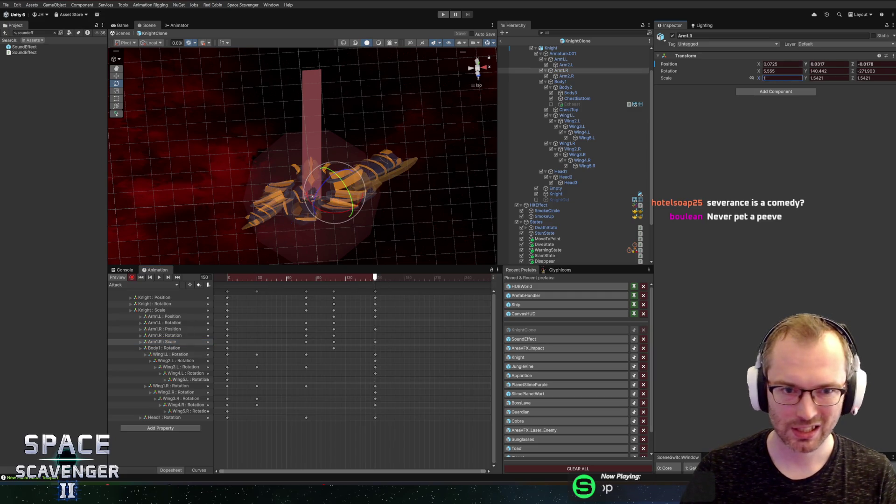
key(Tab)
text(1)
key(Tab)
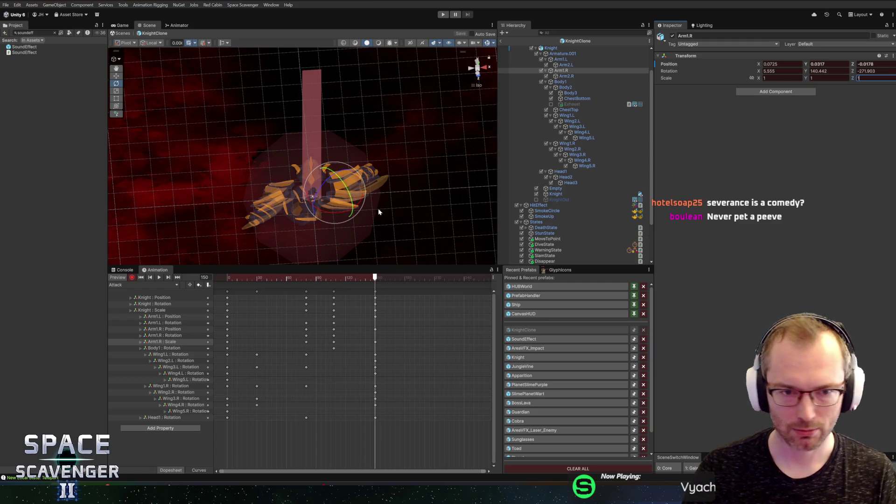
mouse_move(329, 180)
mouse_down()
mouse_move(340, 150)
mouse_move(360, 173)
mouse_move(366, 140)
mouse_move(366, 149)
mouse_up()
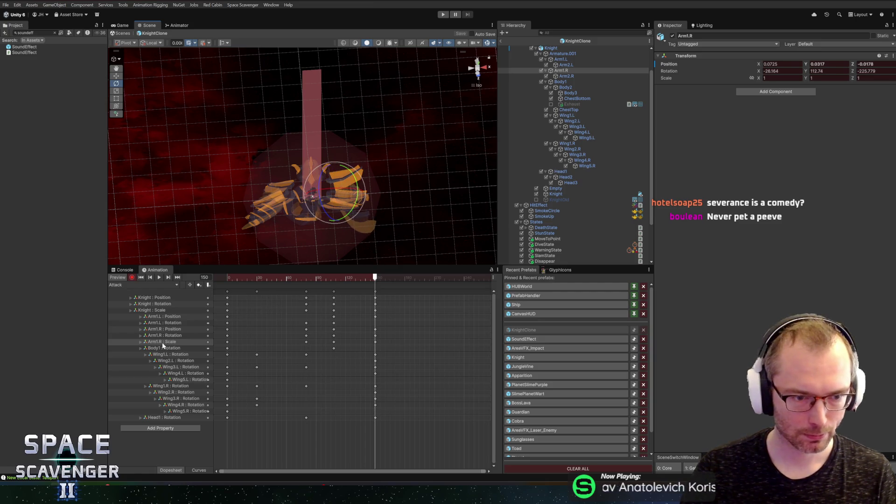
Step: Rotate Arm1.L to about X -151.9, Y 424.1, Z -318.2 and scrub to check
click(162, 335)
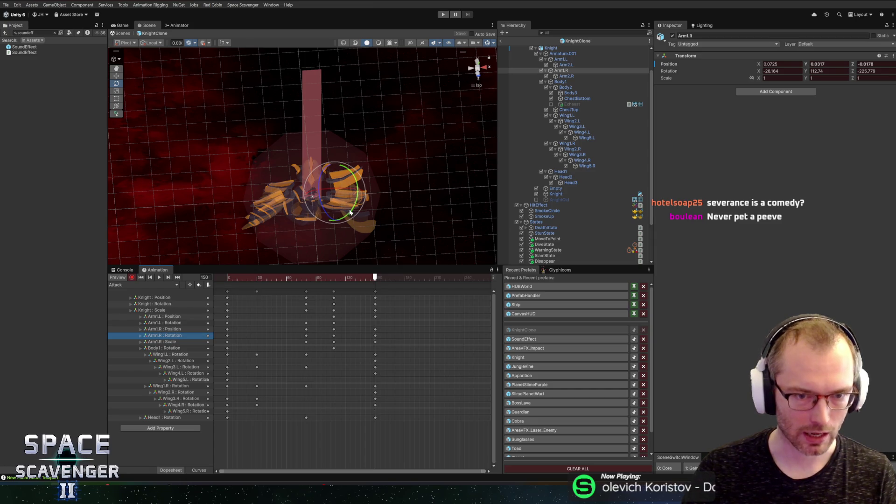
click(162, 323)
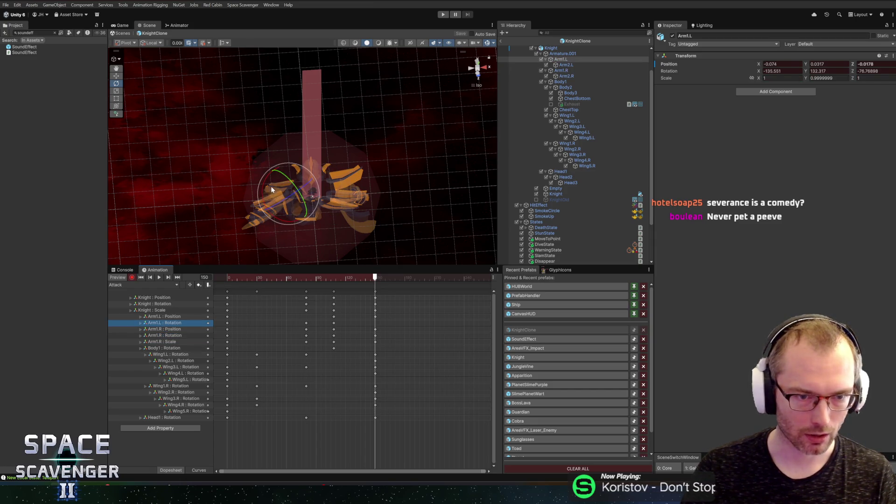
mouse_move(272, 189)
mouse_down()
mouse_move(265, 161)
mouse_move(296, 243)
mouse_move(285, 187)
mouse_move(231, 188)
mouse_move(234, 213)
mouse_up()
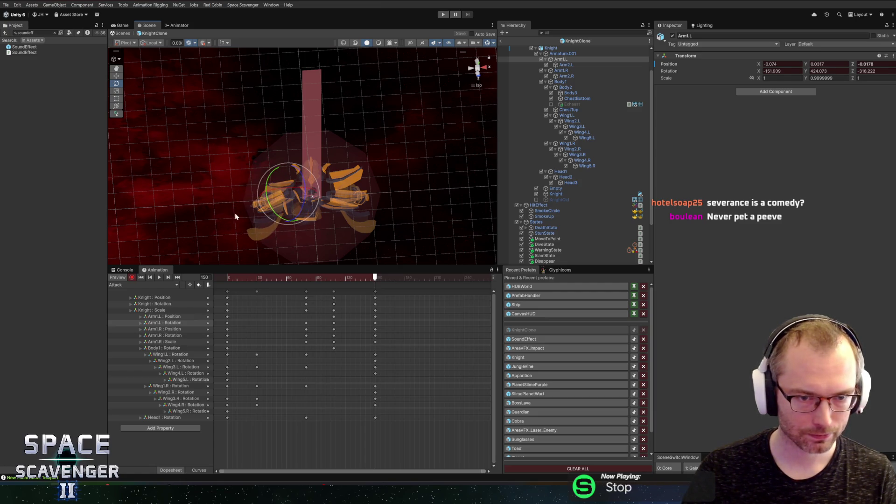
click(347, 278)
mouse_move(347, 280)
mouse_down()
mouse_move(220, 276)
mouse_move(310, 285)
mouse_move(237, 287)
mouse_move(356, 286)
mouse_move(367, 288)
mouse_move(310, 292)
mouse_move(376, 300)
mouse_up()
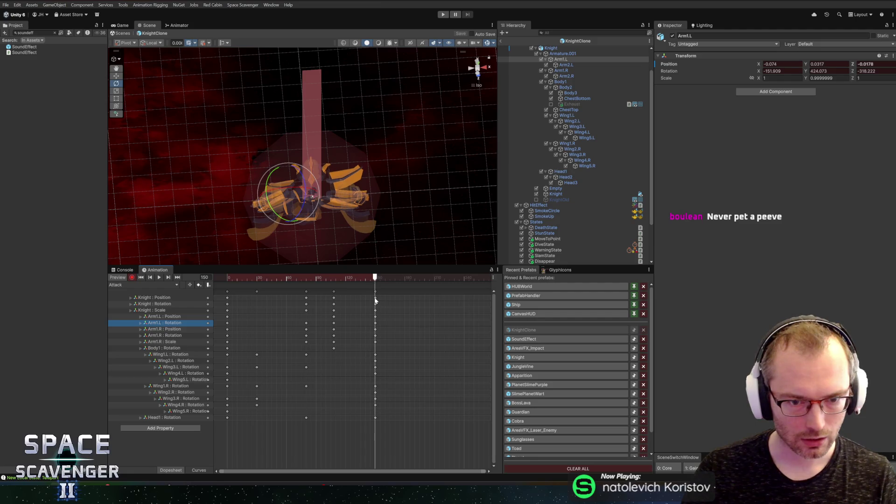
Step: Paste Body1's first rotation key at frame 150
click(227, 349)
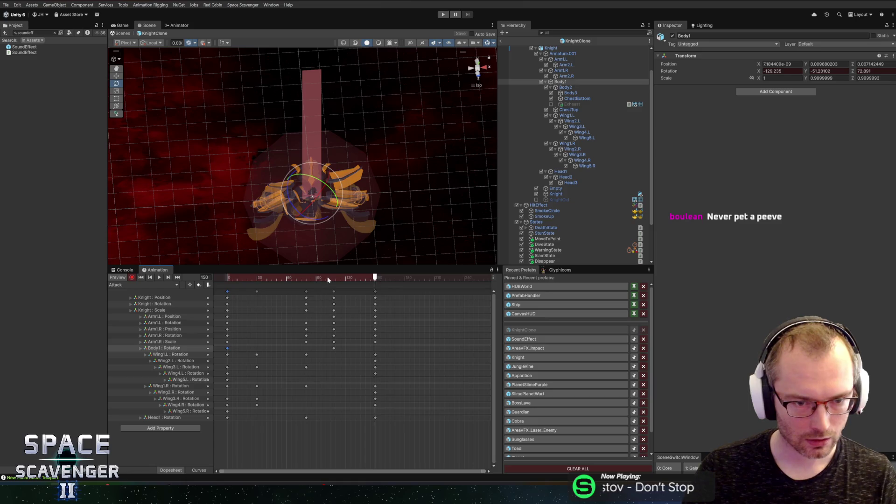
drag(355, 278, 375, 278)
key(ctrl+v)
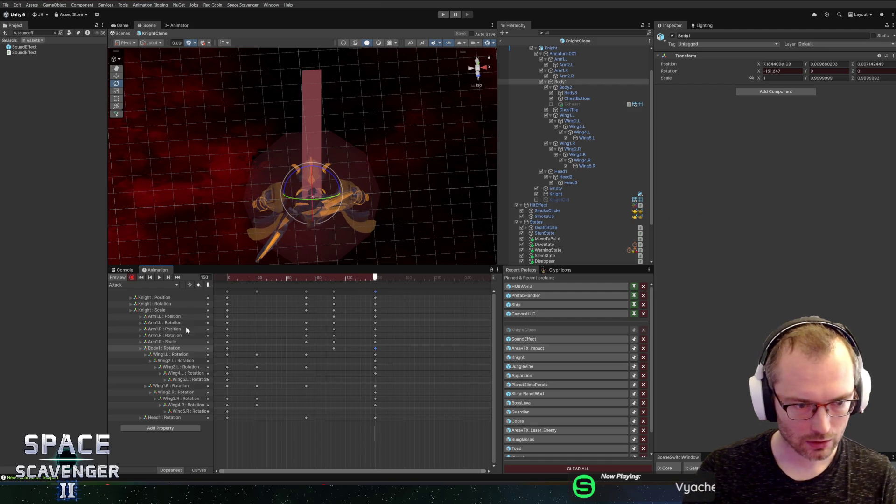
Step: Rotate the inner wing segments Wing1.L and Wing1.R to new angles
click(158, 355)
mouse_move(314, 205)
mouse_down()
mouse_move(321, 191)
mouse_move(339, 197)
mouse_move(332, 189)
mouse_move(349, 85)
mouse_up()
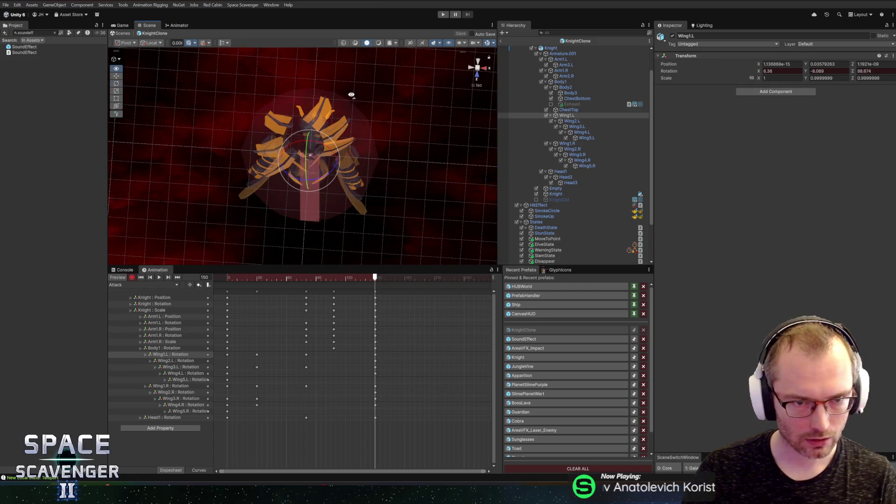
click(159, 386)
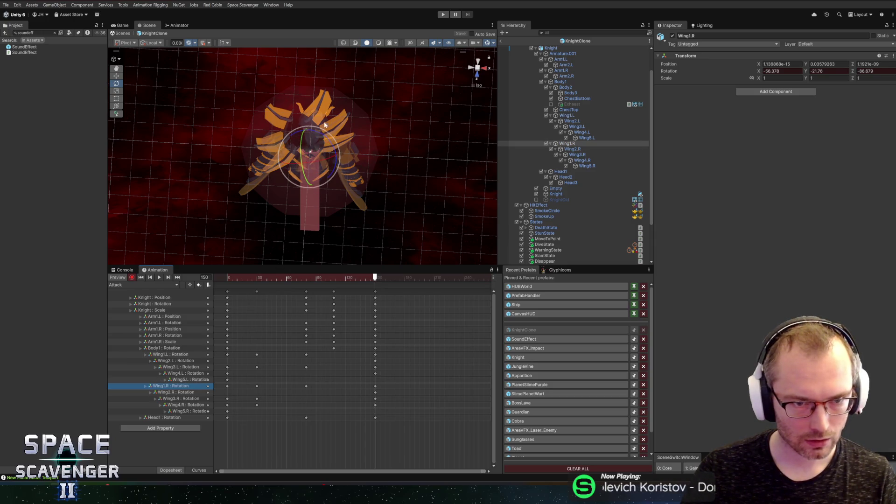
drag(325, 124, 373, 206)
drag(312, 204, 317, 201)
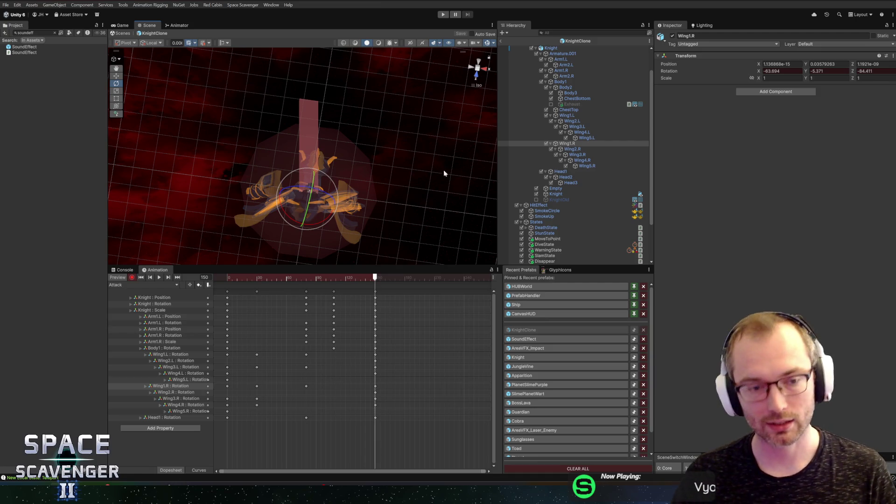
drag(373, 178, 353, 89)
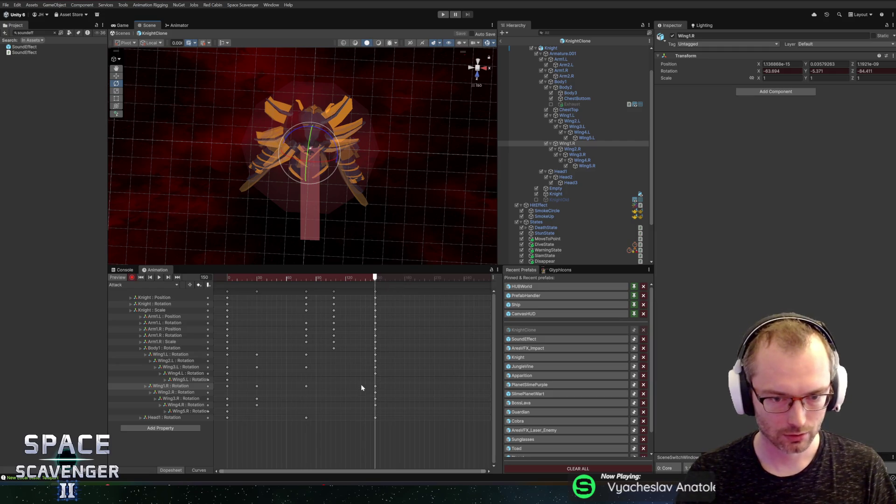
Step: Turn the Wing5.L tip inward and adjust the Wing5.R tip
click(187, 379)
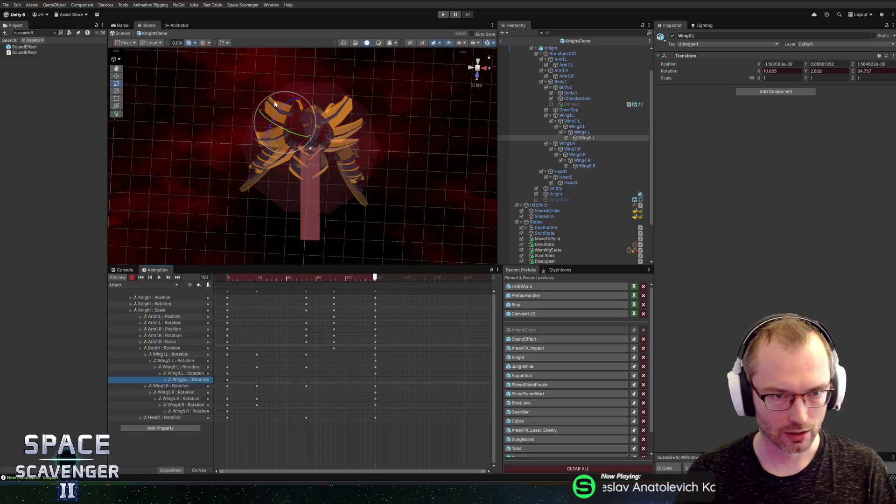
drag(345, 195, 362, 170)
mouse_move(298, 170)
mouse_down()
mouse_move(289, 182)
mouse_move(317, 229)
mouse_up()
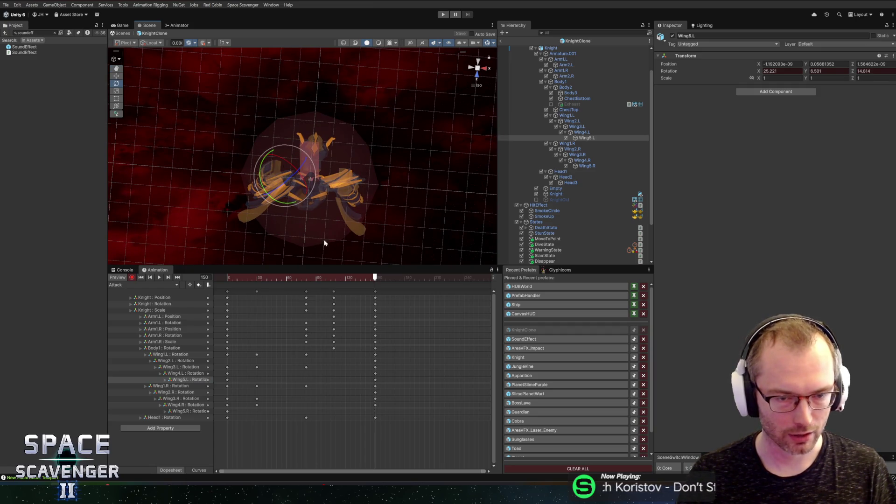
click(183, 411)
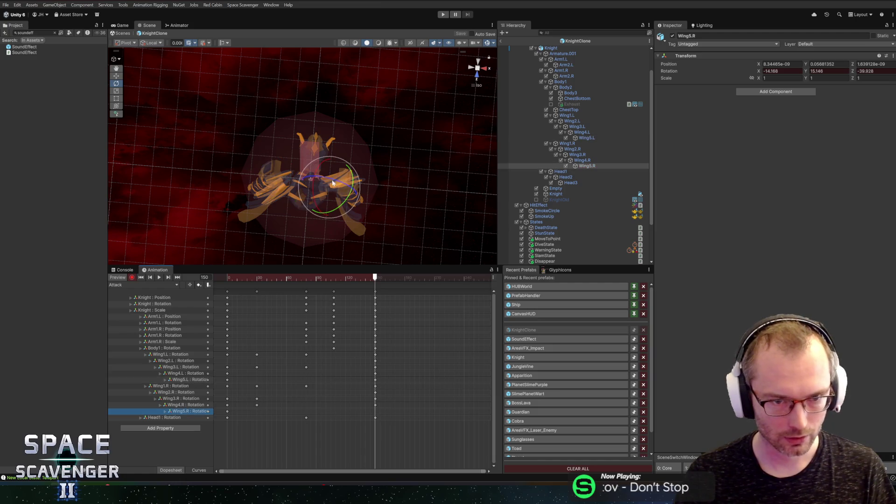
mouse_move(378, 189)
mouse_down()
mouse_move(374, 76)
mouse_move(350, 99)
mouse_up()
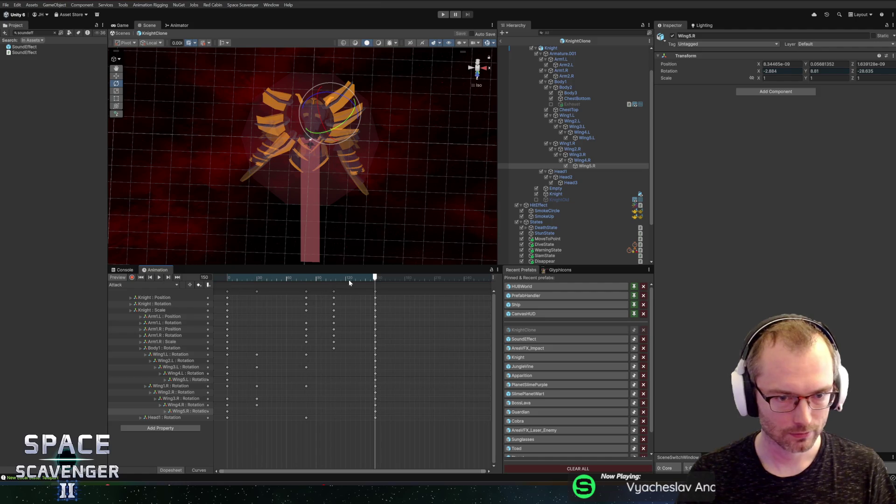
Step: Review the looping Attack preview from frame 80, stop it, and enter Play mode
drag(349, 281, 186, 272)
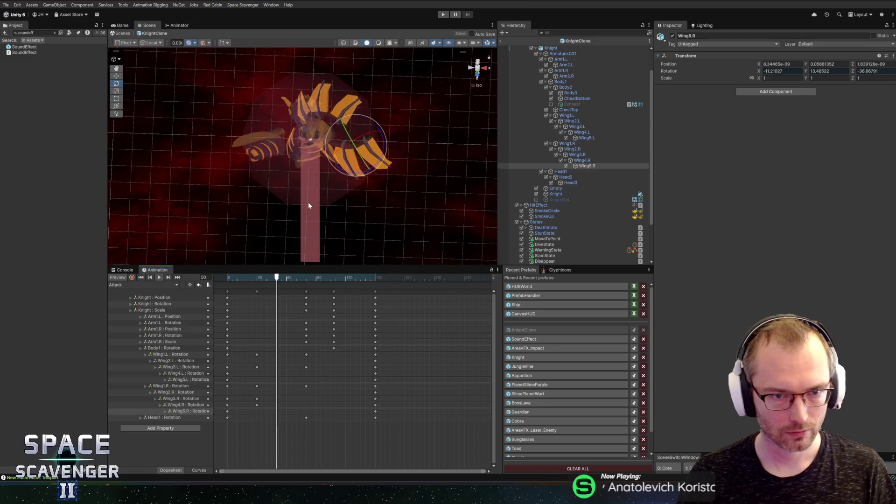
mouse_move(308, 205)
alt+mouse_down()
mouse_move(397, 210)
mouse_move(390, 275)
mouse_move(312, 290)
mouse_move(232, 207)
mouse_move(177, 187)
mouse_move(114, 146)
mouse_move(131, 129)
mouse_move(243, 118)
mouse_move(461, 61)
mouse_move(146, 88)
mouse_move(280, 94)
alt+mouse_up()
scroll(362, 78, up, 3)
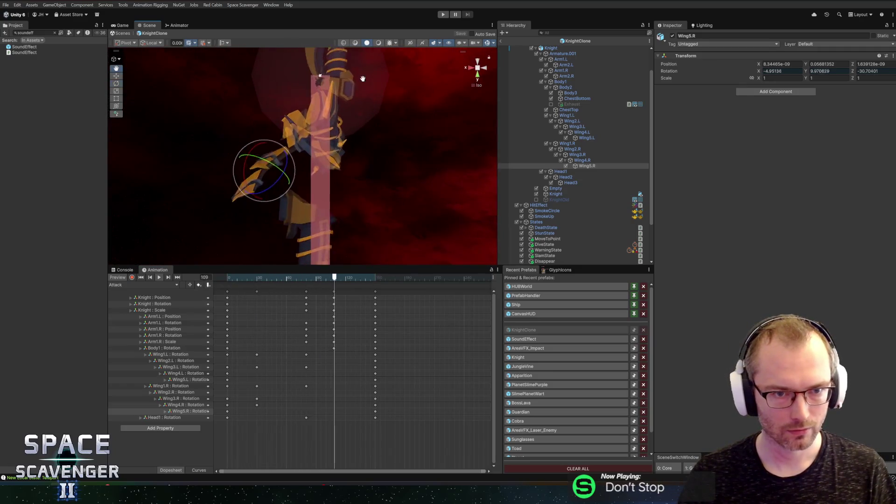
scroll(358, 171, down, 3)
drag(358, 171, 341, 137)
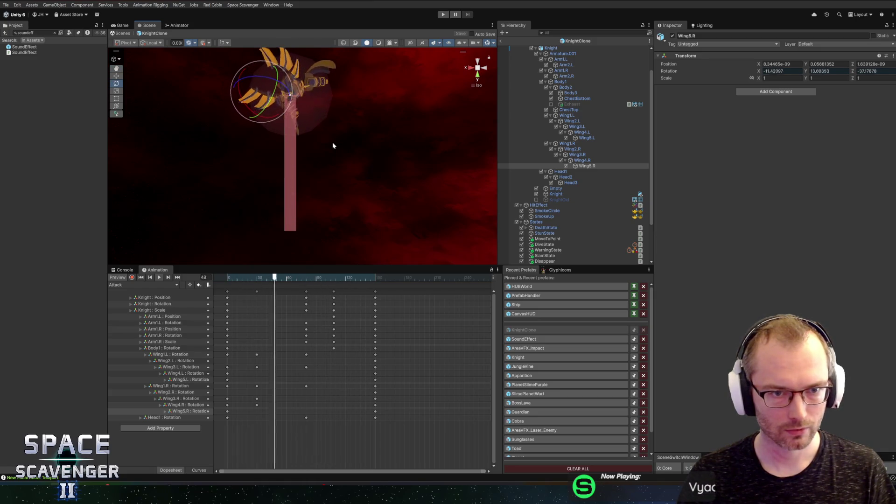
click(157, 278)
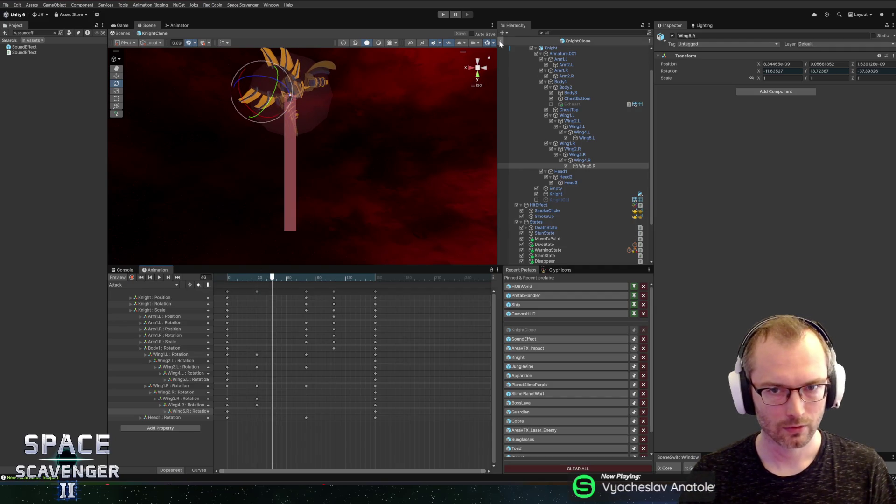
key(ctrl+p)
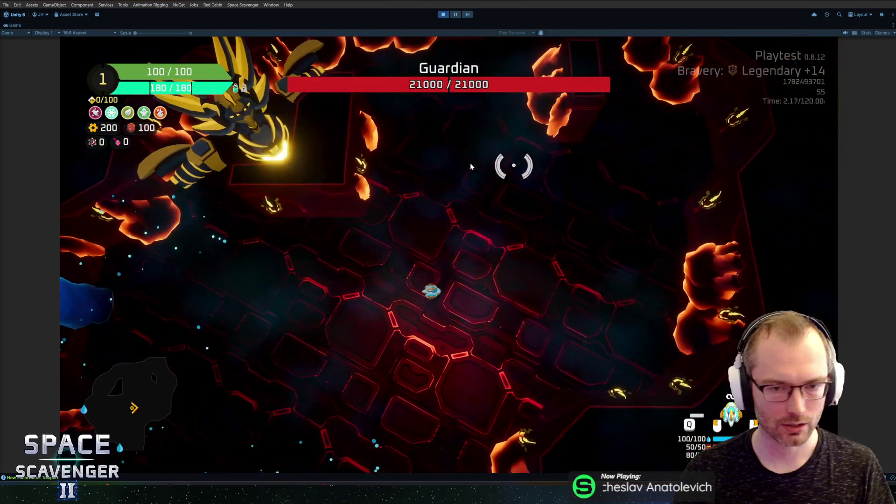
Step: Fly the ship around the Guardian arena with A, D and W during its laser and slam attacks
key(a)
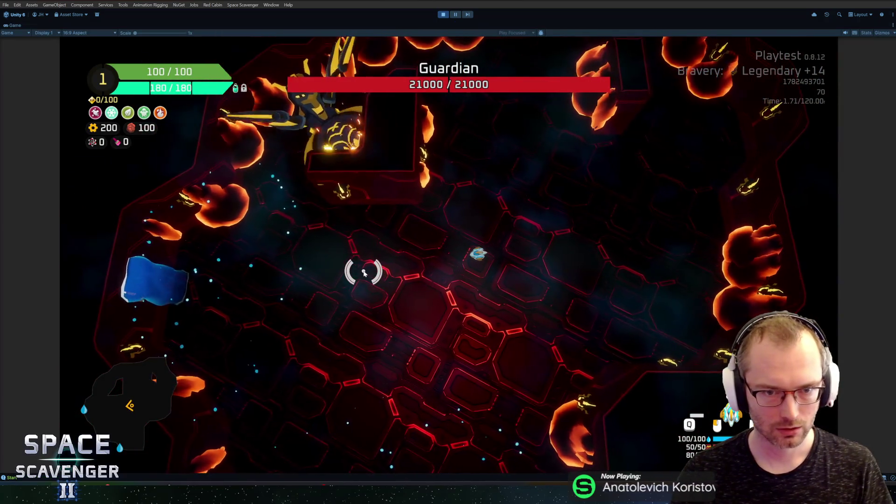
key(d)
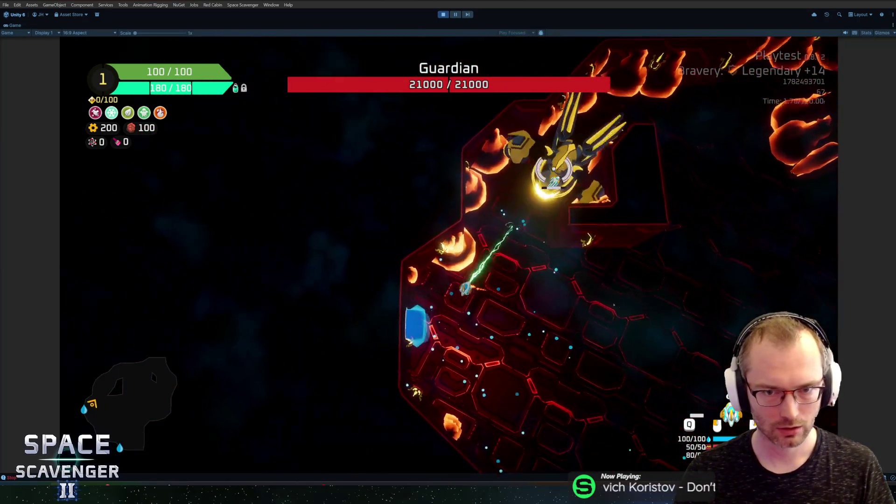
key(d)
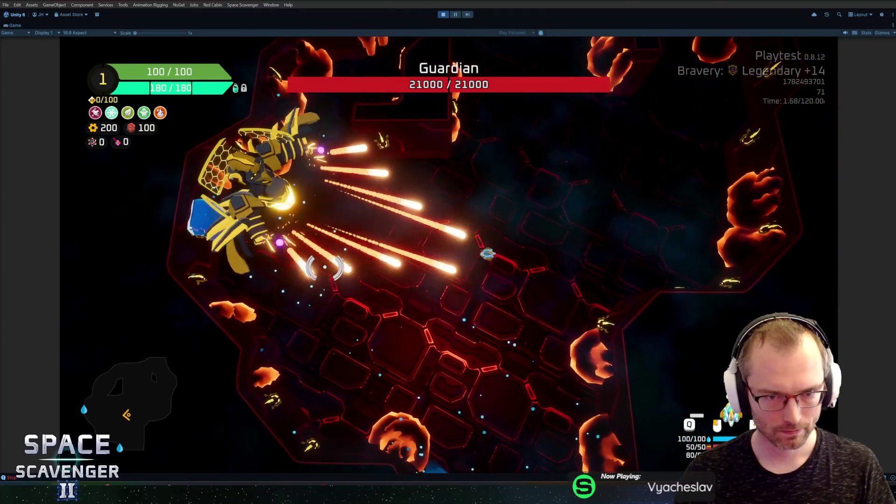
key(d)
key(w)
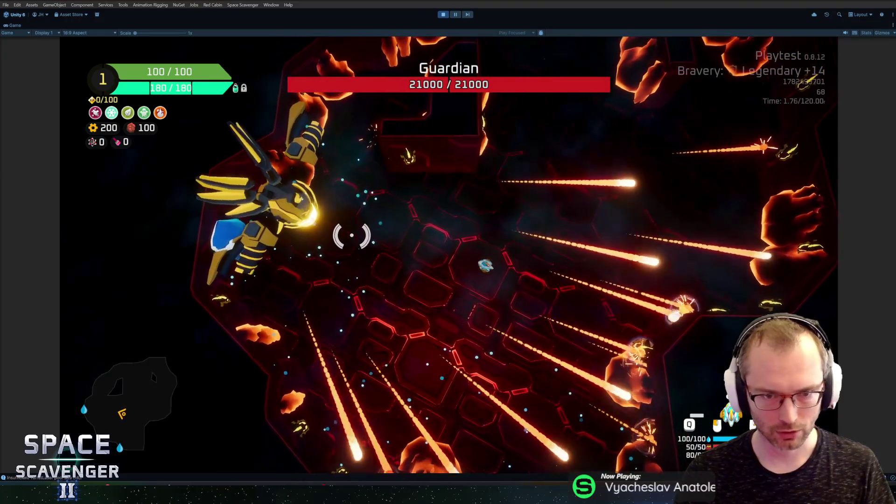
key(w)
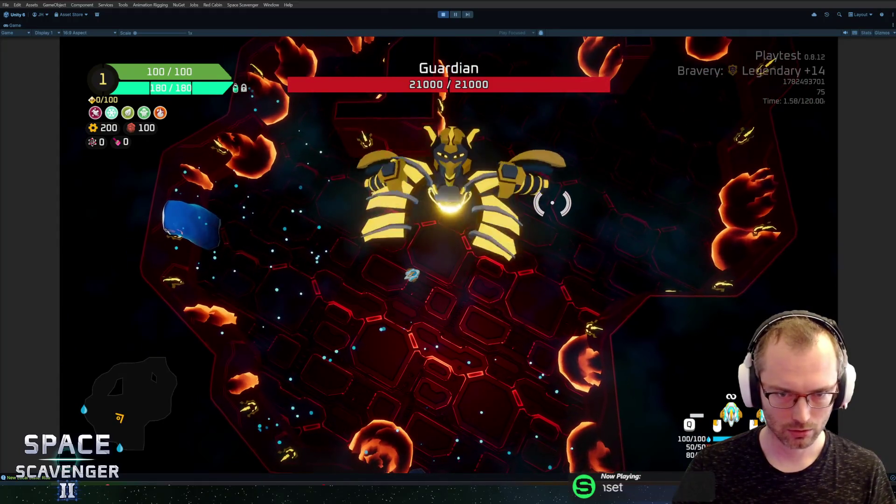
Step: Freeze game time with the console command 'debug timeScale 0'
key(grave)
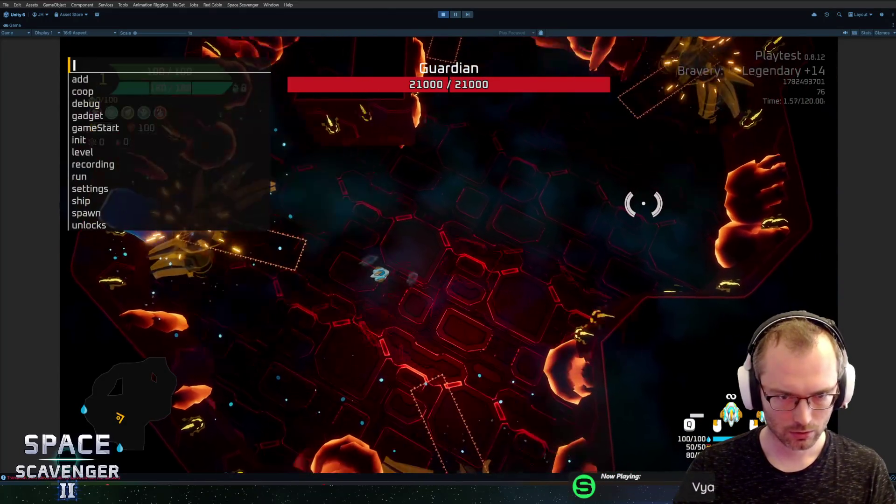
text(debug )
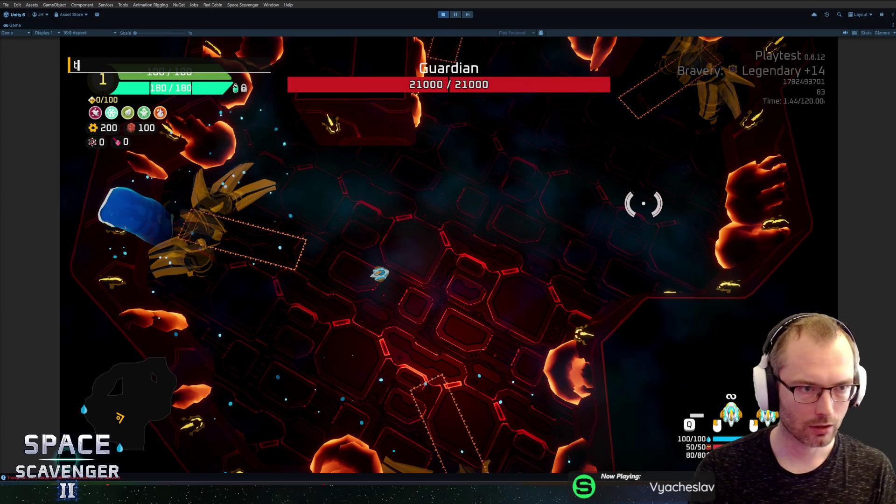
text(time)
key(Tab)
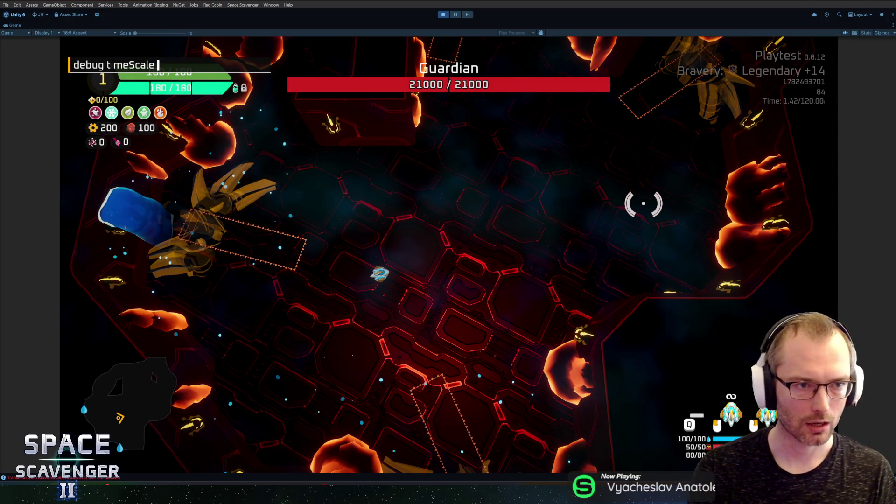
text(0.)
key(Return)
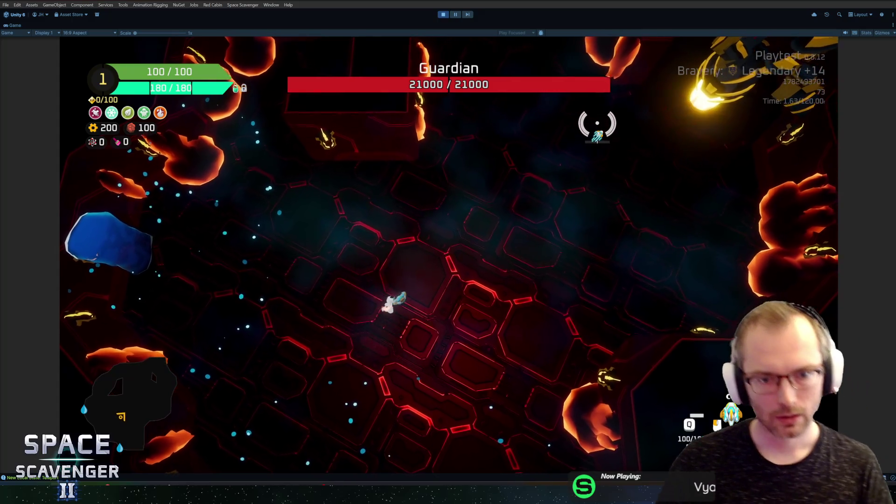
Step: Slow the game to 'debug timeScale 0.1' to watch the Guardian, then exit Play mode
key(grave)
key(Up)
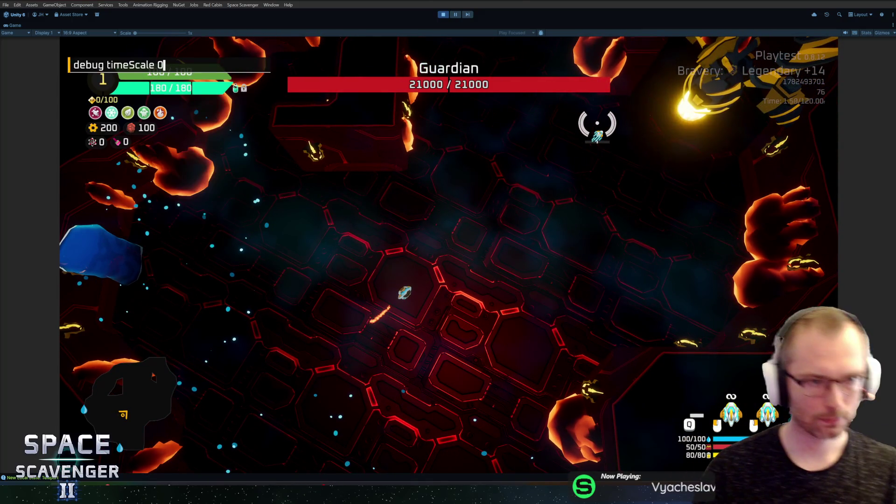
key(Return)
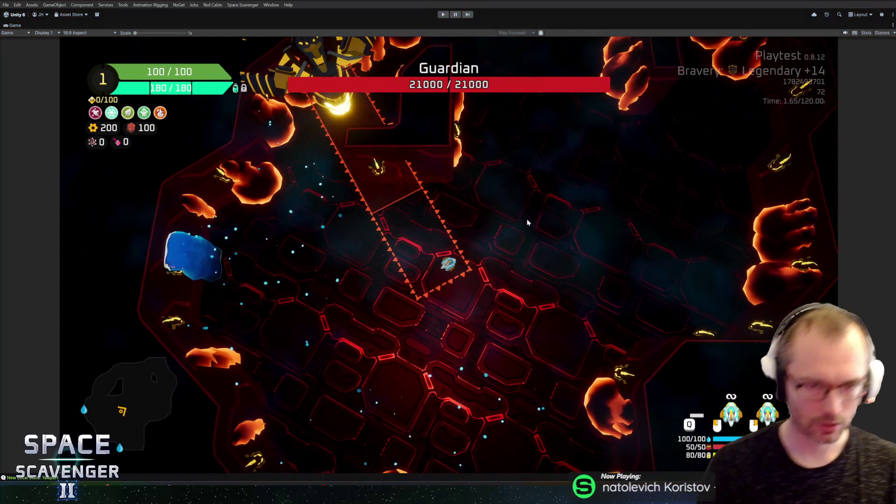
key(ctrl+p)
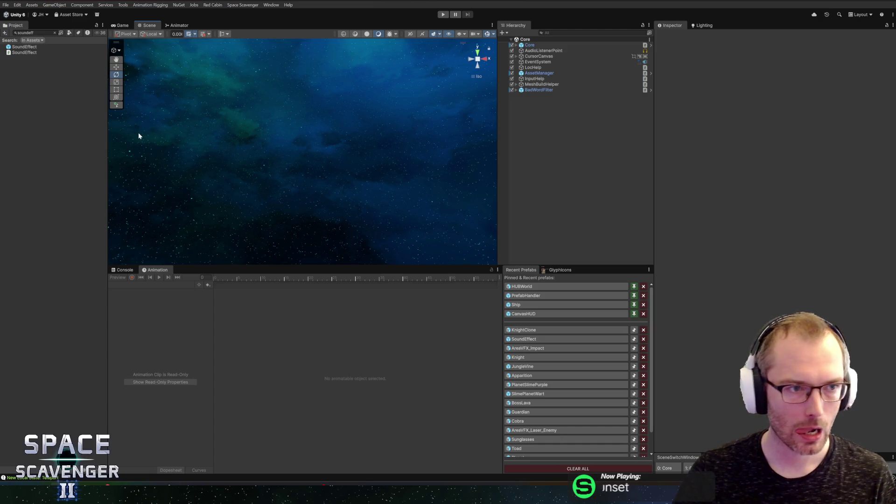
Step: Clear the Project search and drag the splitters to make the Scene view taller and wider
click(55, 33)
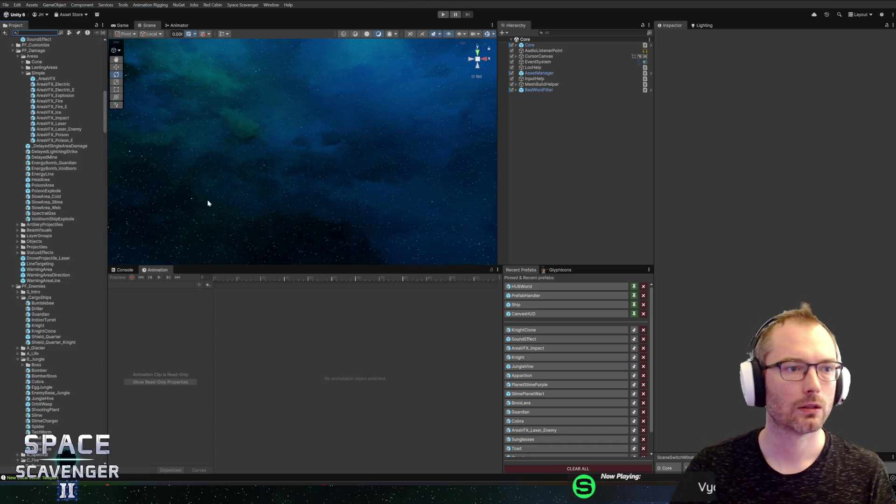
drag(227, 268, 227, 316)
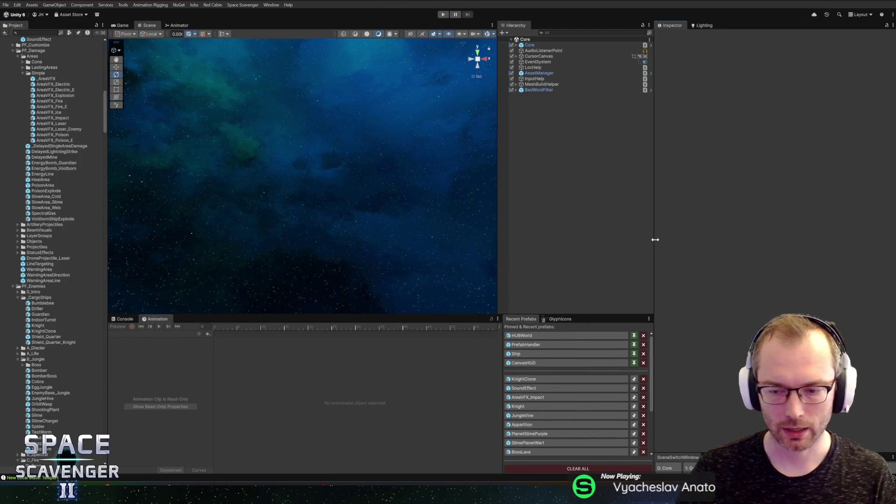
drag(655, 239, 669, 239)
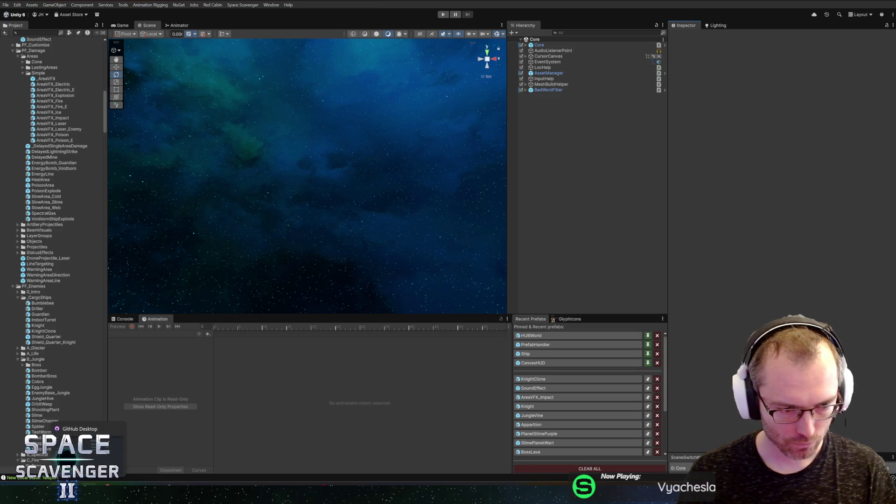
key(alt+Tab)
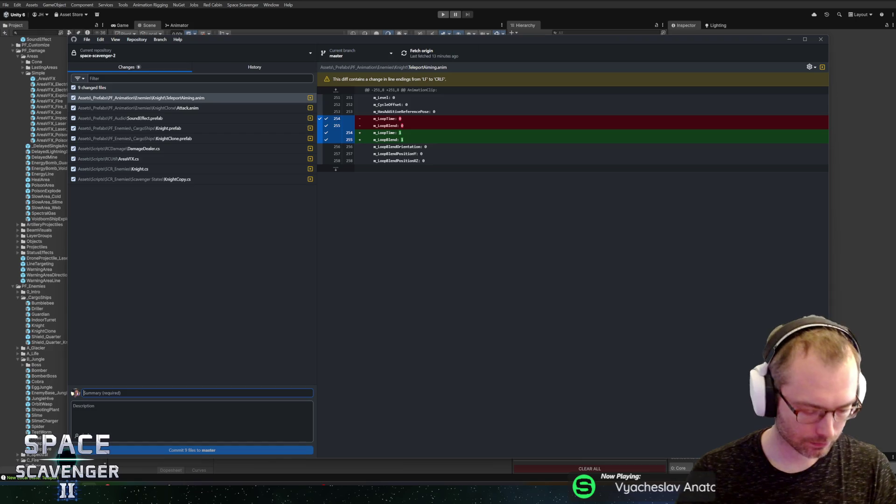
Step: Commit the 9 files to master as 'Knight VFX and SFX', push to origin, and minimize GitHub Desktop
text(Knight VFX and SFX)
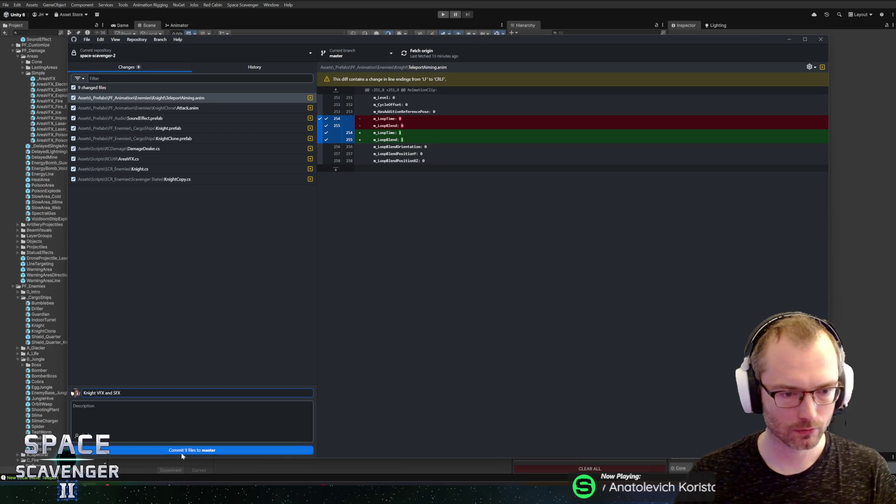
click(177, 451)
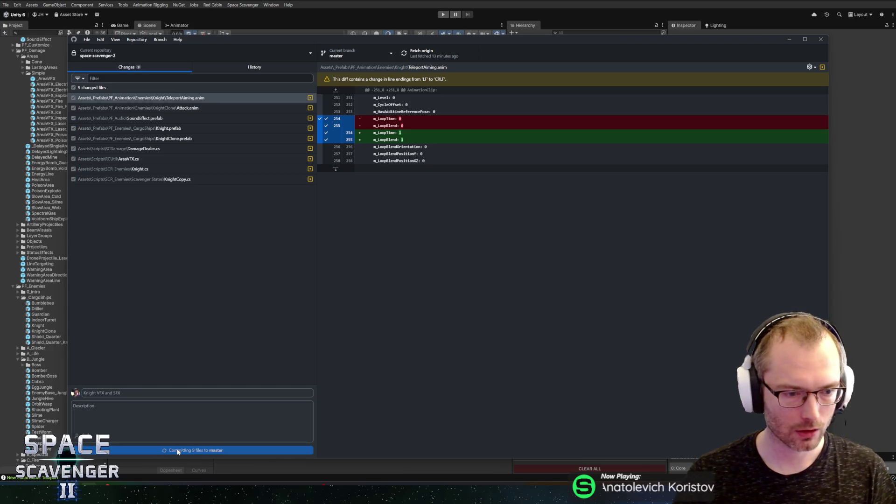
click(451, 49)
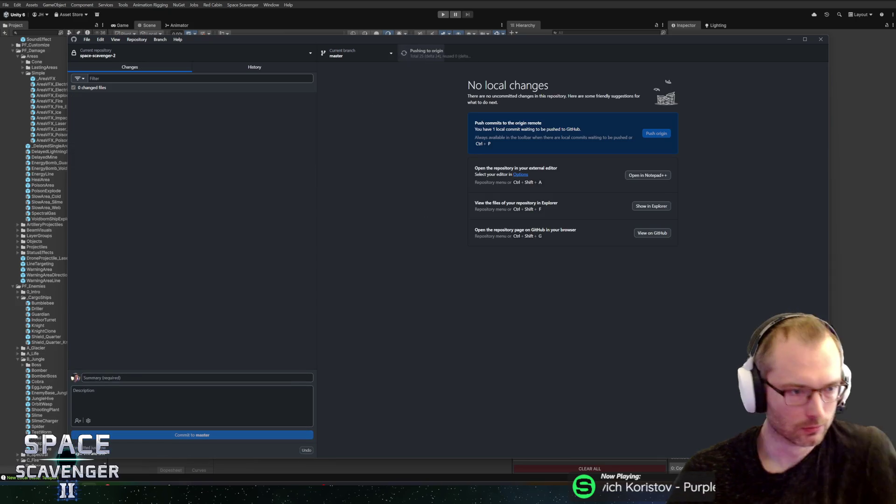
click(386, 1)
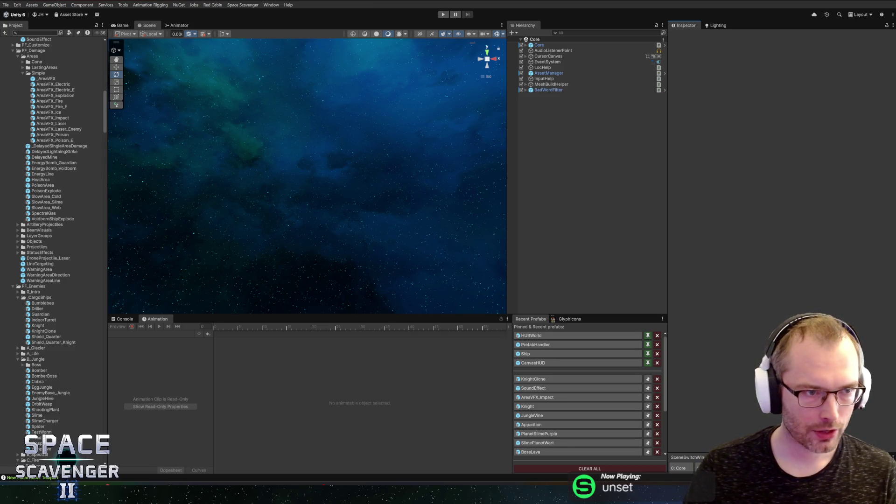
Step: Collapse the expanded Project folders, including PF_Animation, PF_Audio, the prefab subfolders and Other
scroll(60, 178, up, 15)
scroll(60, 181, up, 3)
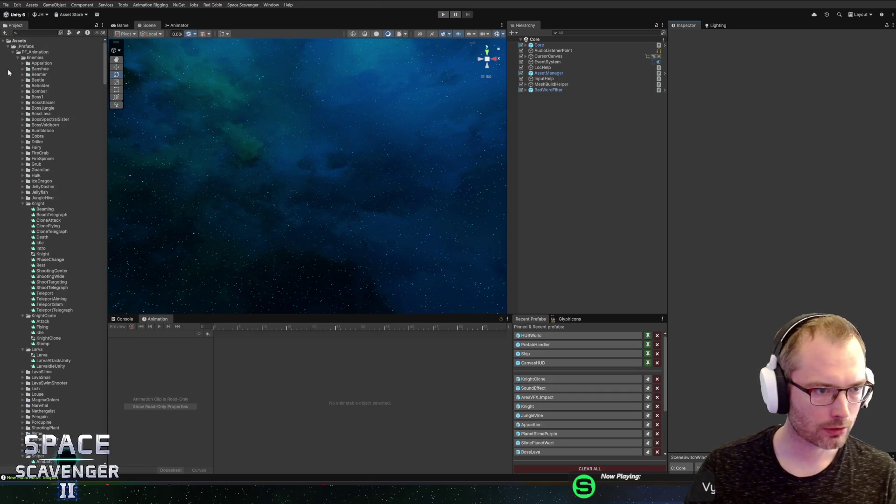
click(13, 52)
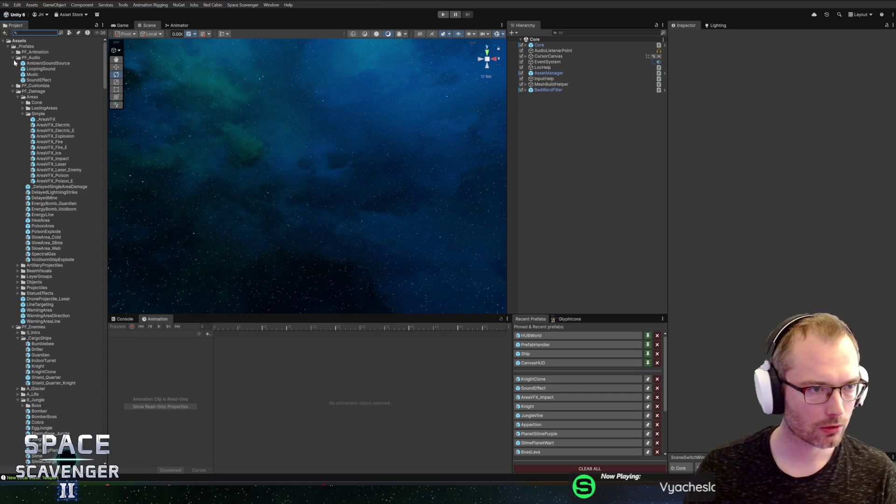
click(13, 58)
click(13, 69)
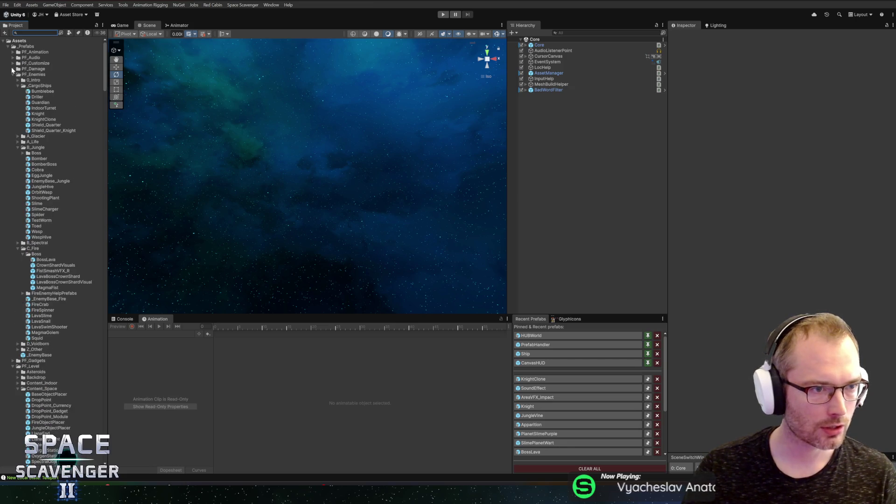
click(12, 75)
click(12, 80)
click(8, 47)
click(8, 47)
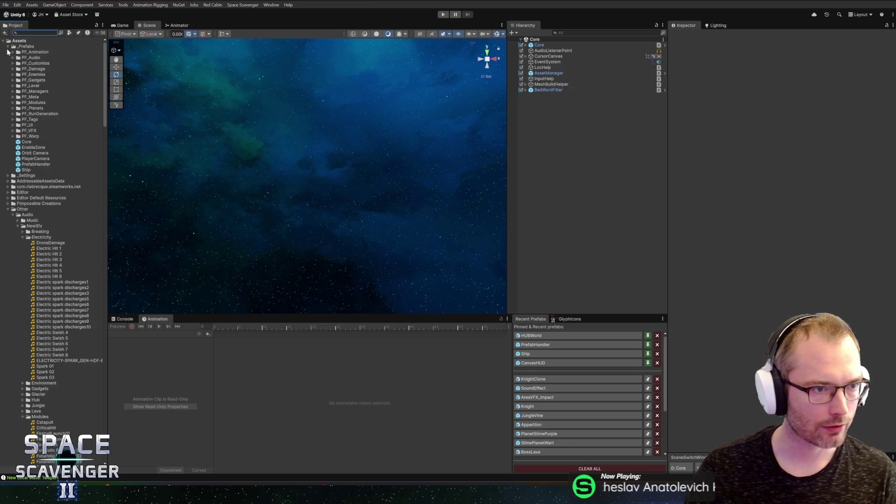
click(8, 209)
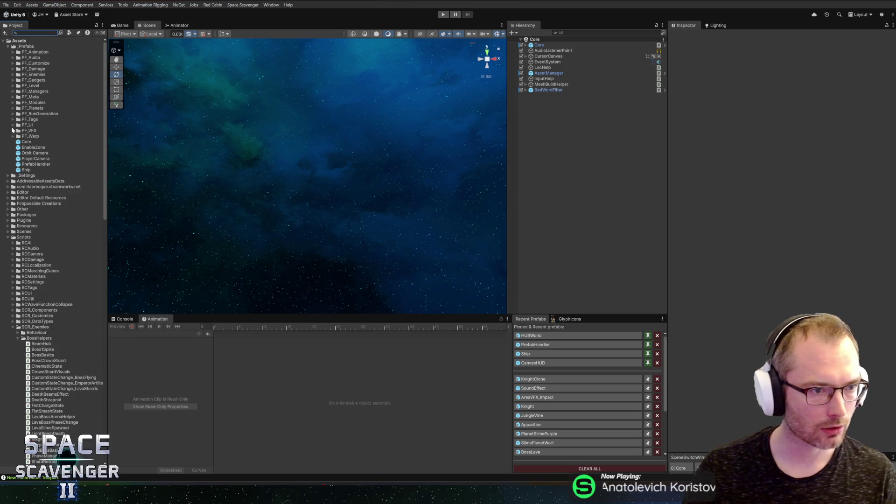
Step: In PF_RunGeneration/3_Levels, select Level_Indoor_114_Magma and open its MapIconCargoShip icon prefab
double_click(40, 114)
double_click(35, 136)
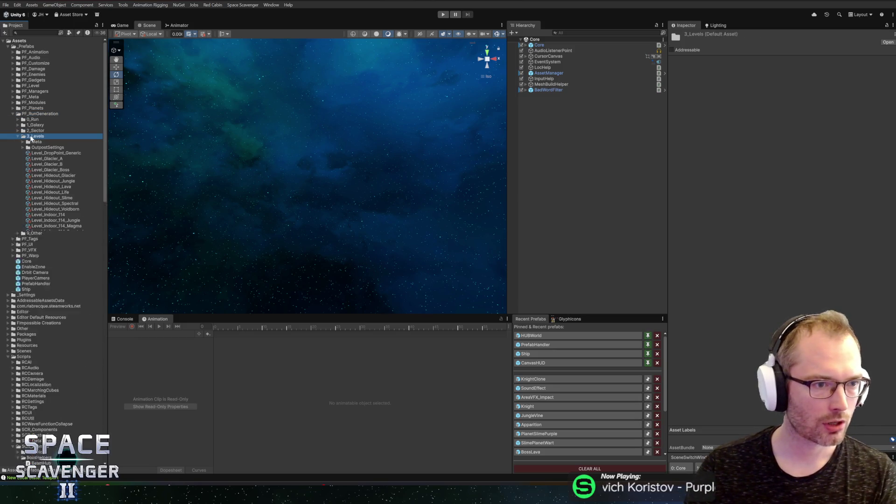
click(56, 220)
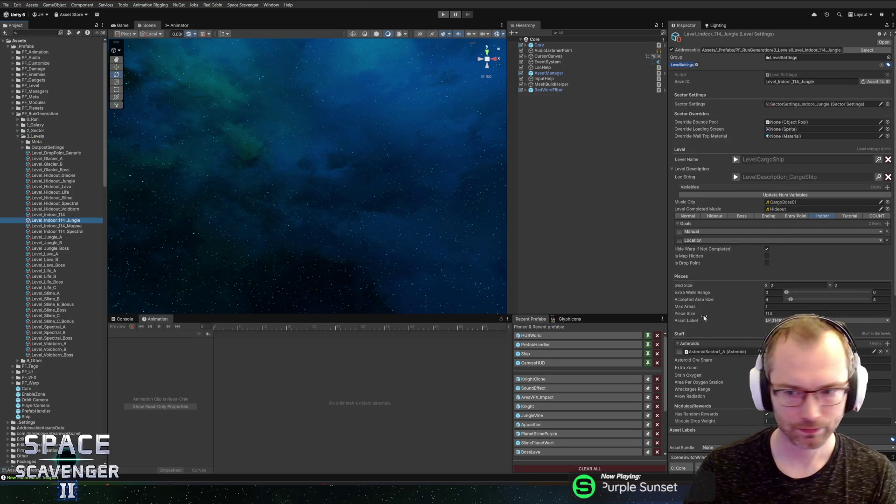
scroll(730, 365, down, 5)
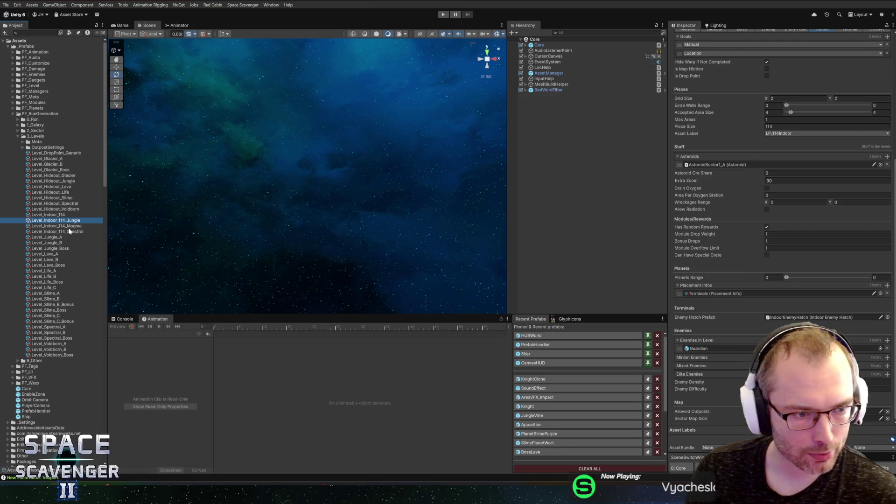
click(57, 225)
click(793, 418)
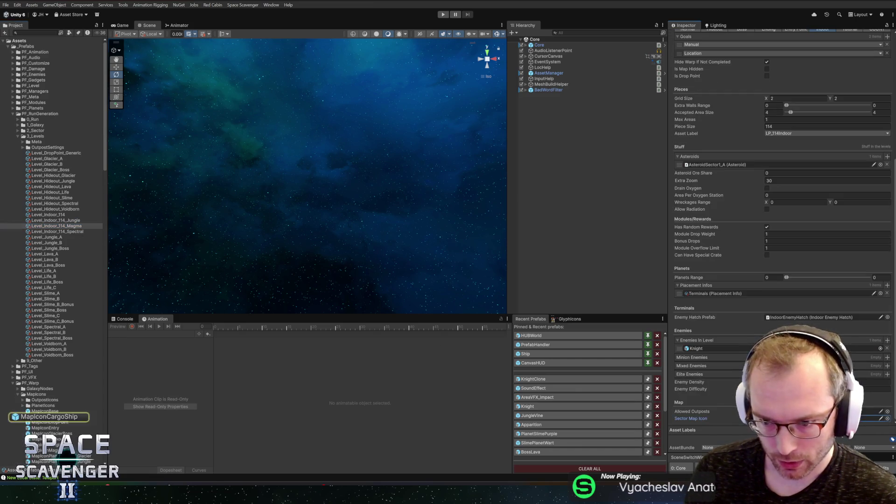
double_click(49, 417)
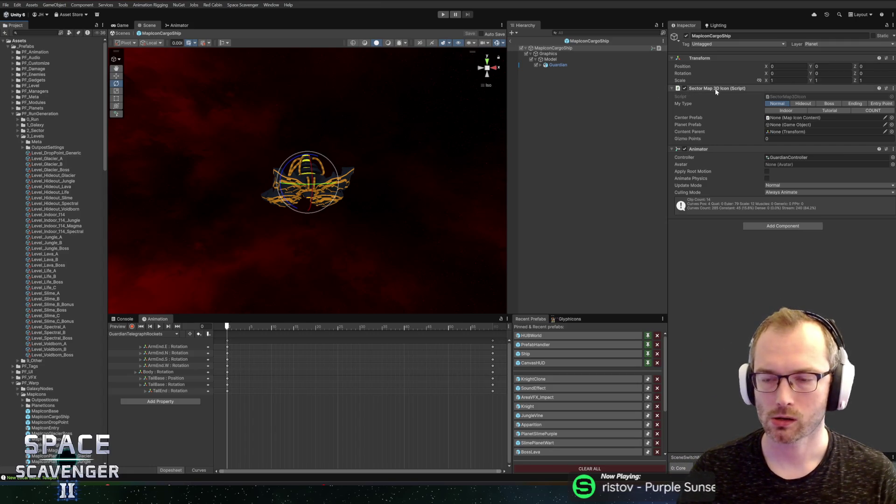
Step: Make a copy of the MapIconCargoShip prefab named MapIconCargoShip_B
click(586, 41)
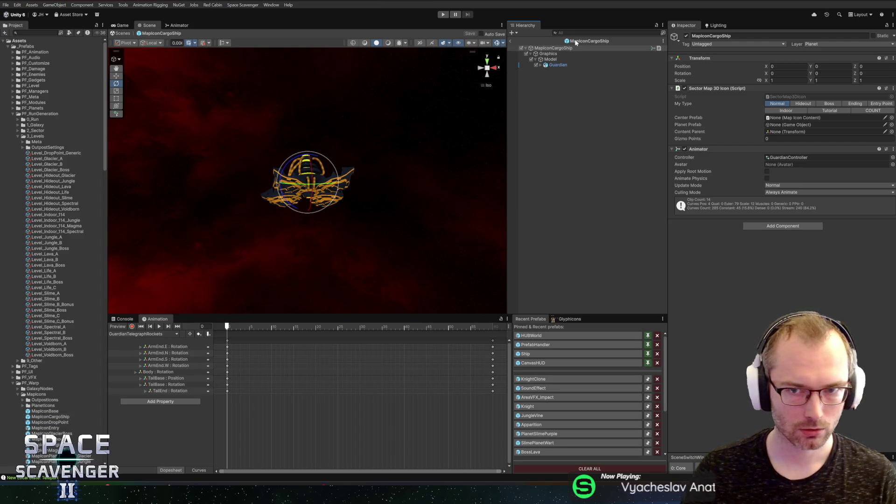
click(28, 417)
right_click(29, 417)
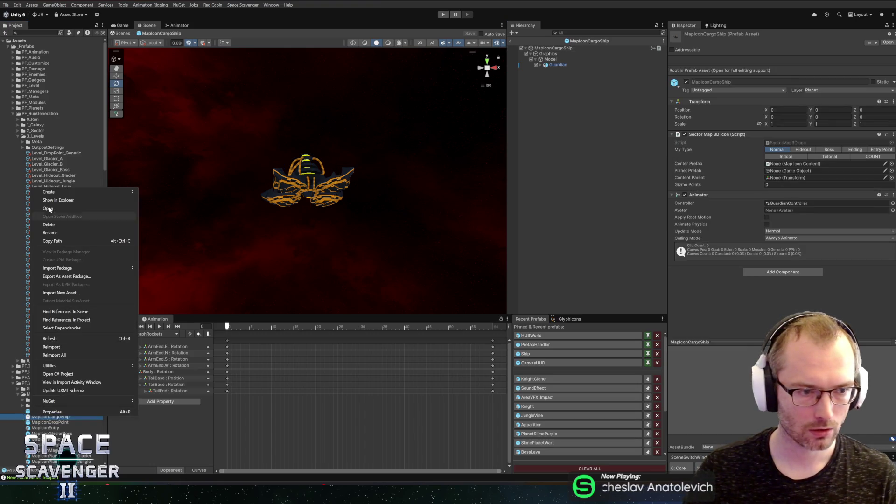
mouse_move(70, 191)
click(183, 217)
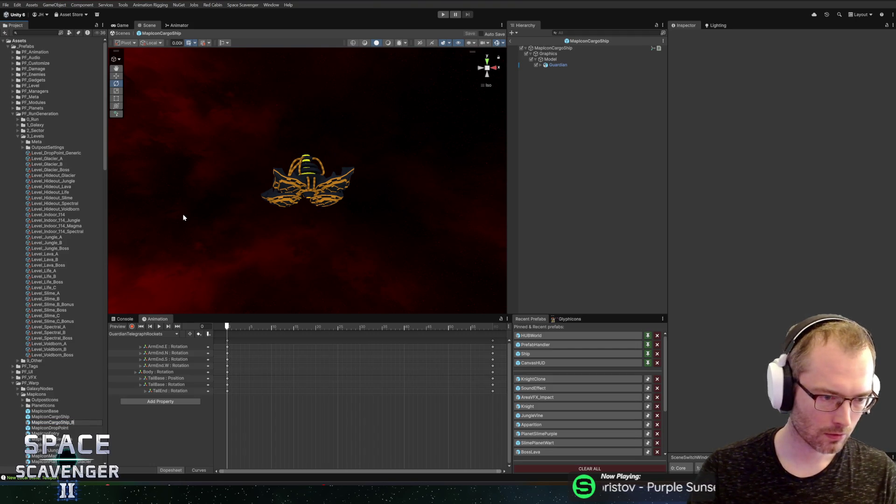
key(Return)
Step: Rename the original to MapIconCargoShip_A, then open MapIconCargoShip_B and select its Guardian
click(47, 416)
text(_A)
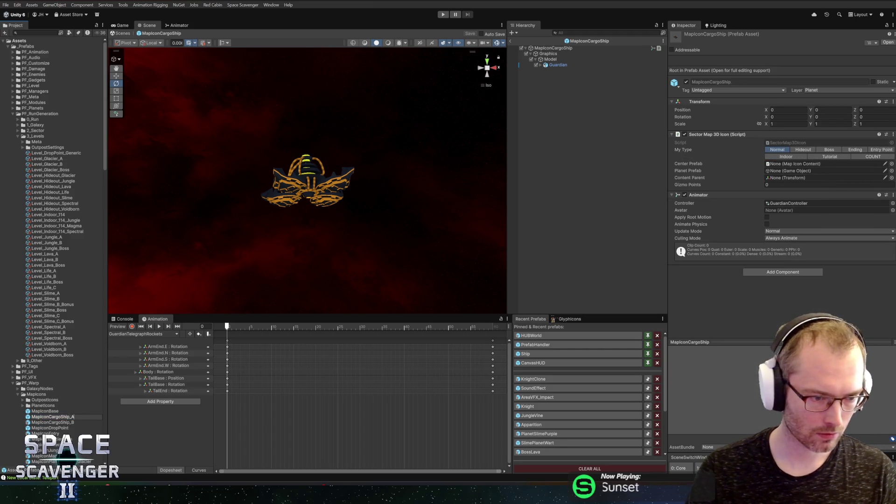
key(Return)
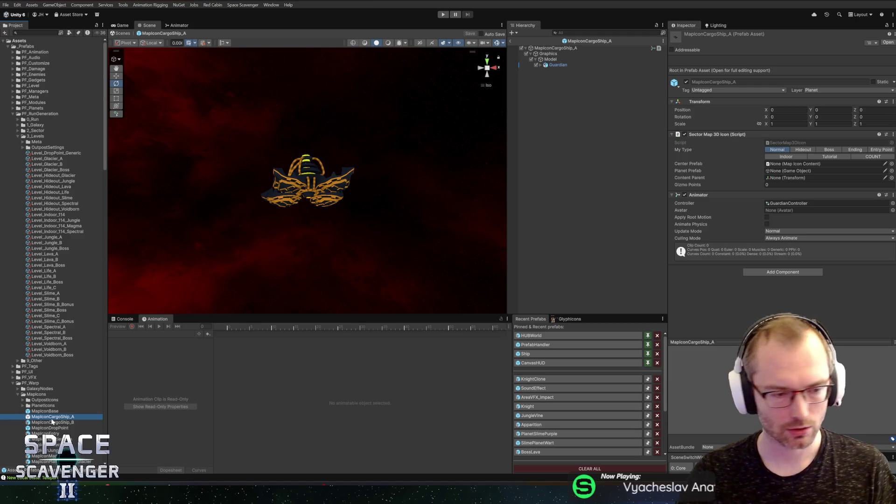
double_click(53, 422)
click(558, 65)
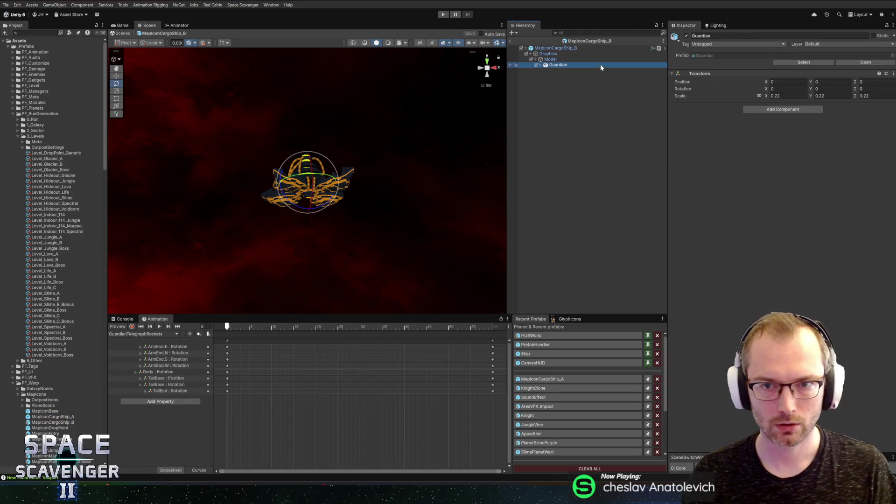
Step: Search the Project for the Knight prefab and drag it under the ship's Model
click(36, 32)
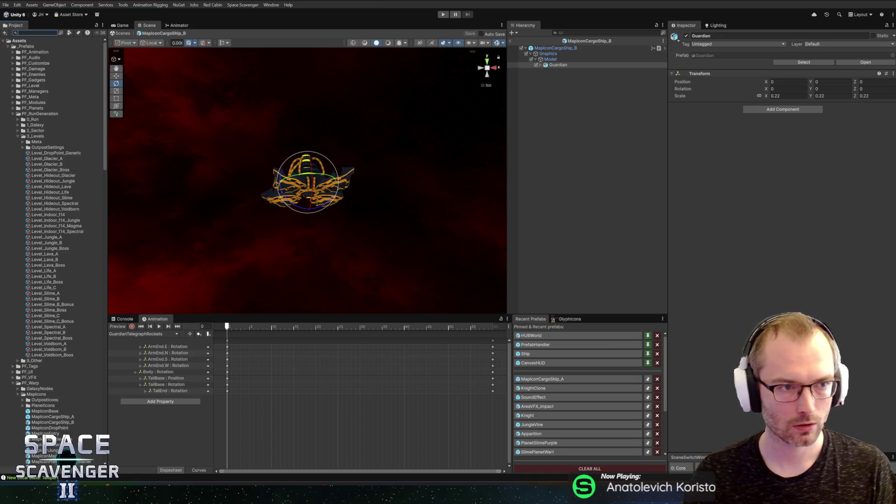
text(knight)
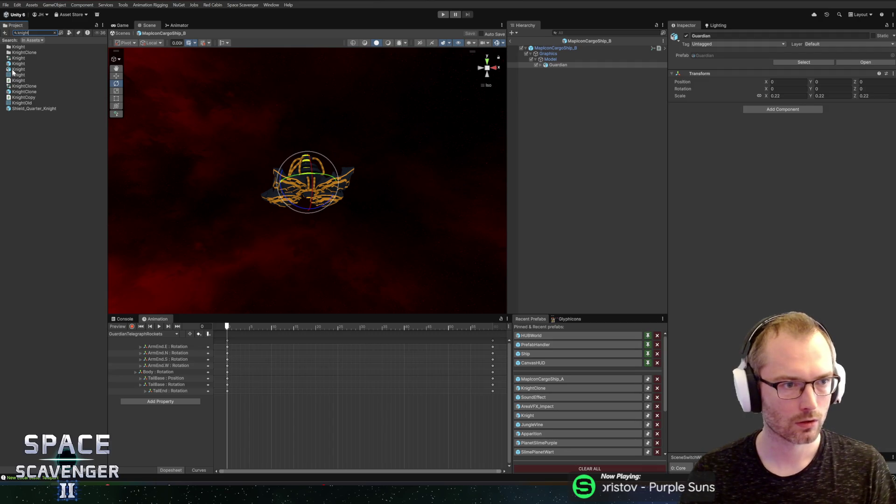
mouse_move(12, 71)
mouse_down()
mouse_move(84, 70)
mouse_move(327, 140)
mouse_move(560, 66)
mouse_up()
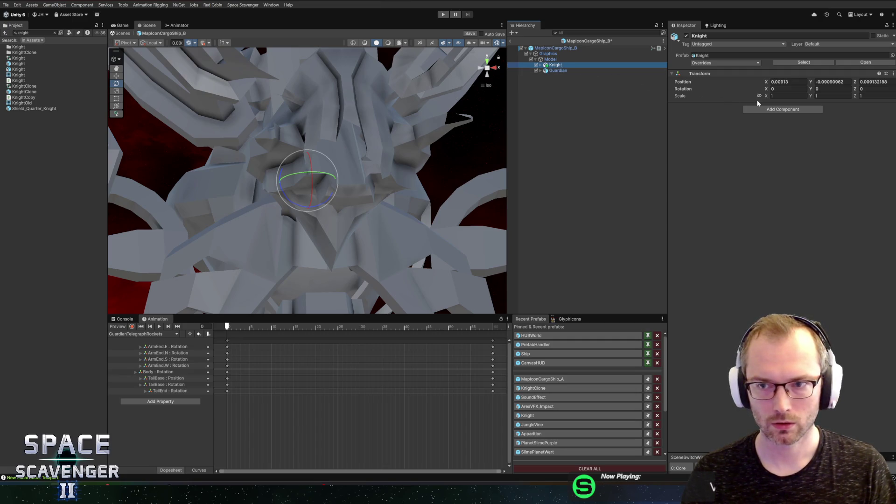
Step: Set the Knight's uniform Transform scale to 0.13 after trying other values
click(784, 95)
text(0.13)
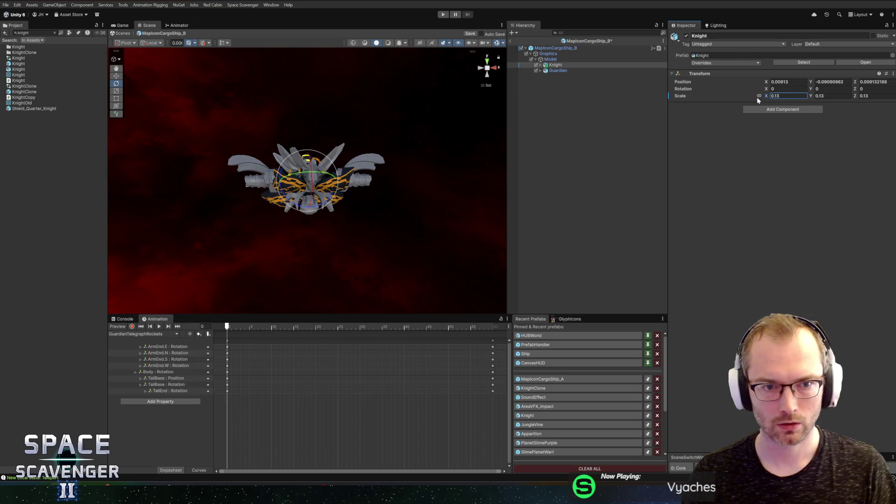
key(BackSpace)
key(BackSpace)
text(07)
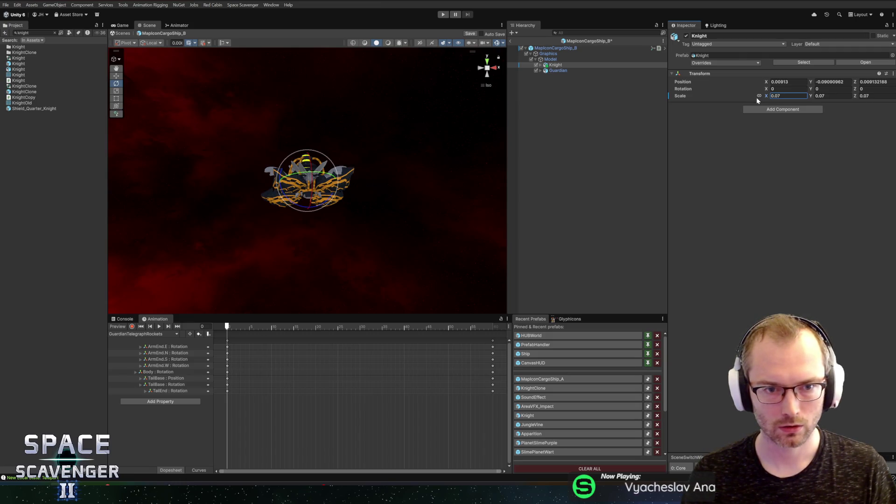
key(BackSpace)
key(BackSpace)
text(11)
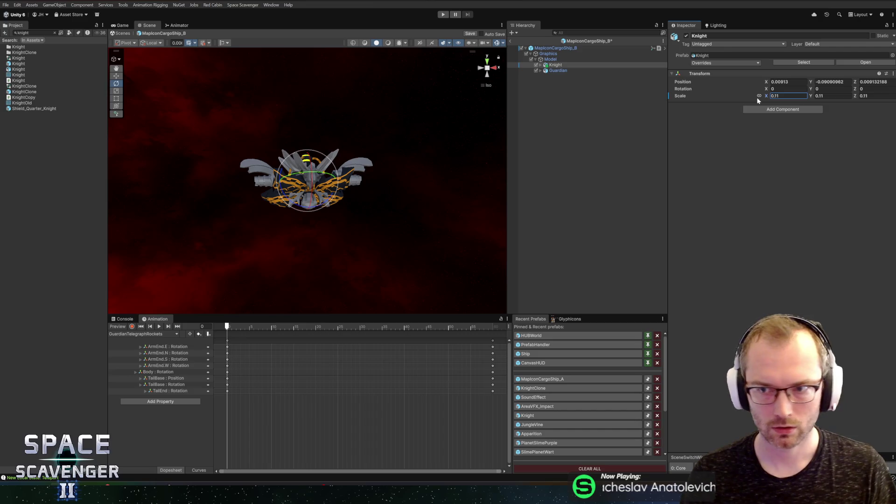
key(Return)
text(0.12)
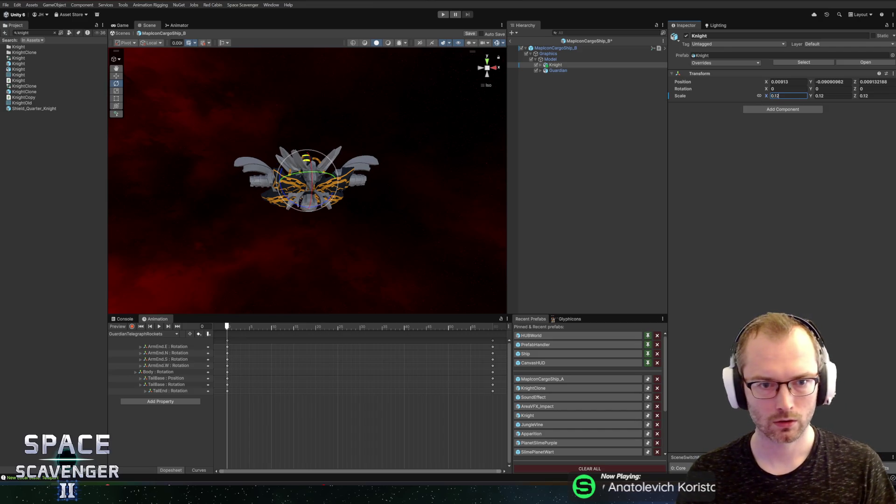
text(0.13)
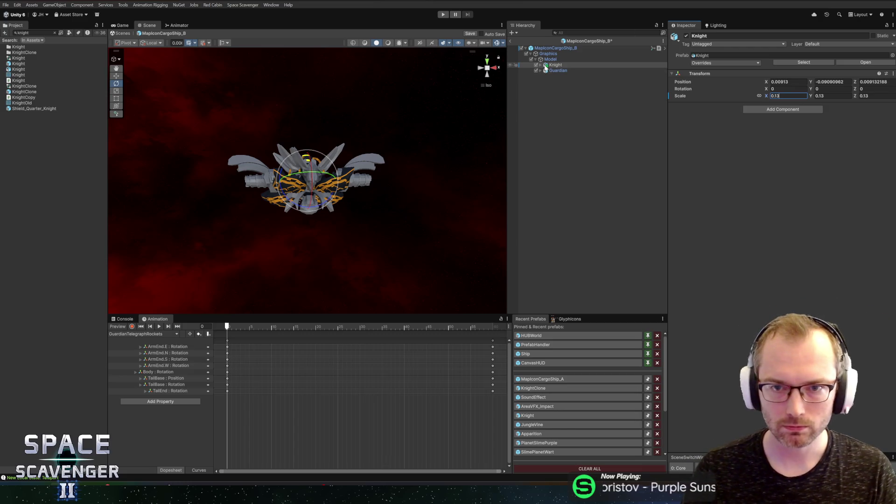
click(541, 66)
Step: Disable KnightOld and assign the _Basic material to the Knight's Skinned Mesh Renderer
click(542, 88)
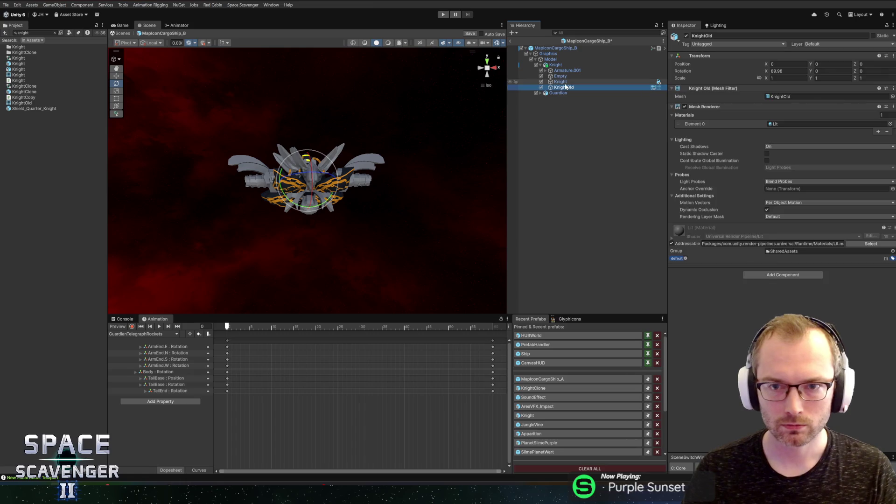
click(541, 87)
click(560, 82)
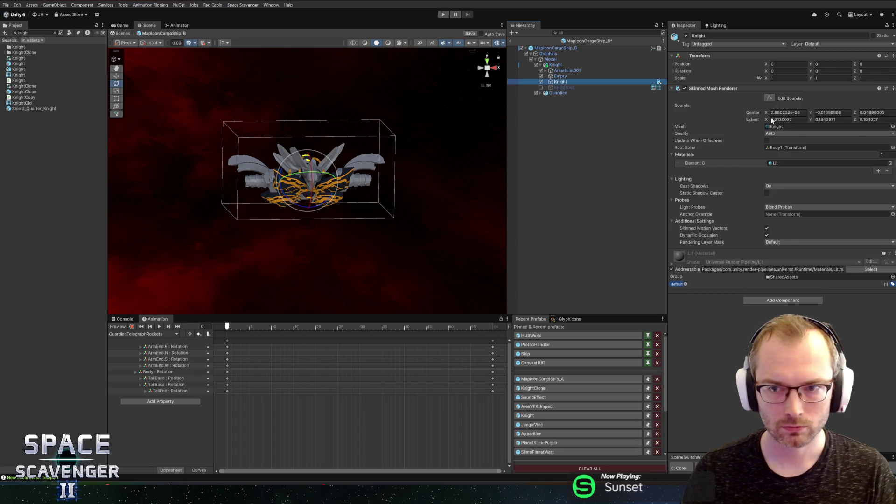
click(890, 163)
text(bas)
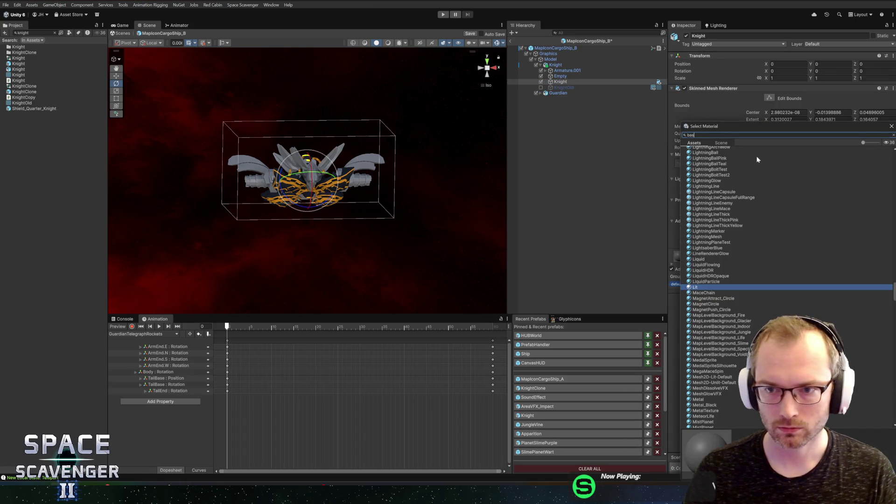
double_click(699, 160)
Step: Orbit the Scene view to a front-facing view of the ship and select the prefab root
scroll(329, 151, up, 5)
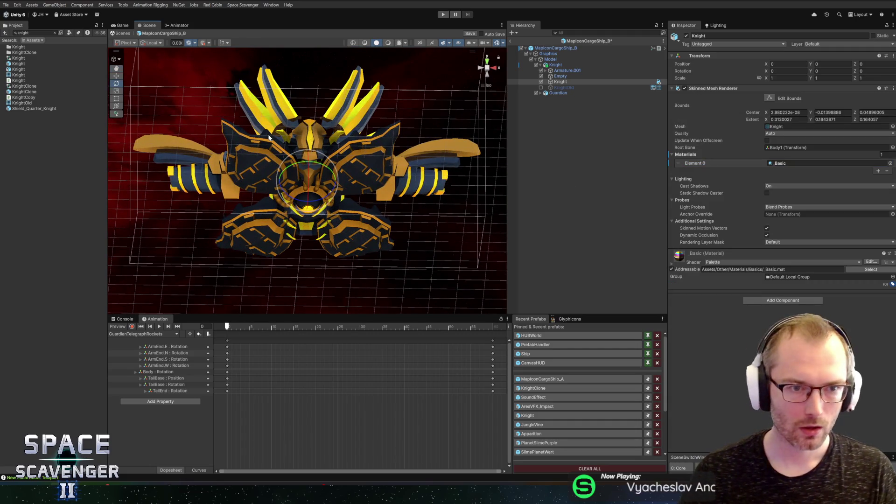
mouse_move(270, 138)
mouse_down()
mouse_move(260, 256)
mouse_move(381, 235)
mouse_up()
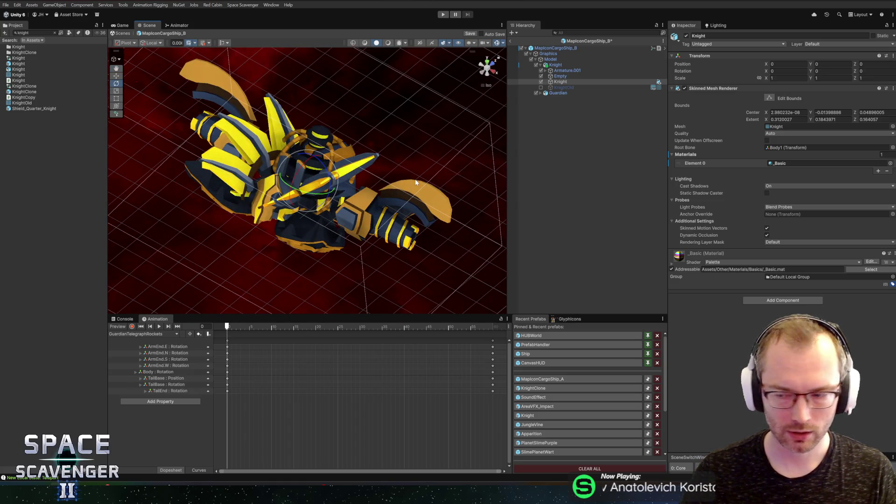
mouse_move(233, 157)
mouse_down()
mouse_move(182, 190)
mouse_move(144, 144)
mouse_move(354, 131)
mouse_move(308, 118)
mouse_up()
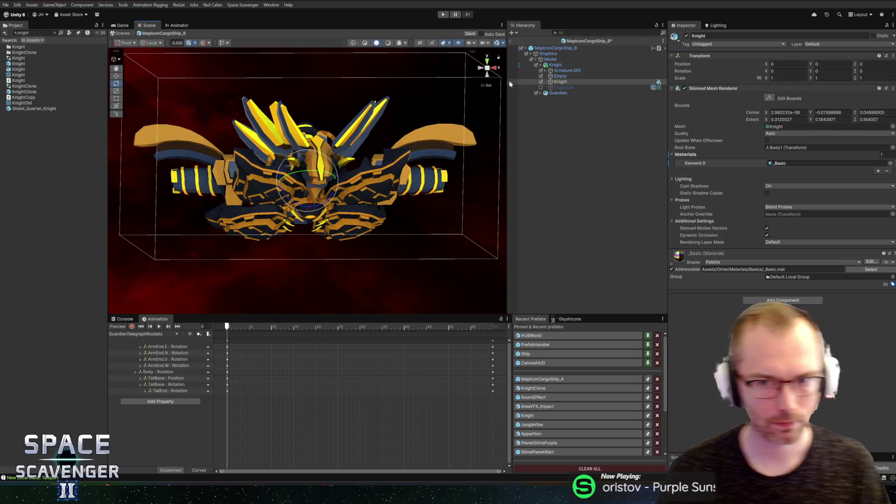
click(554, 48)
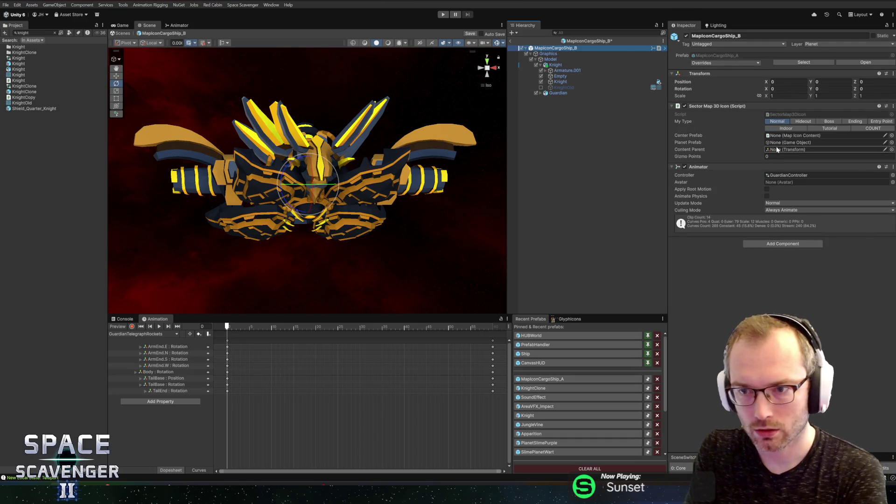
Step: Swap the root Animator's GuardianController for the Knight controller and inspect the missing Arm1.L track
click(796, 175)
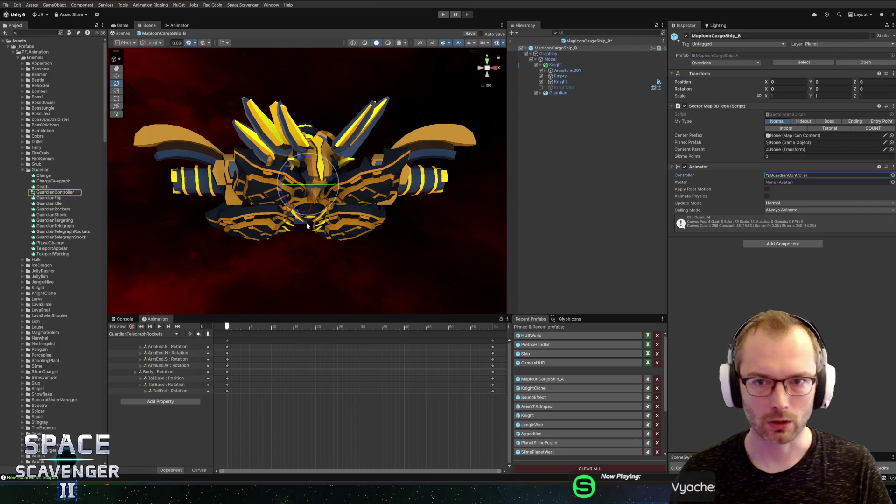
click(892, 176)
text(knight)
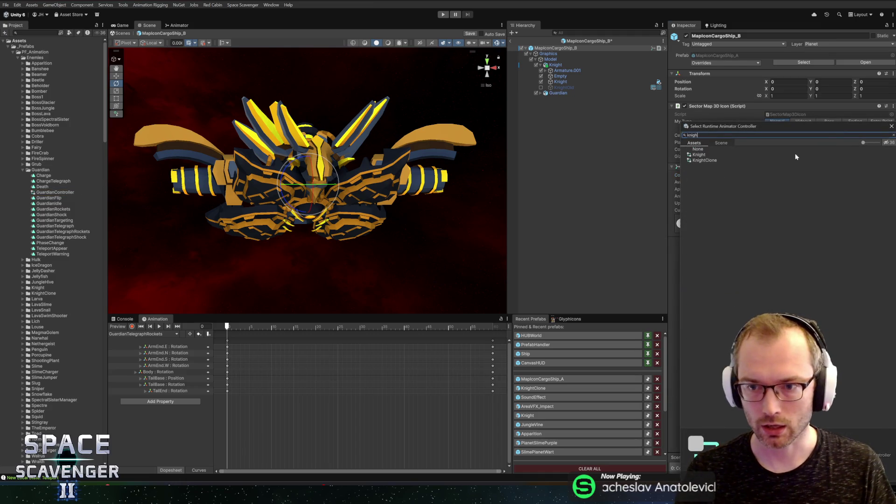
double_click(702, 155)
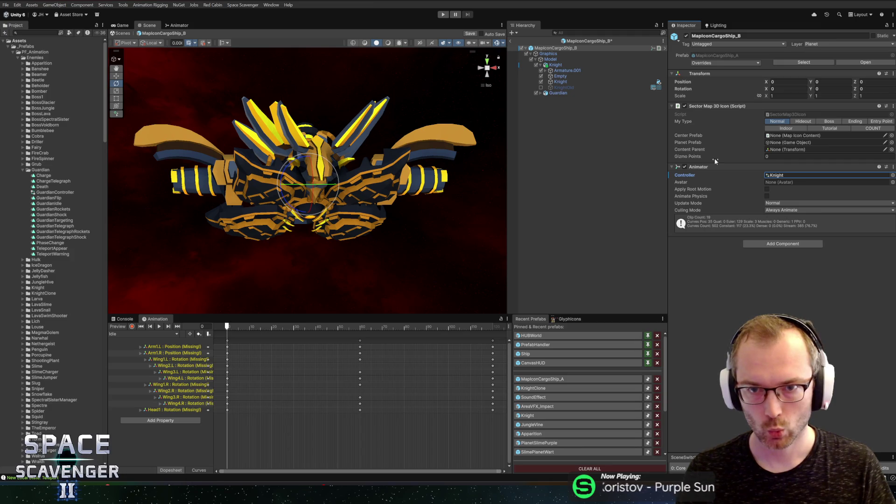
click(165, 353)
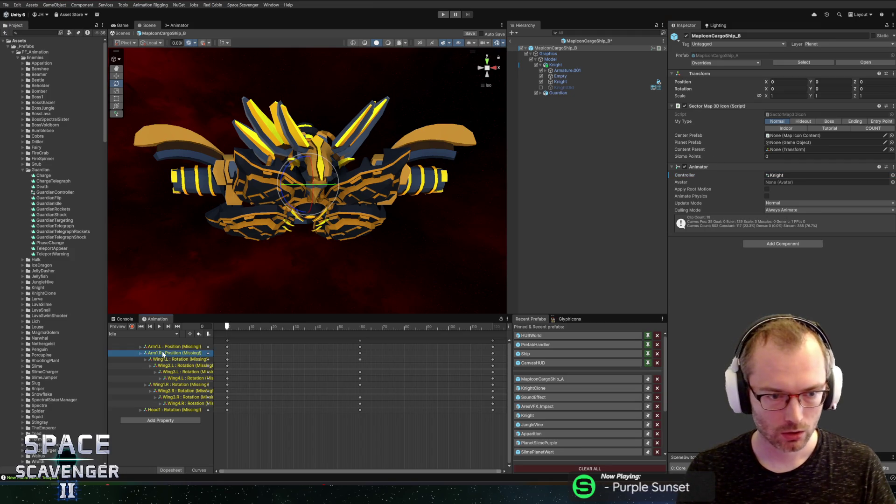
click(168, 347)
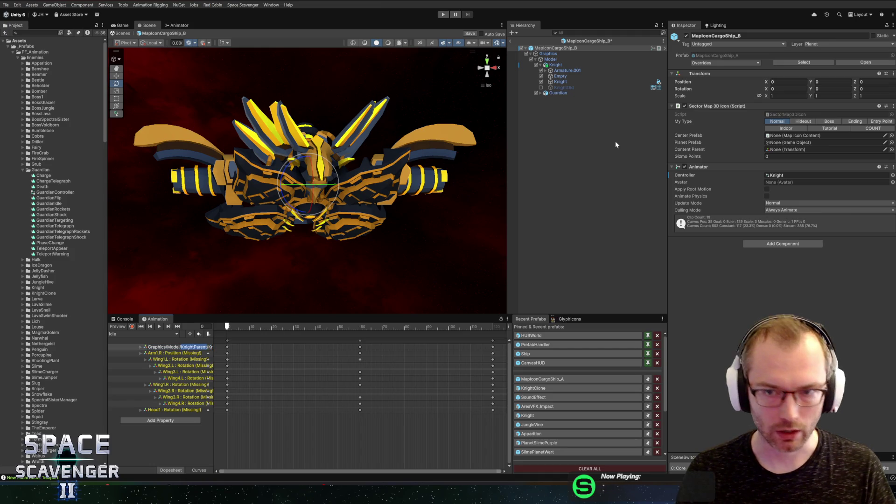
Step: Create an empty child named KnightParent under Model, placed above Knight
right_click(554, 59)
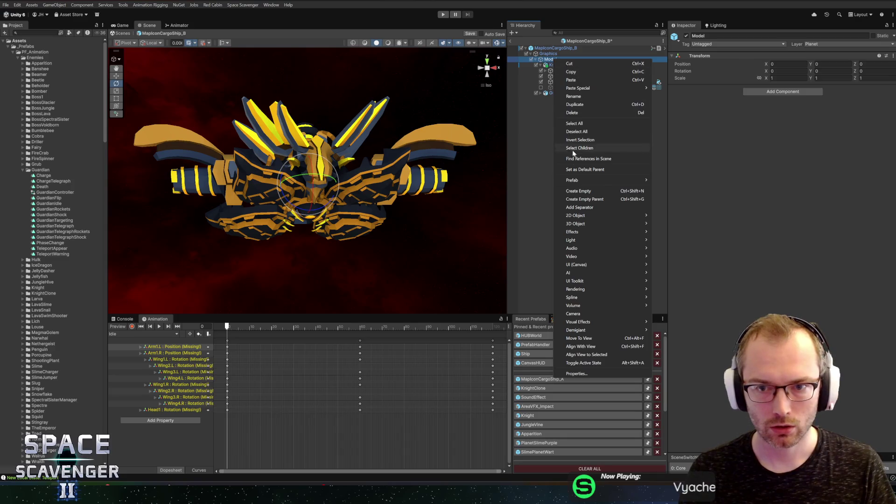
click(575, 191)
text(Kn)
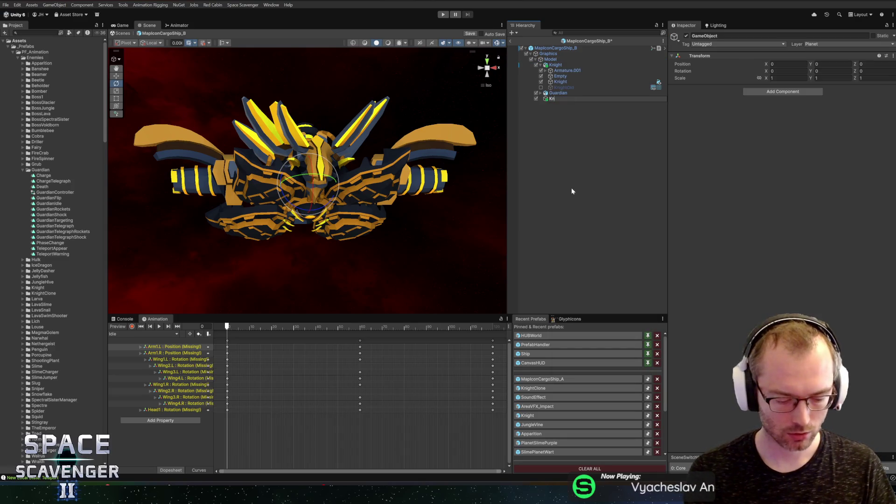
text(ightParent)
key(Return)
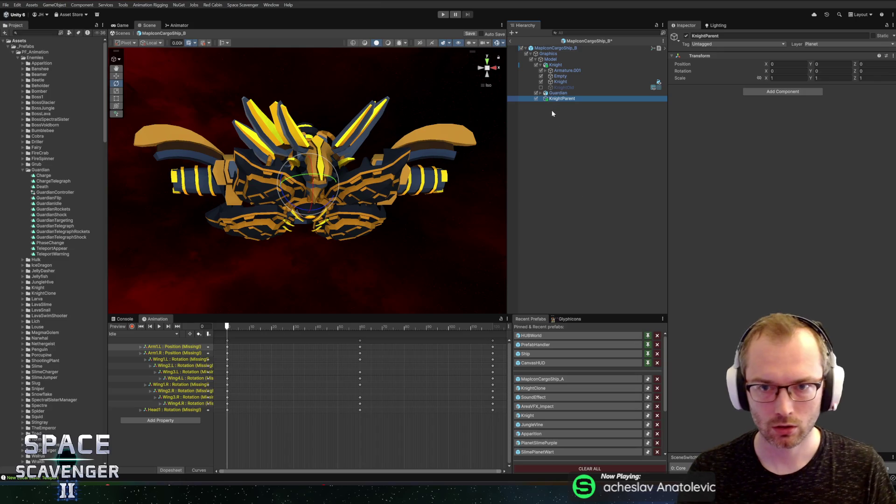
drag(555, 65, 556, 64)
Step: Zero the Knight's position and nest it inside KnightParent
click(555, 71)
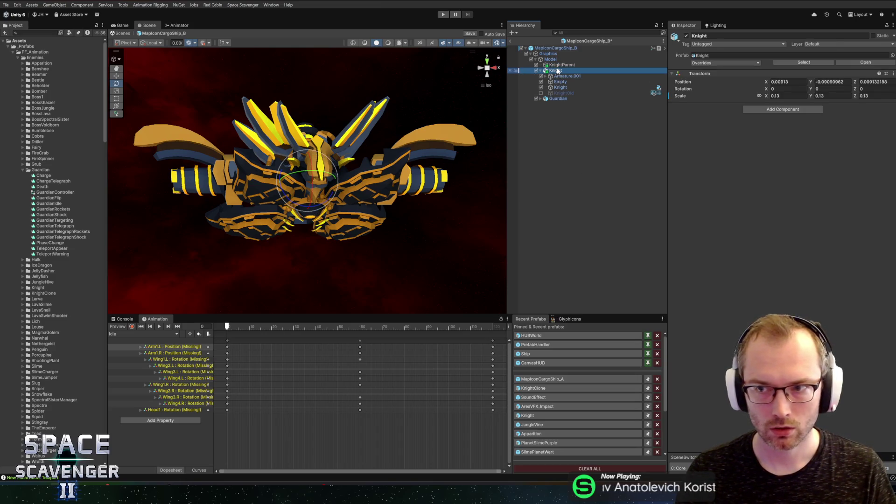
click(788, 88)
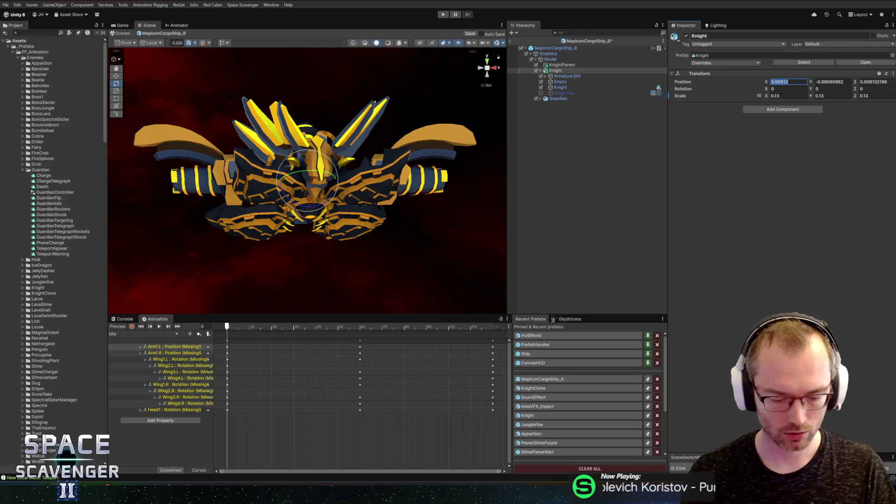
text(0)
key(Tab)
text(0)
key(Tab)
text(0)
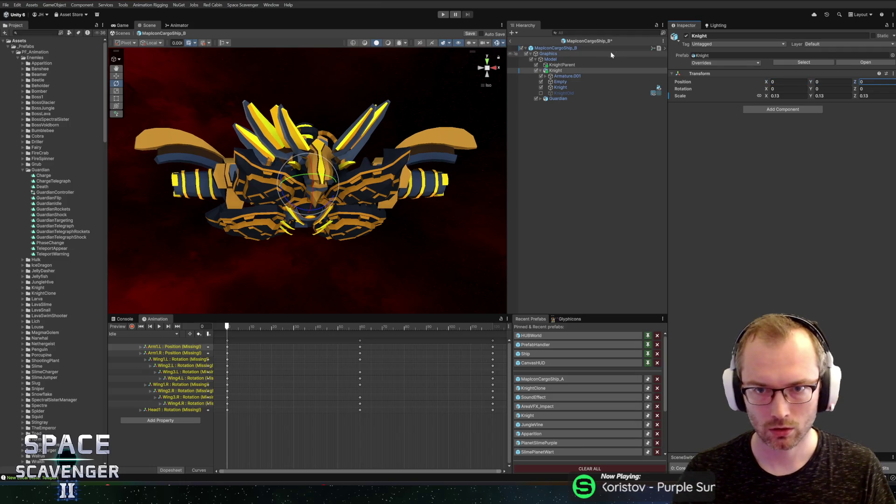
click(563, 70)
drag(564, 68, 563, 65)
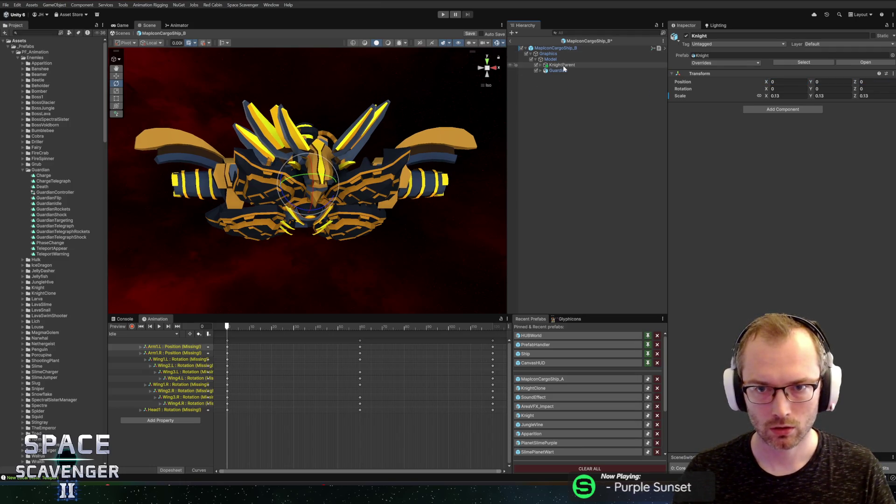
Step: Select the MapIconCargoShip_B root and play the Idle animation preview
click(545, 66)
click(555, 60)
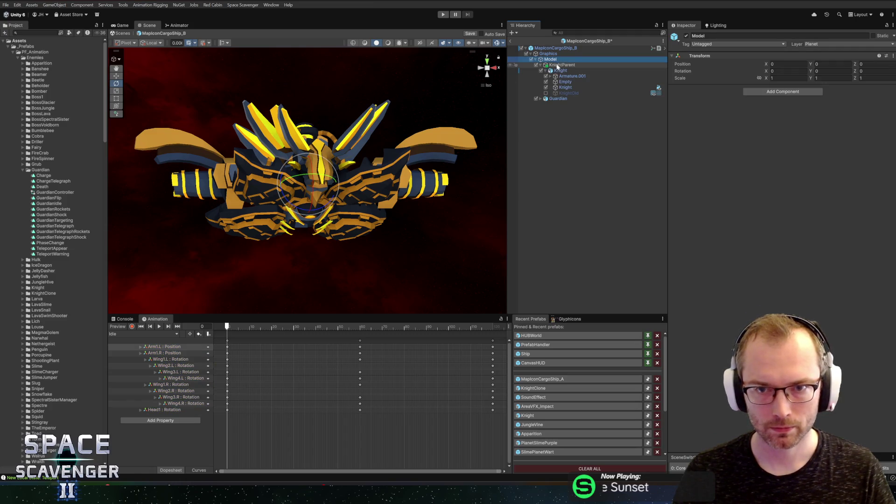
click(556, 48)
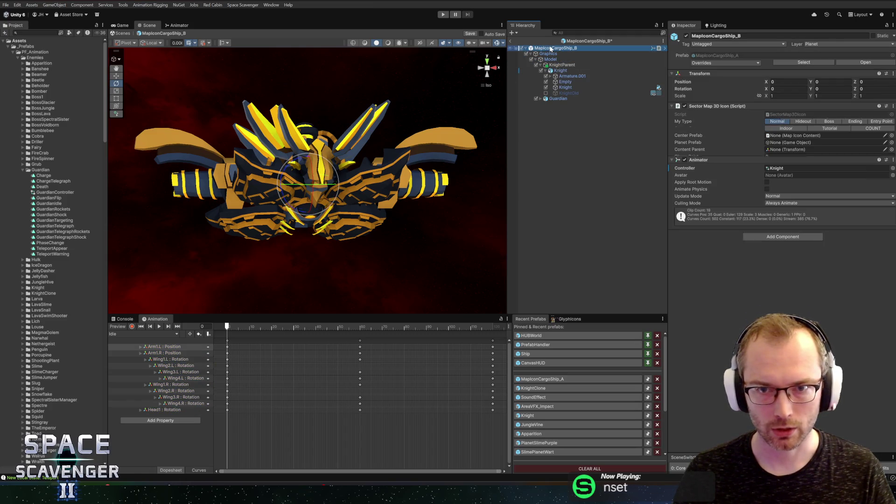
click(159, 327)
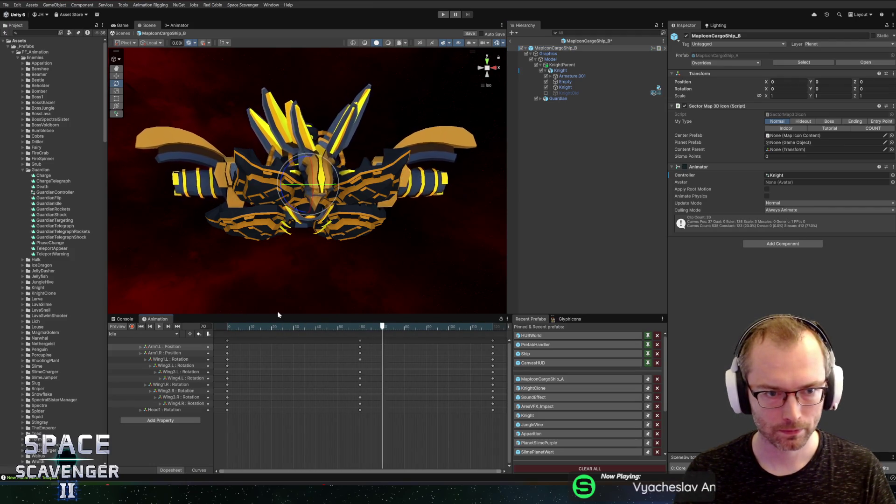
Step: Delete the Guardian model, check the posed Knight from above and front, and save MapIconCargoShip_B
click(558, 99)
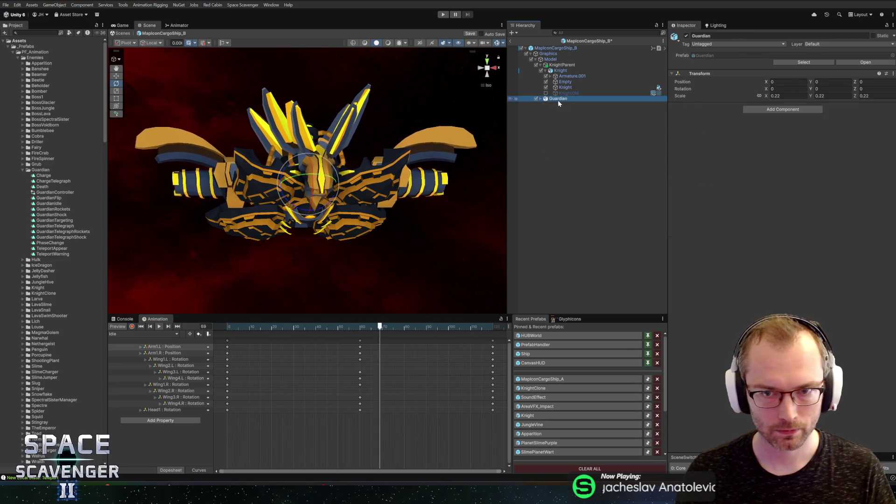
key(Delete)
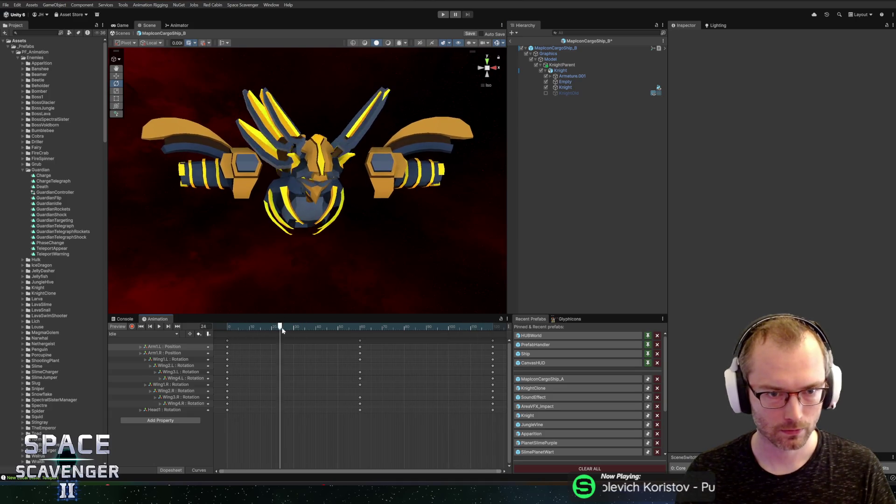
mouse_move(343, 154)
mouse_down()
mouse_move(331, 189)
mouse_move(254, 232)
mouse_move(186, 196)
mouse_move(363, 238)
mouse_move(341, 163)
mouse_up()
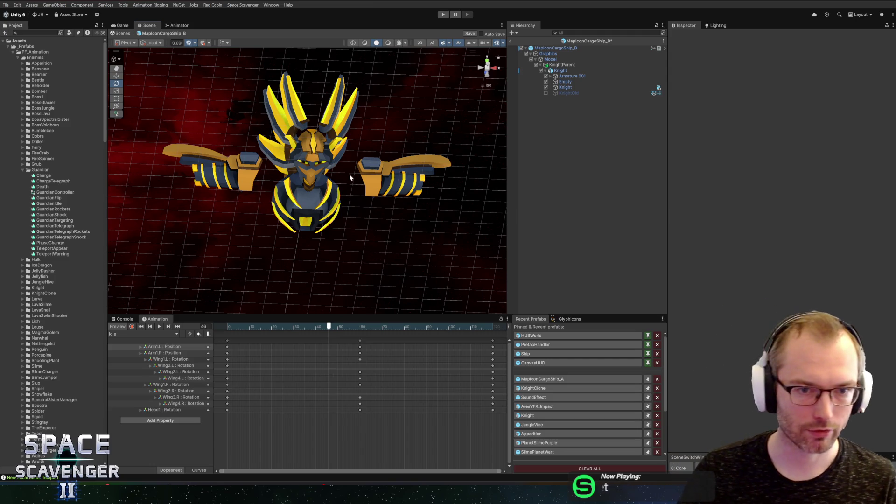
drag(307, 121, 303, 168)
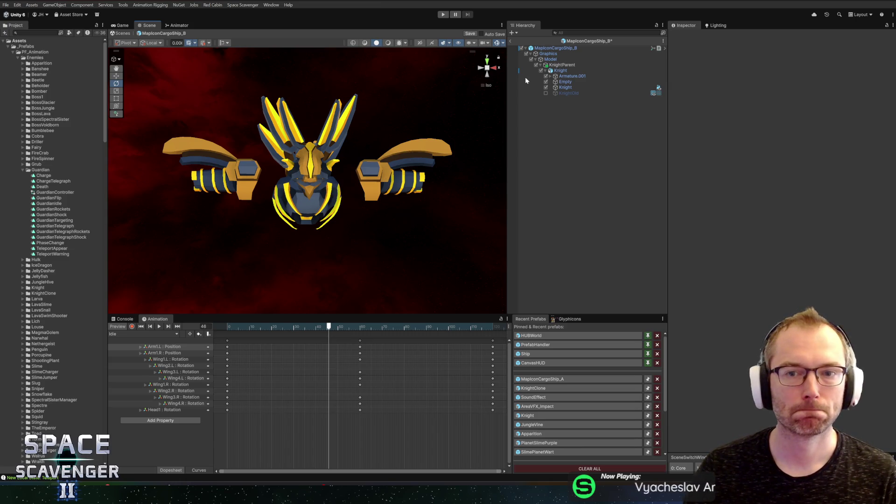
click(555, 47)
key(ctrl+s)
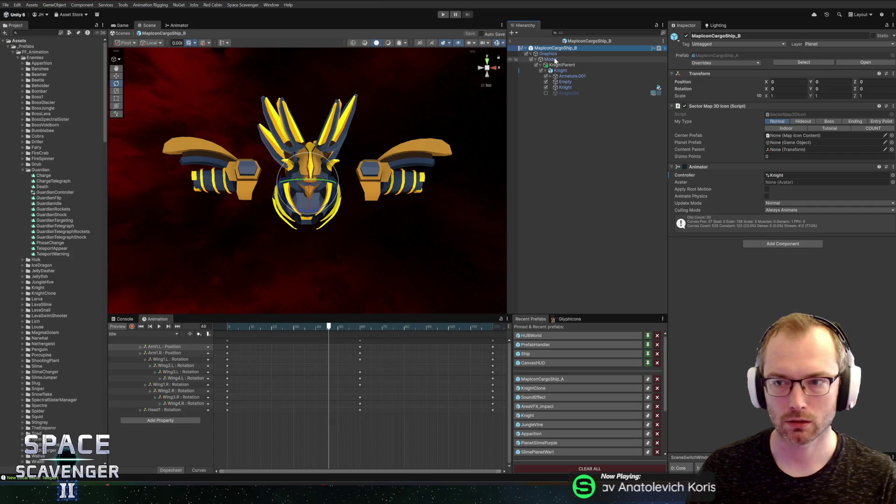
right_click(708, 108)
click(746, 210)
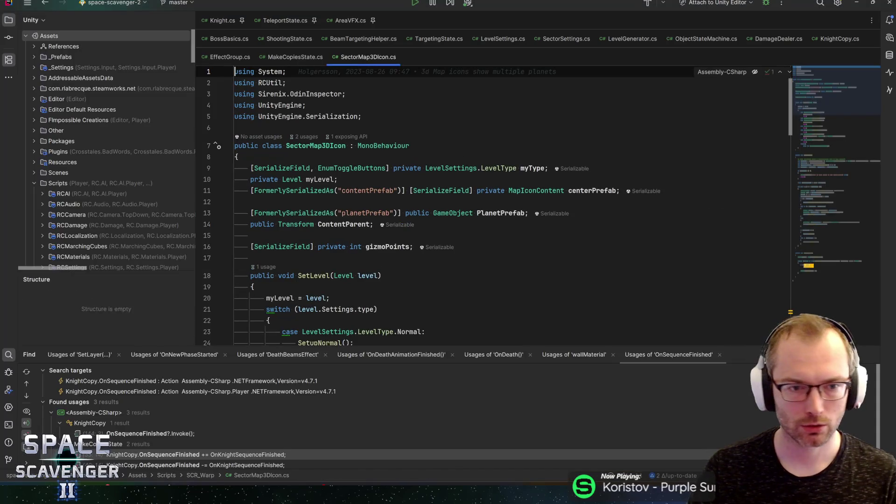
scroll(466, 205, down, 2)
scroll(467, 205, down, 7)
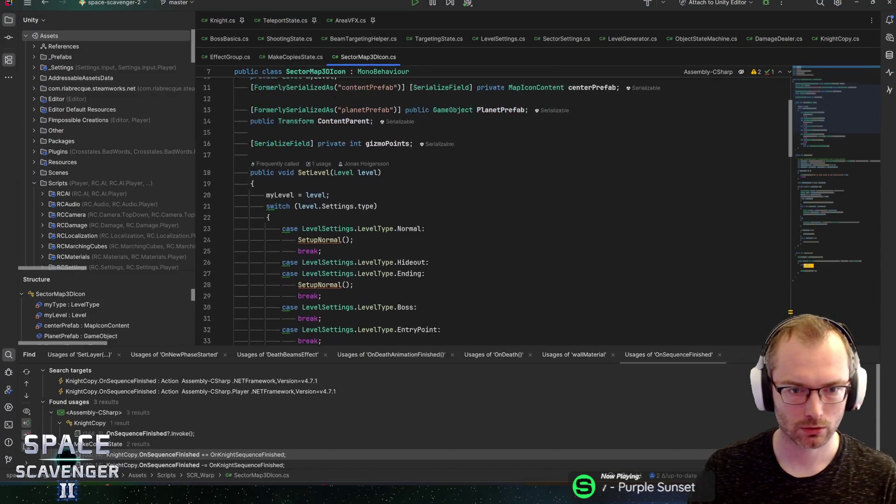
scroll(467, 206, down, 10)
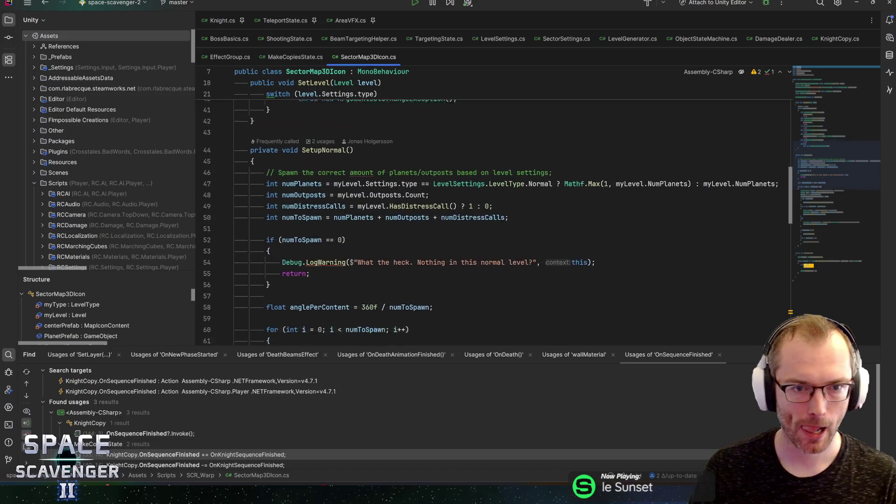
scroll(467, 205, down, 11)
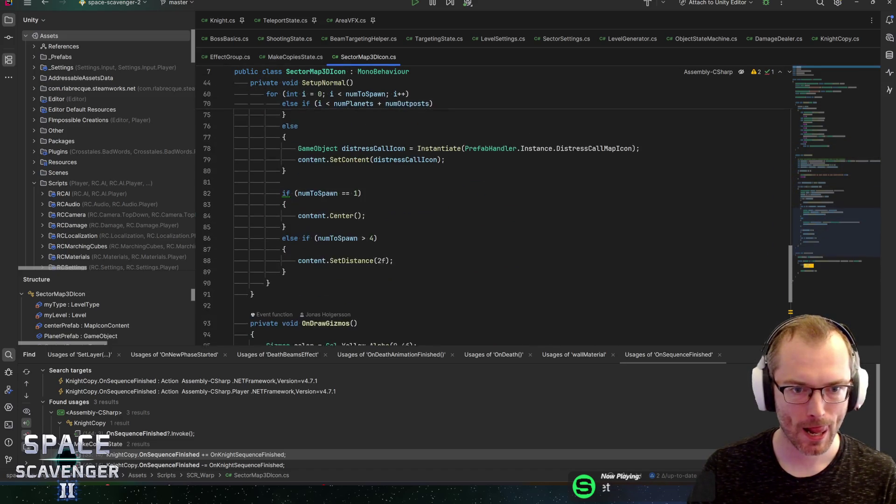
key(alt+Tab)
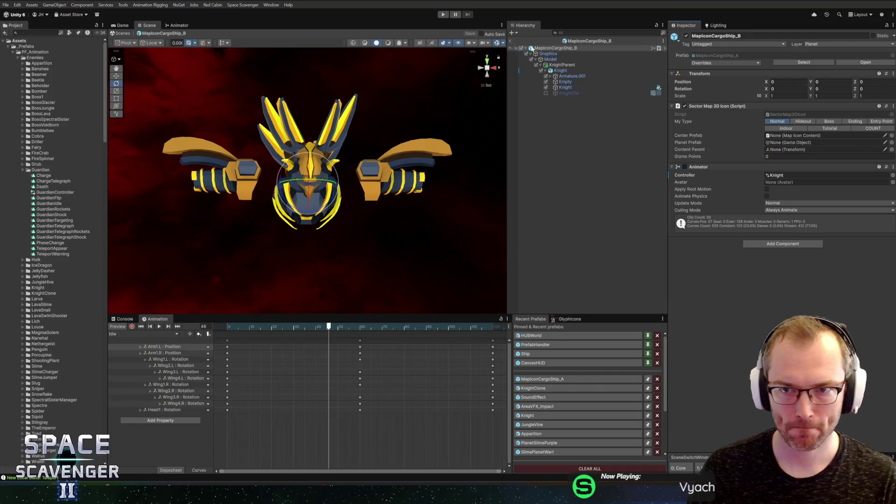
Step: Return to the main scene and select the Level_Indoor_114_Magma level settings
click(510, 42)
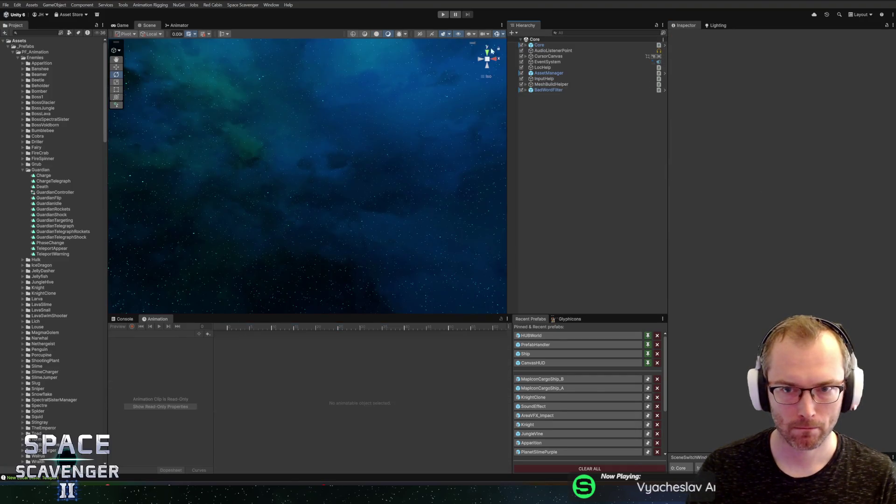
scroll(58, 204, down, 20)
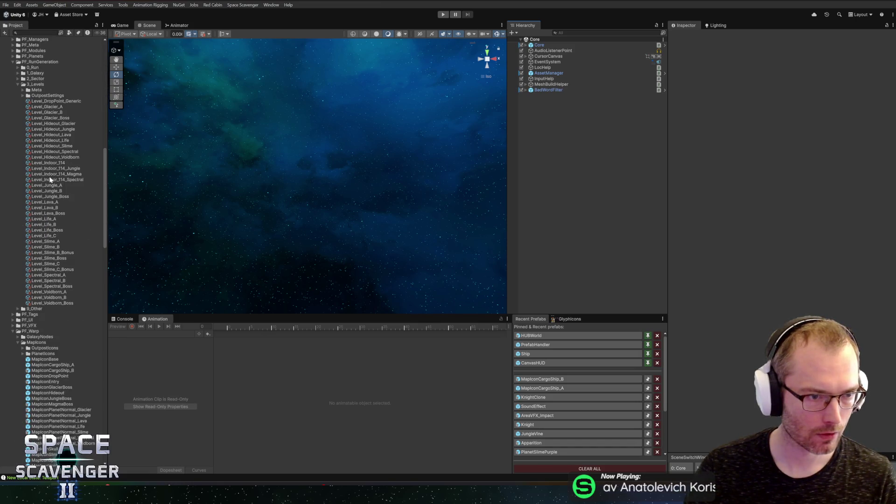
click(51, 174)
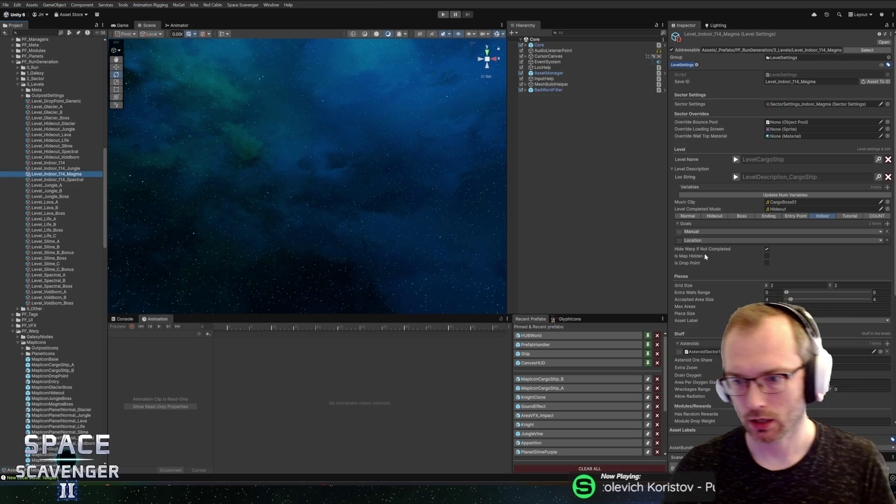
scroll(782, 233, down, 10)
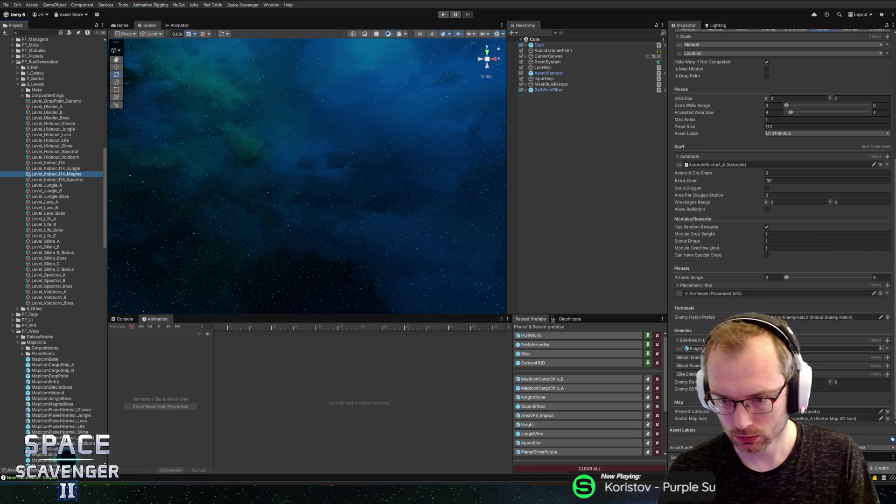
Step: Check the Sector Map Icon choices without changing them, then start Play mode
click(887, 418)
click(891, 126)
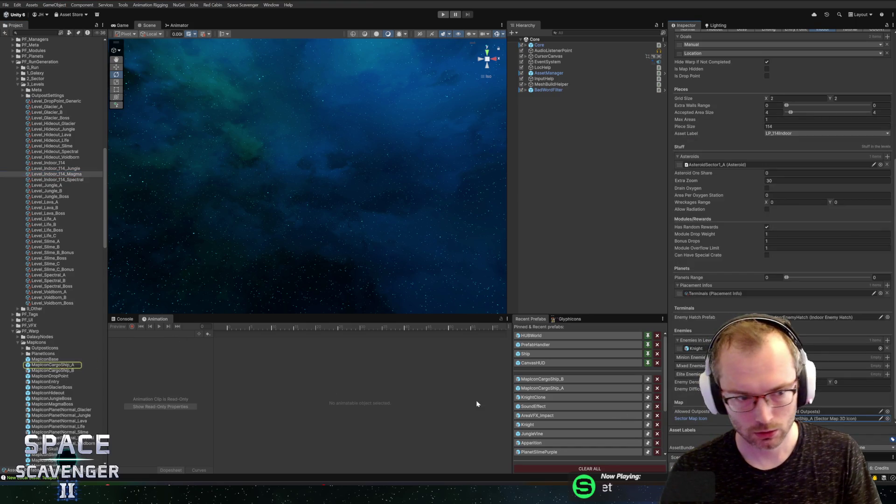
drag(51, 365, 428, 387)
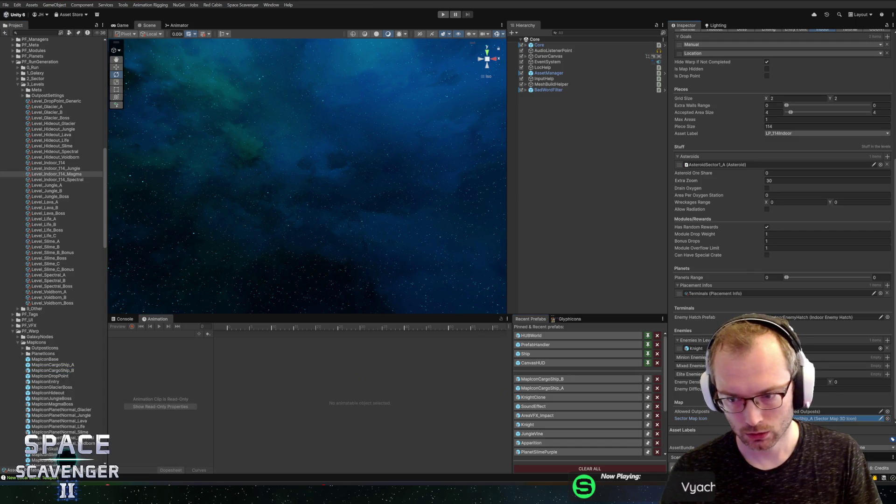
click(442, 15)
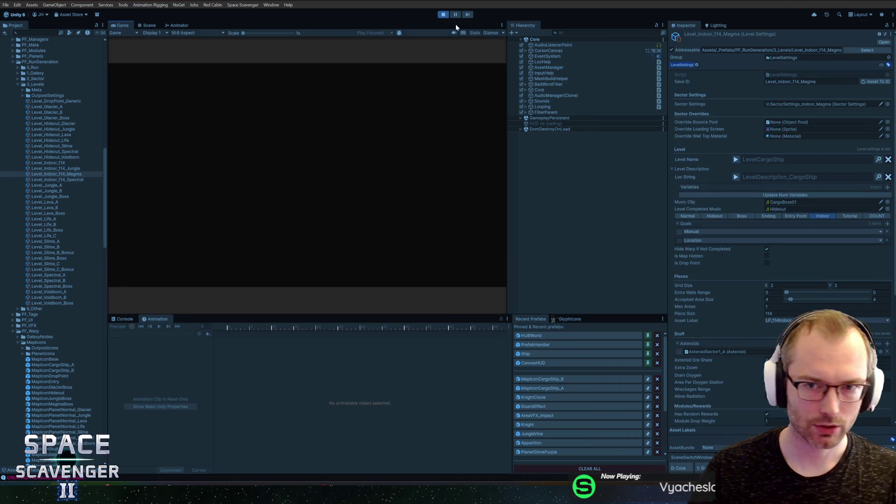
Step: Maximize the game view, run 'level clear' in the debug console, then stop Play mode
double_click(117, 26)
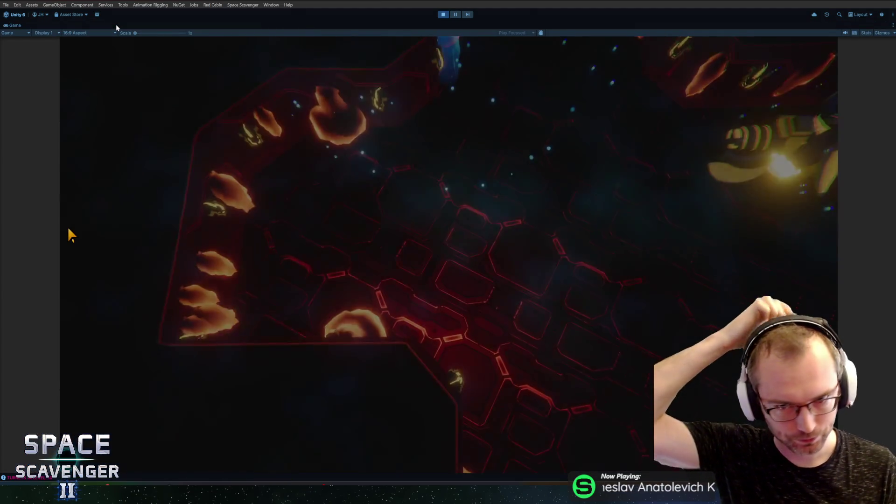
key(grave)
text(le)
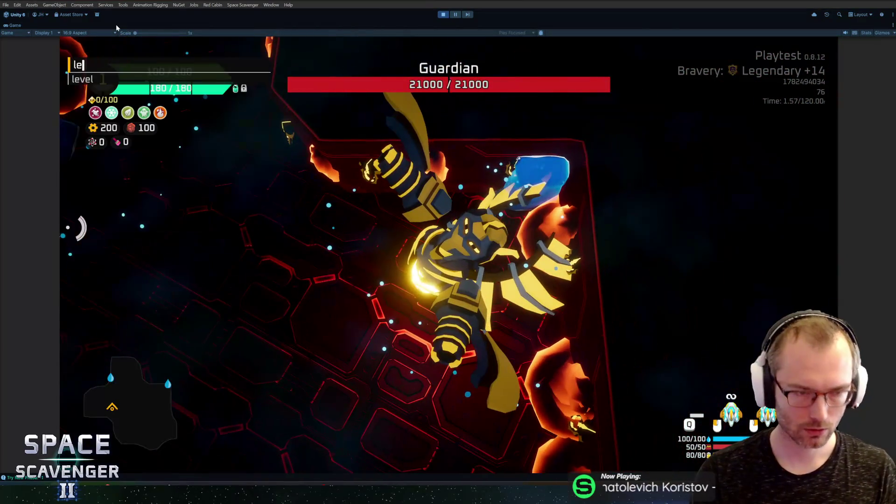
text(vel clear)
key(Return)
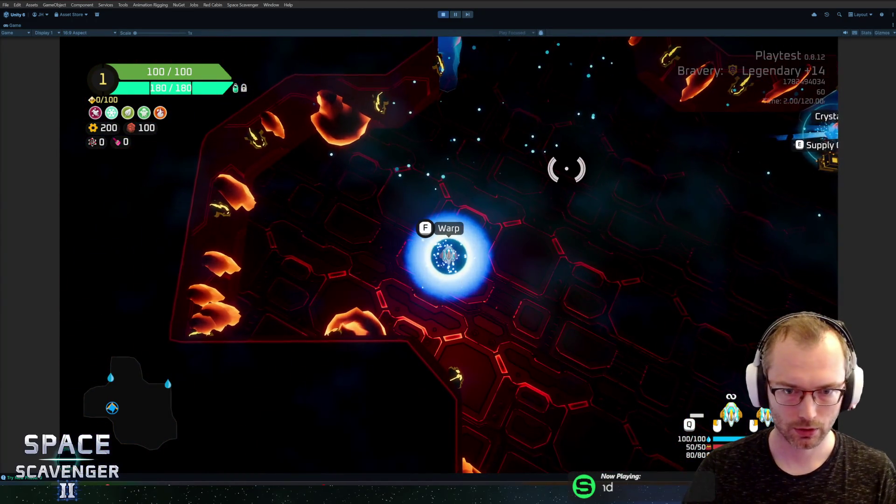
key(ctrl+p)
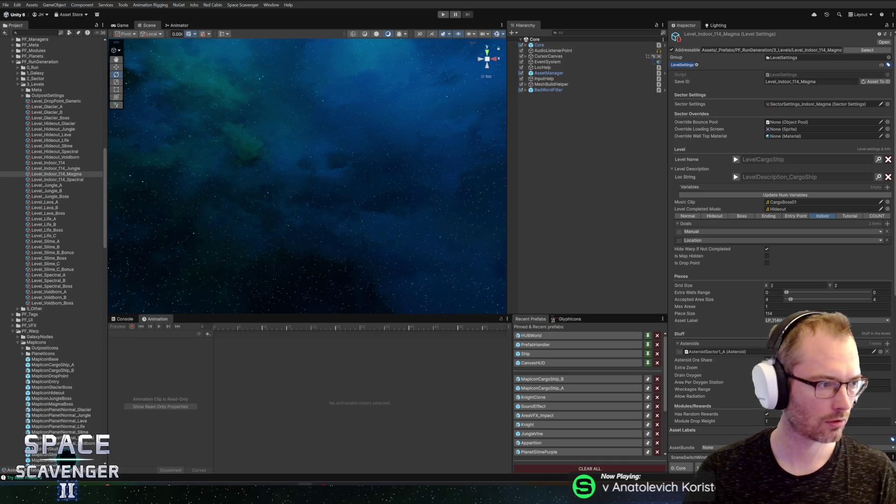
click(442, 15)
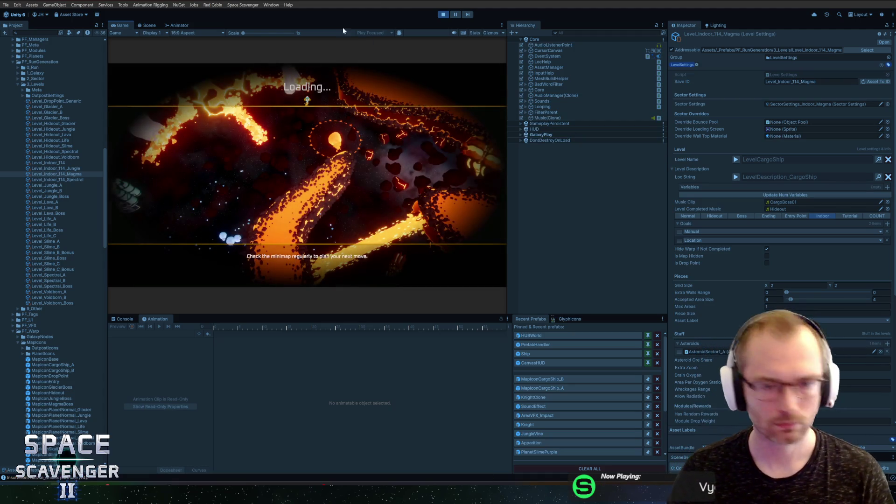
double_click(117, 26)
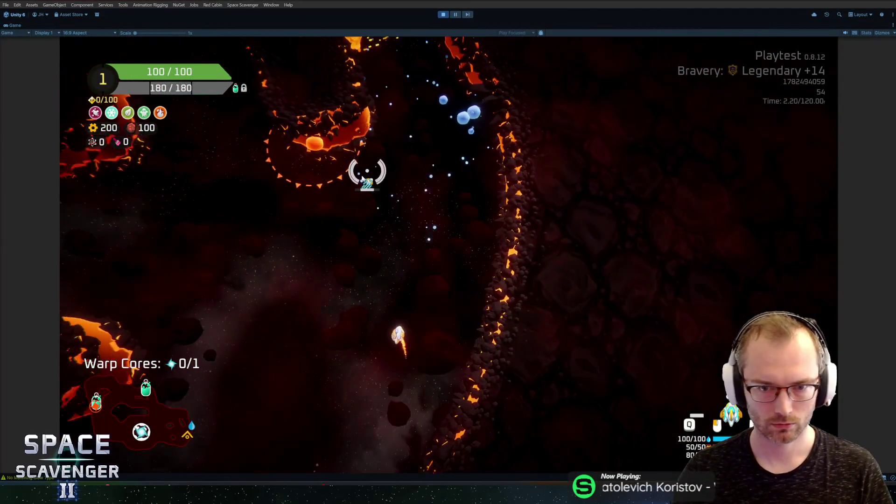
key(grave)
text(level clear)
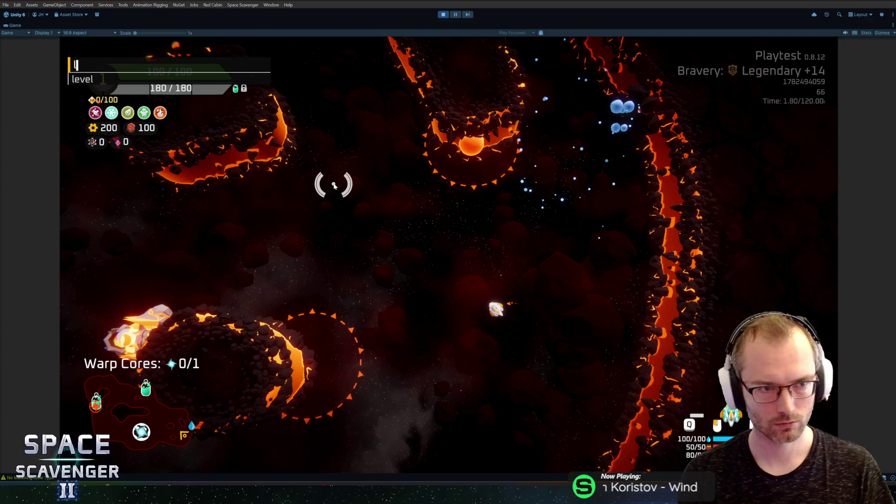
key(Return)
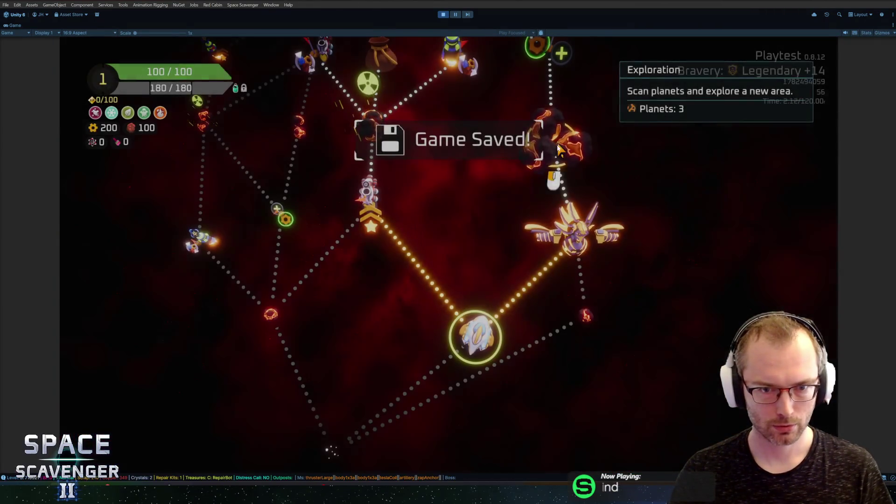
mouse_move(583, 257)
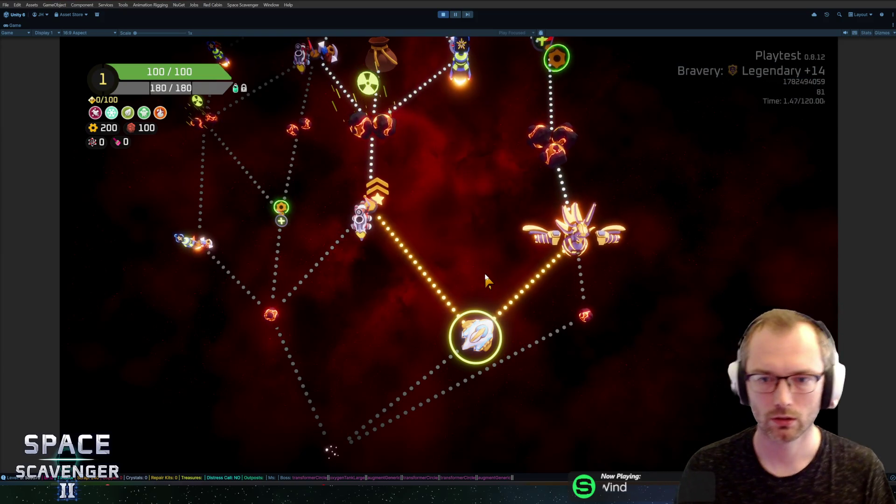
scroll(466, 285, up, 3)
scroll(467, 286, down, 3)
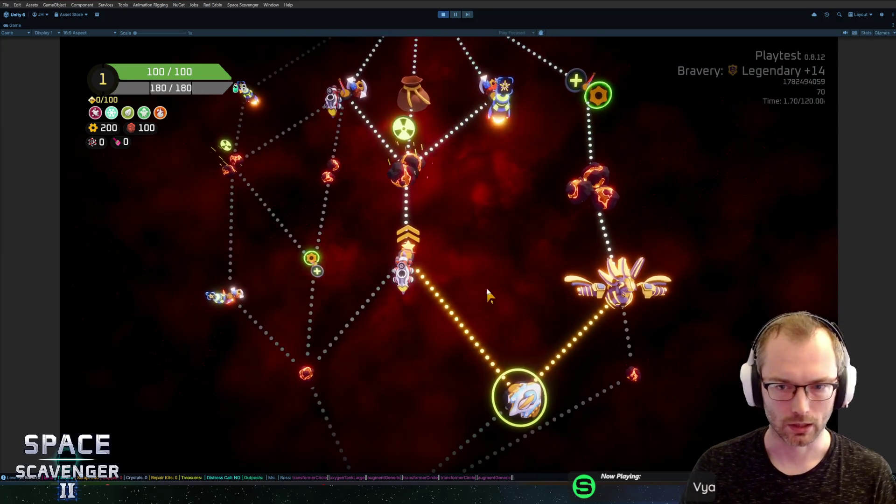
mouse_move(592, 226)
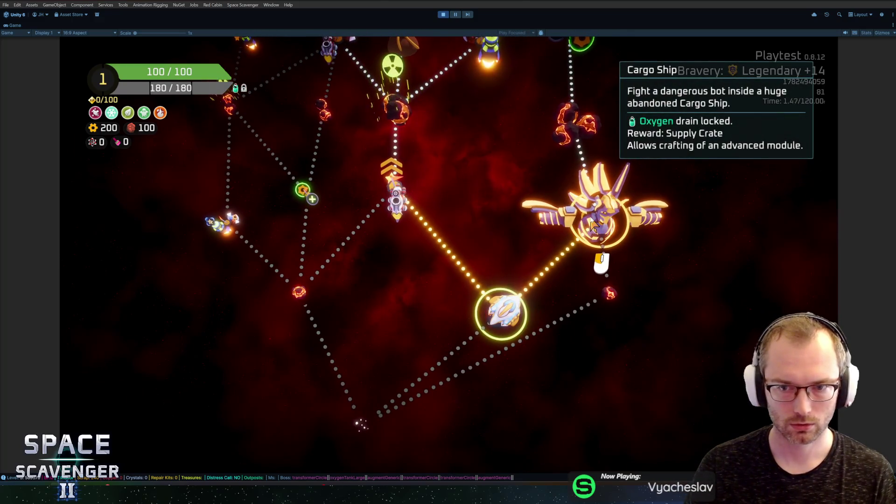
click(442, 14)
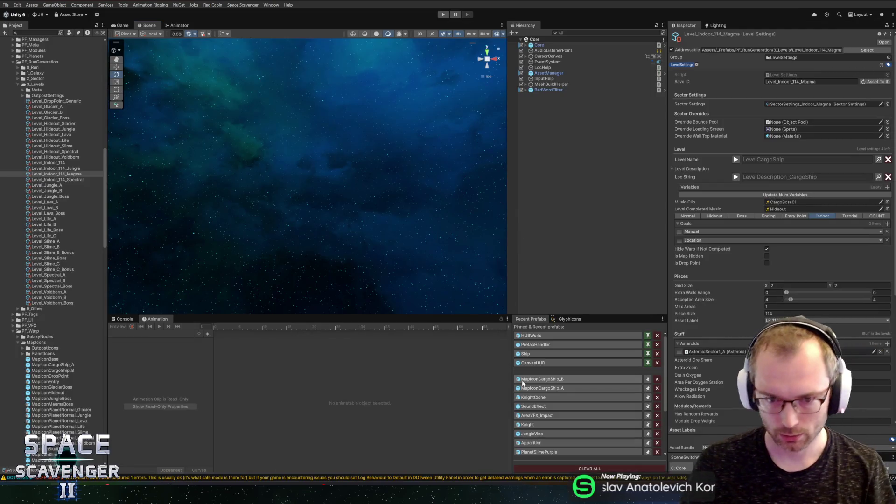
Step: Open MapIconCargoShip_B, record the Idle clip, and swing Arm1.L down at frame 60
click(527, 382)
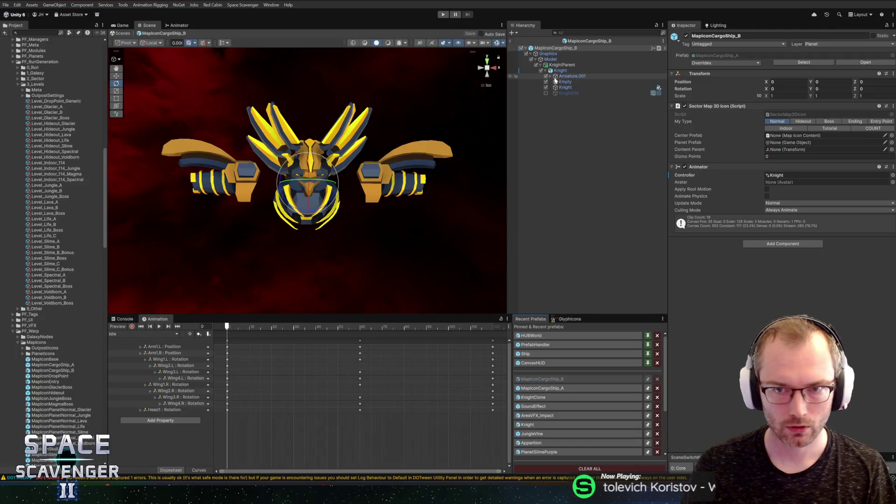
mouse_move(326, 182)
mouse_down()
mouse_move(339, 166)
mouse_move(368, 185)
mouse_up()
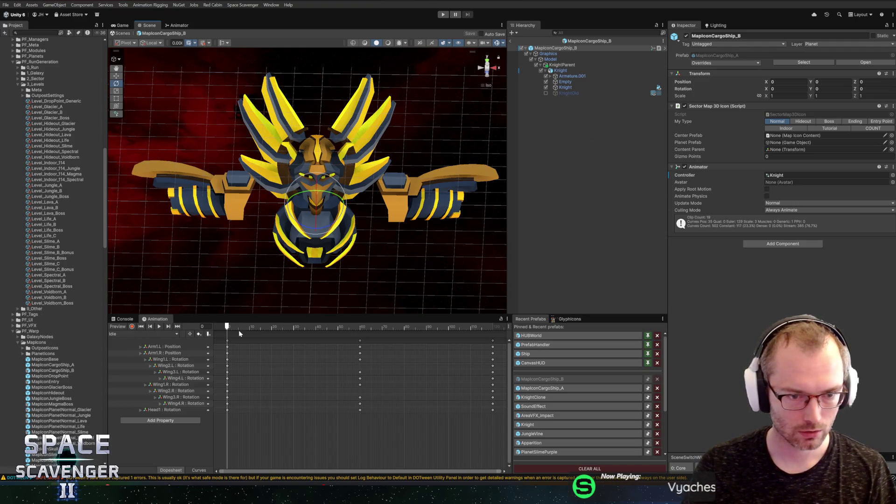
drag(239, 330, 217, 331)
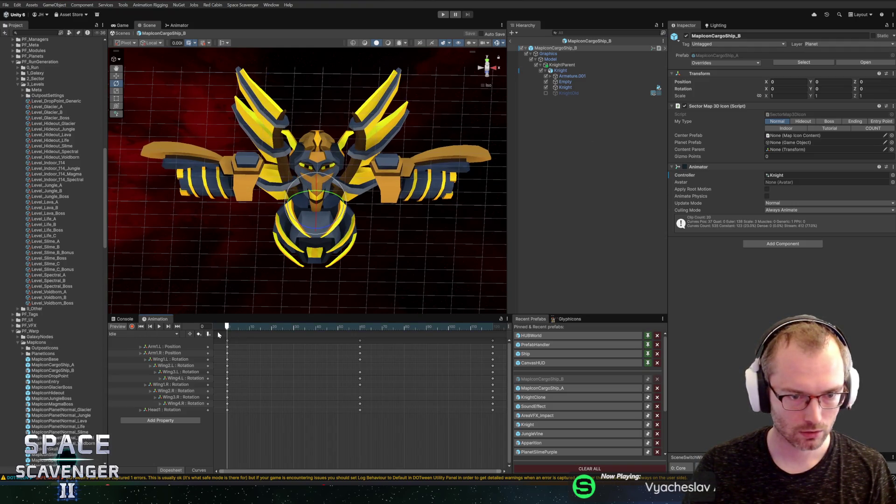
click(169, 346)
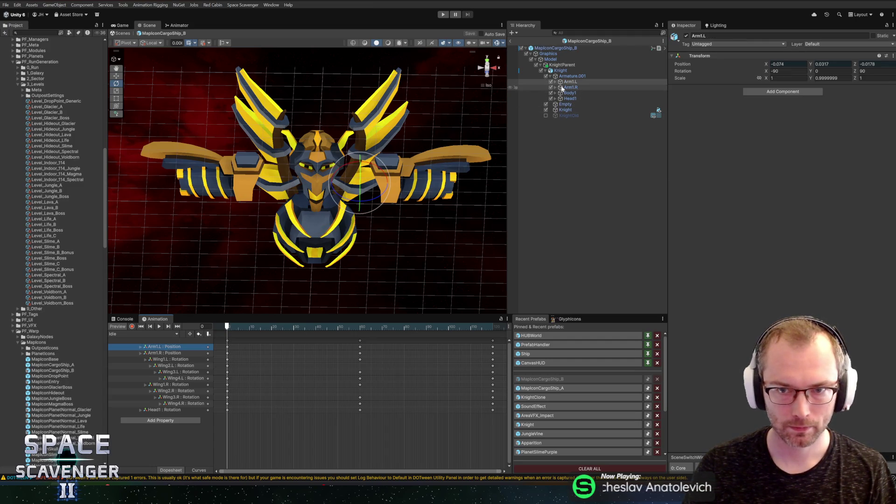
click(131, 326)
drag(246, 326, 360, 327)
drag(392, 196, 454, 183)
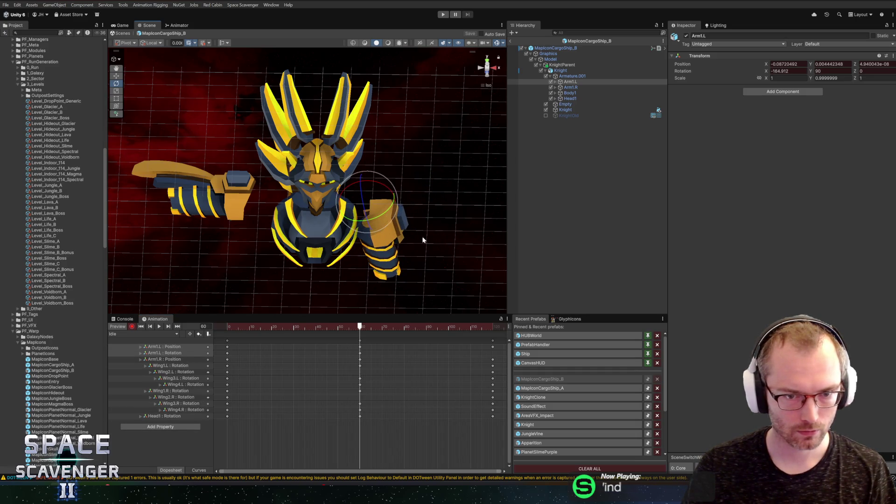
Step: Rotate Arm1.R and Arm1.L to hang down beside the body at frame 60
click(574, 89)
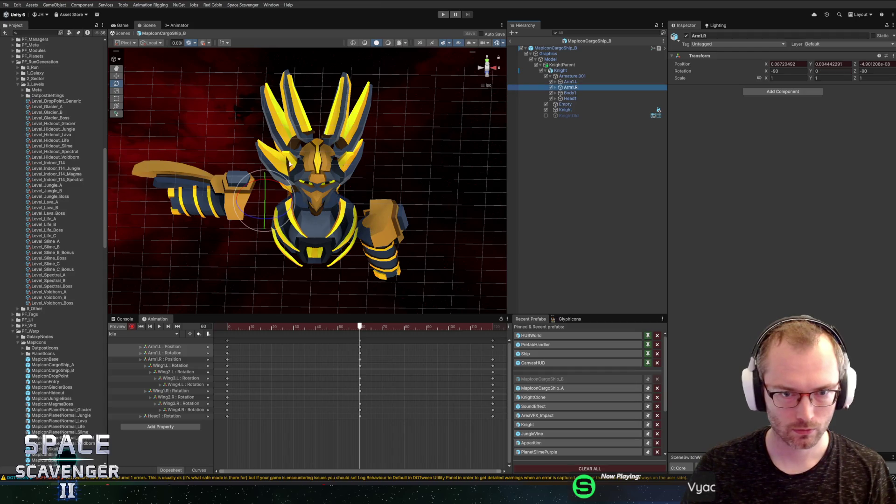
drag(278, 181, 207, 184)
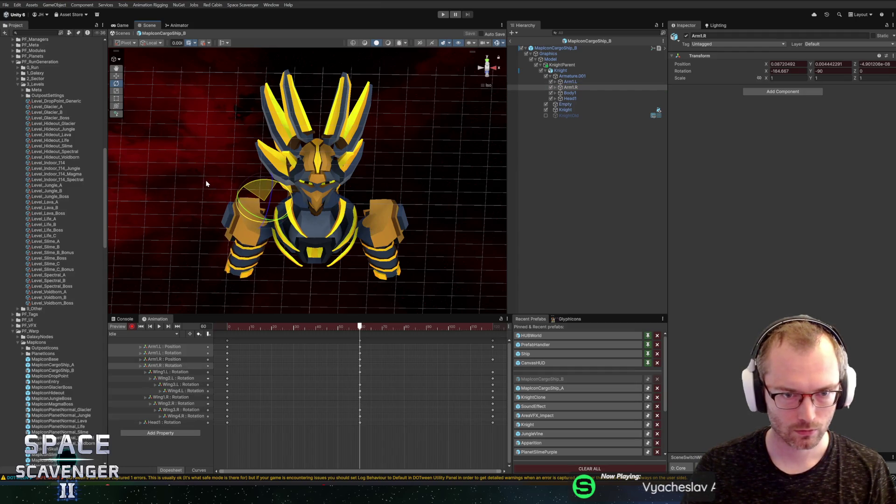
drag(269, 185, 273, 188)
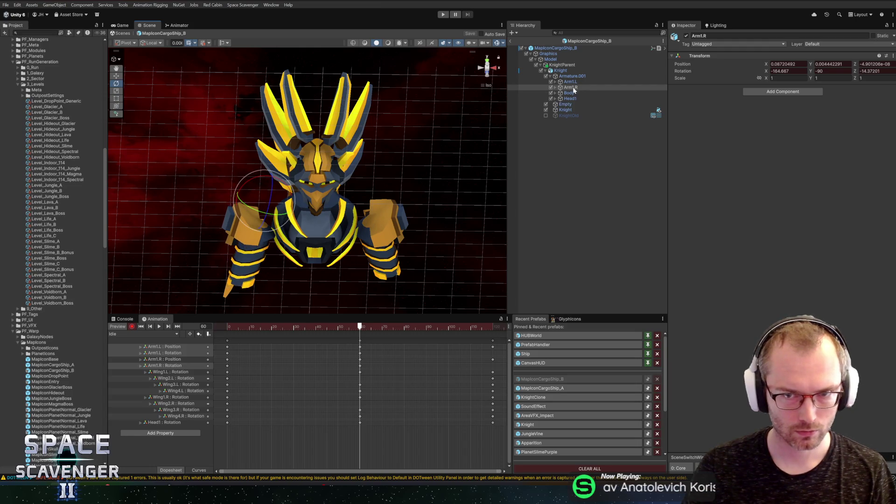
click(570, 82)
drag(368, 182, 362, 195)
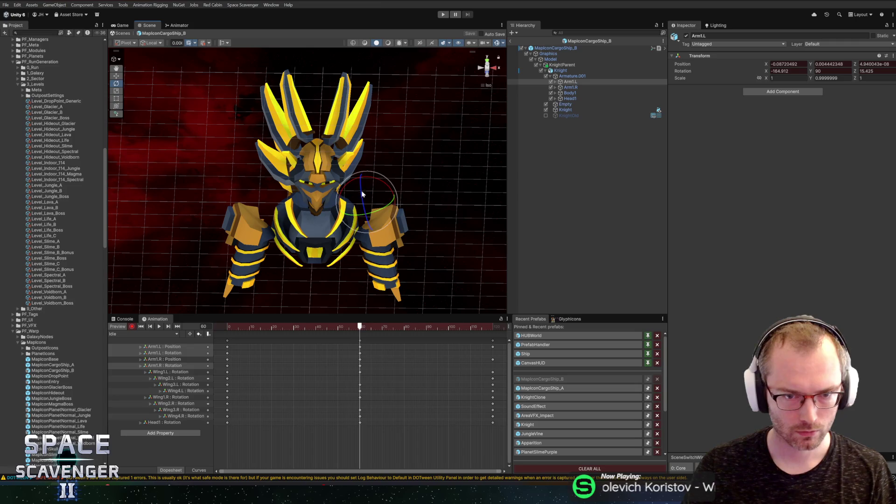
mouse_move(353, 325)
mouse_down()
mouse_move(304, 326)
mouse_move(359, 334)
mouse_move(219, 337)
mouse_up()
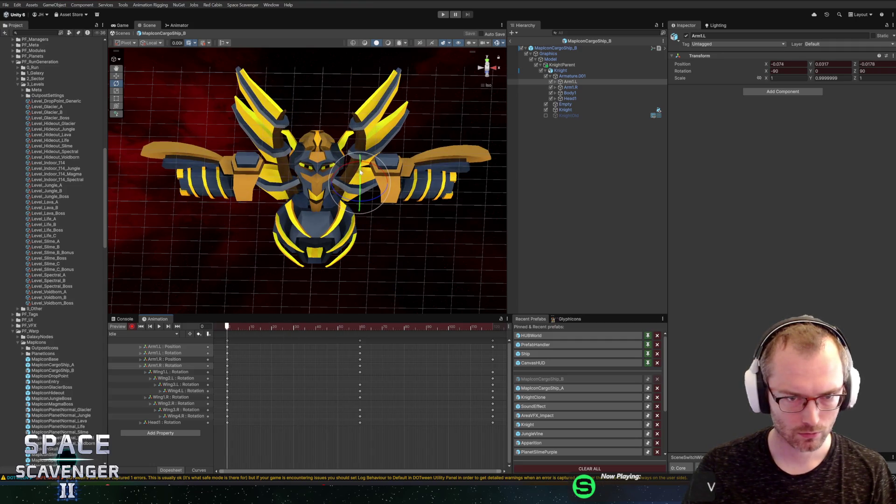
Step: Angle Arm1.L outward at frame 0 and preview the mid-clip pose
mouse_move(360, 172)
mouse_down()
mouse_move(382, 177)
mouse_move(354, 198)
mouse_up()
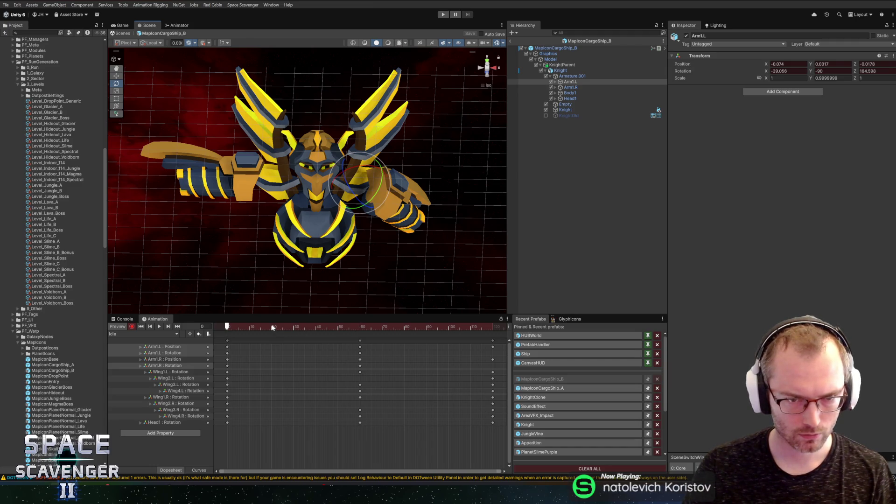
key(space)
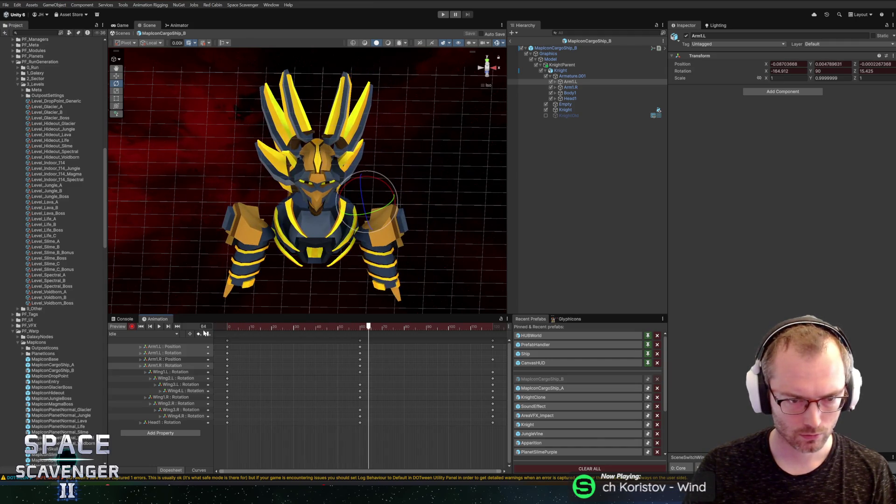
key(space)
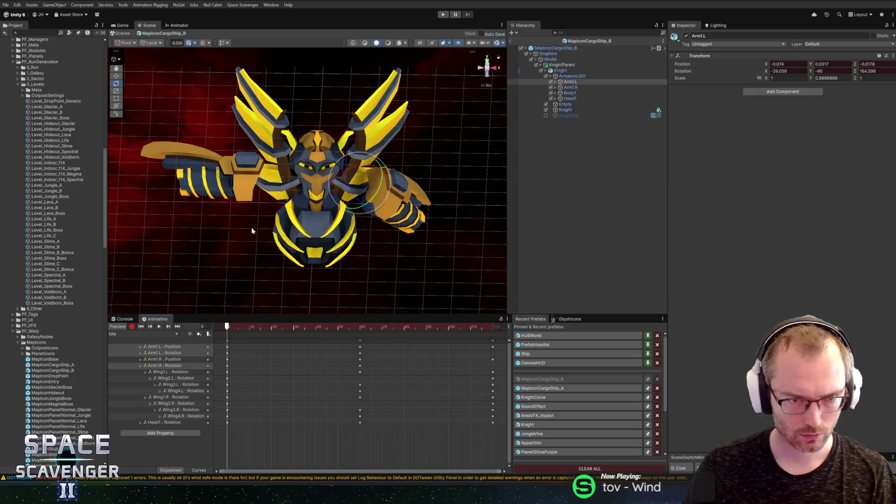
click(172, 359)
Step: Delete the Arm1.L and Arm1.R Rotation tracks from the Idle clip
click(492, 331)
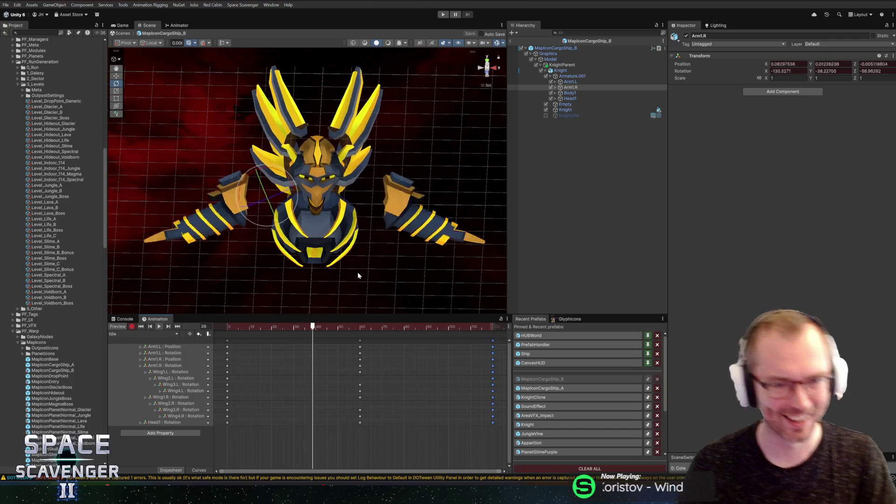
mouse_move(240, 198)
mouse_down()
mouse_move(364, 320)
mouse_move(196, 328)
mouse_move(311, 328)
mouse_move(206, 329)
mouse_up()
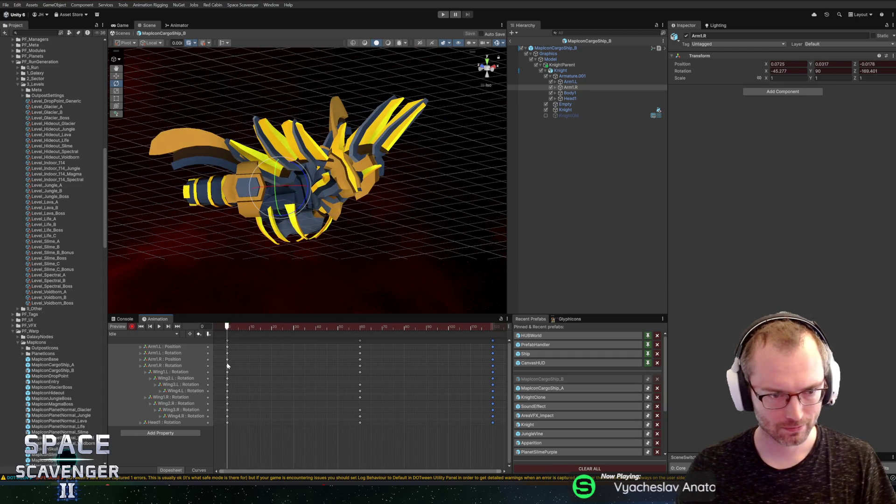
click(181, 353)
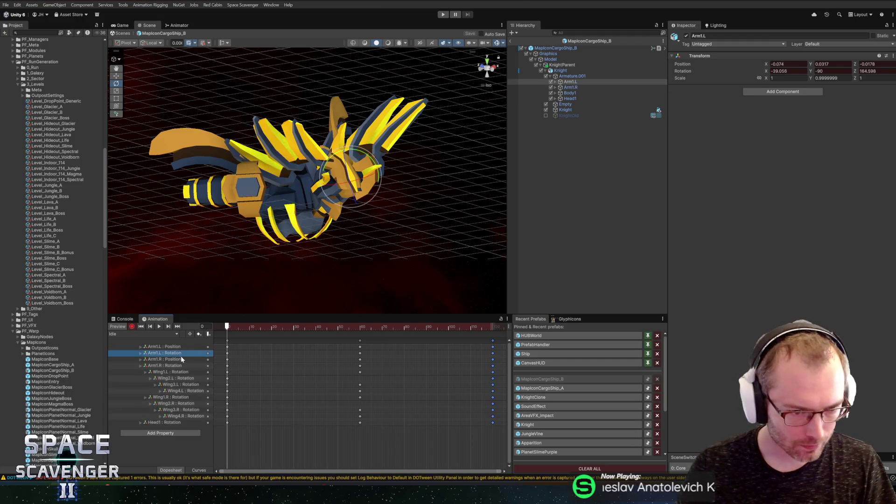
click(176, 366)
ctrl+click(175, 354)
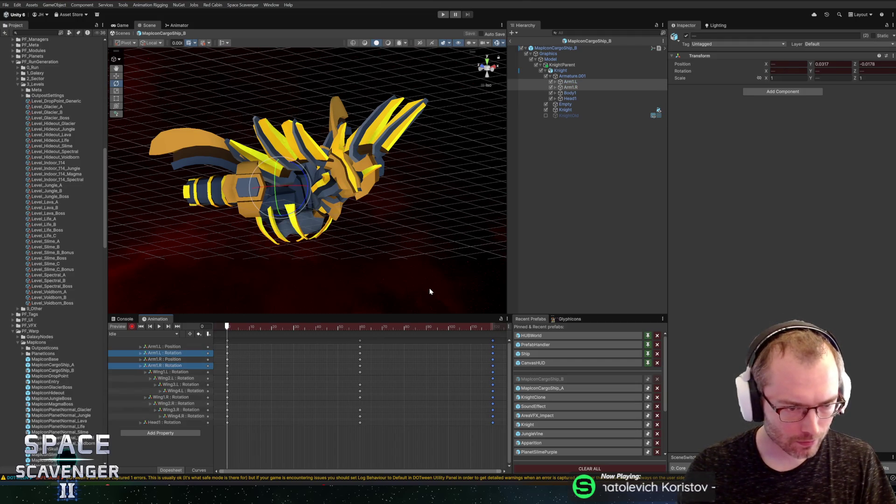
key(Delete)
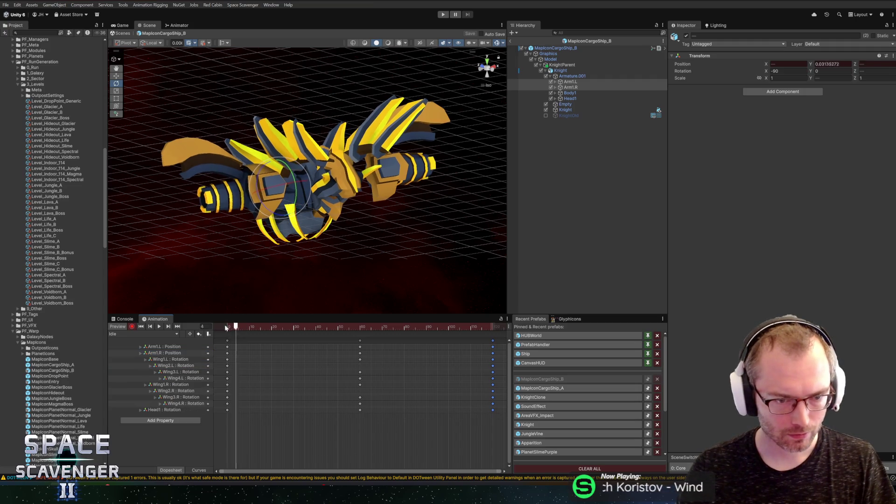
mouse_move(251, 257)
mouse_down()
mouse_move(249, 163)
mouse_move(211, 192)
mouse_up()
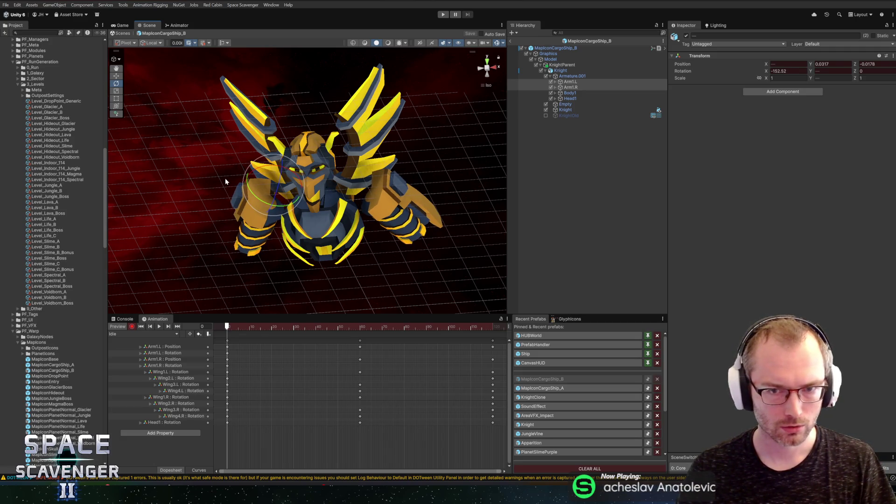
Step: Swing both arms down at frame 60 and key the rest pose at frame 120
mouse_move(303, 327)
mouse_down()
mouse_move(359, 326)
mouse_move(293, 327)
mouse_move(358, 328)
mouse_up()
drag(272, 210, 275, 192)
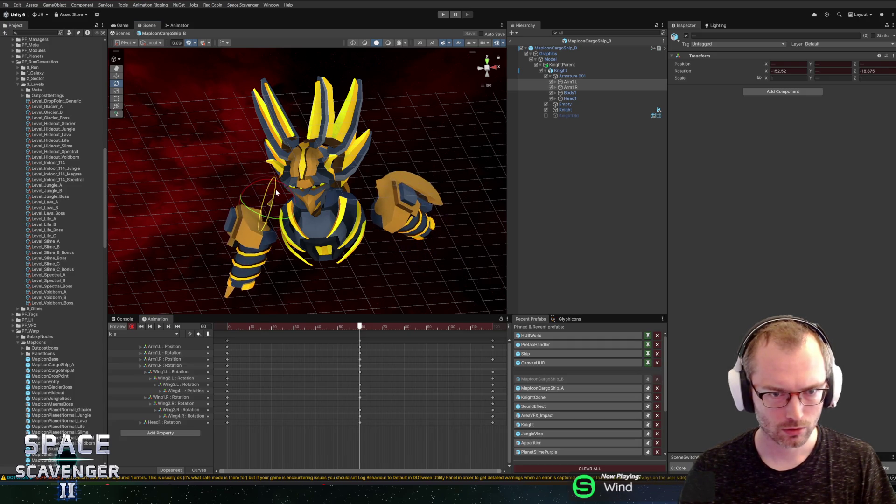
click(163, 347)
mouse_move(354, 193)
mouse_down()
mouse_move(371, 177)
mouse_move(347, 169)
mouse_up()
mouse_move(357, 329)
mouse_down()
mouse_move(253, 327)
mouse_move(474, 327)
mouse_move(270, 327)
mouse_move(245, 318)
mouse_move(491, 330)
mouse_up()
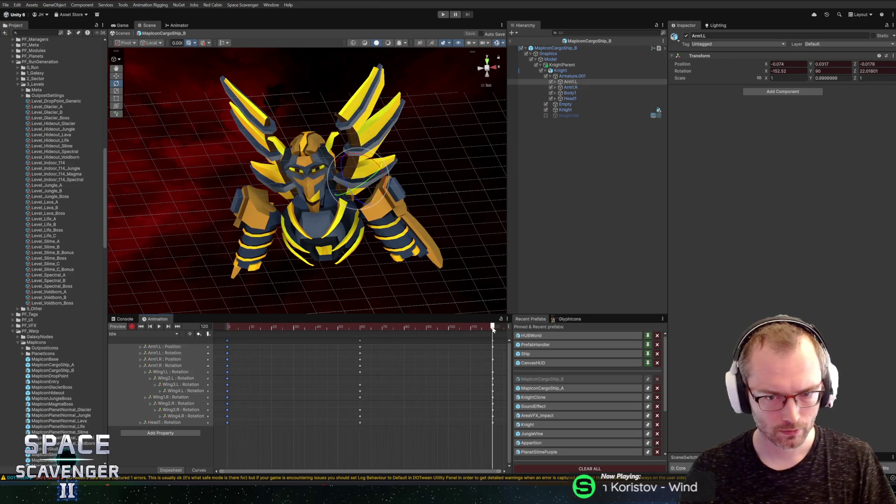
click(493, 329)
Step: Inspect the Arm1.R and Arm1.L rotation curves, then exit Prefab Mode
click(166, 359)
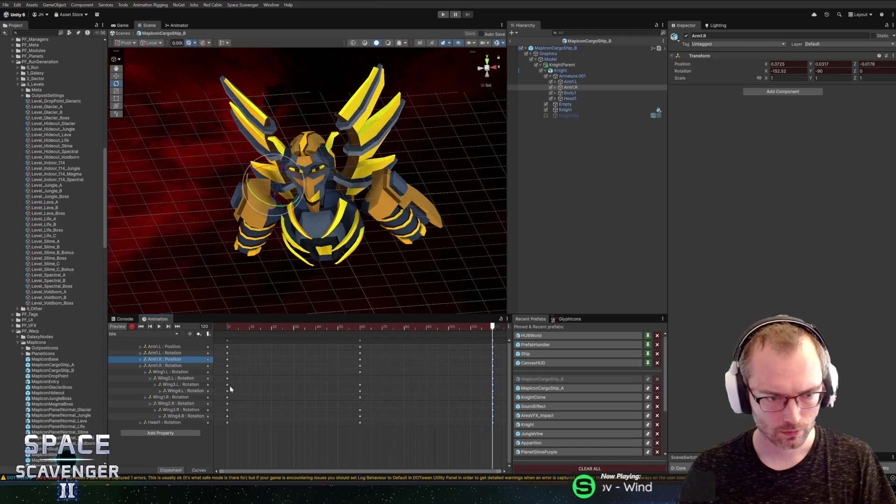
click(196, 471)
click(170, 366)
click(189, 354)
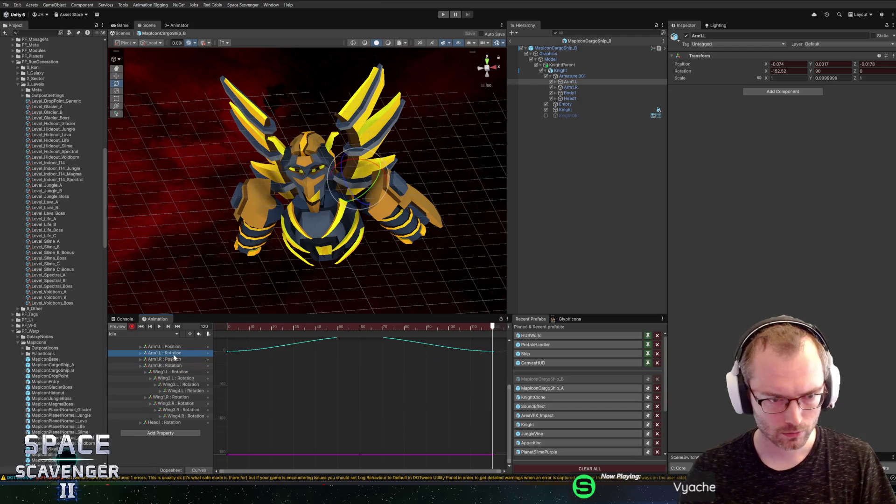
click(514, 43)
click(513, 42)
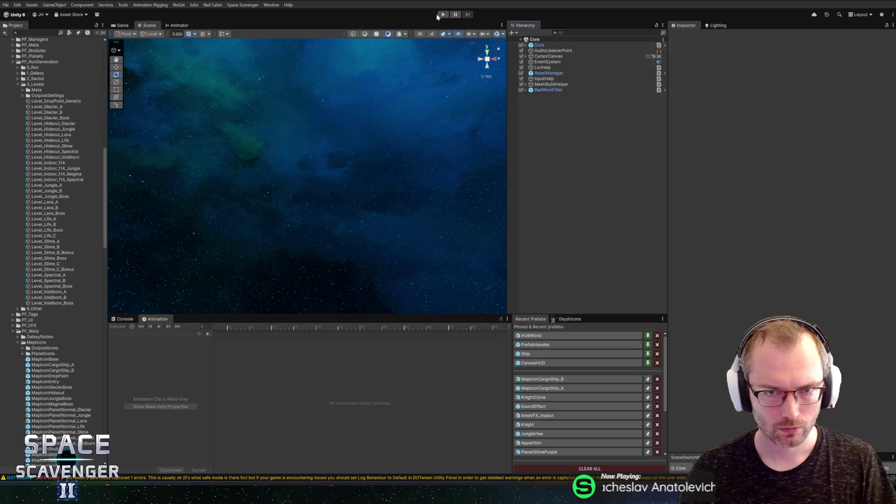
click(443, 15)
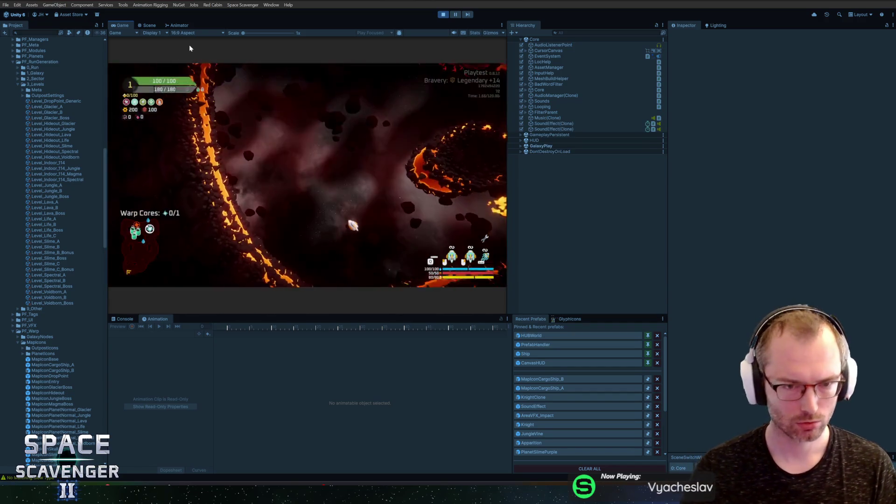
text(lvel)
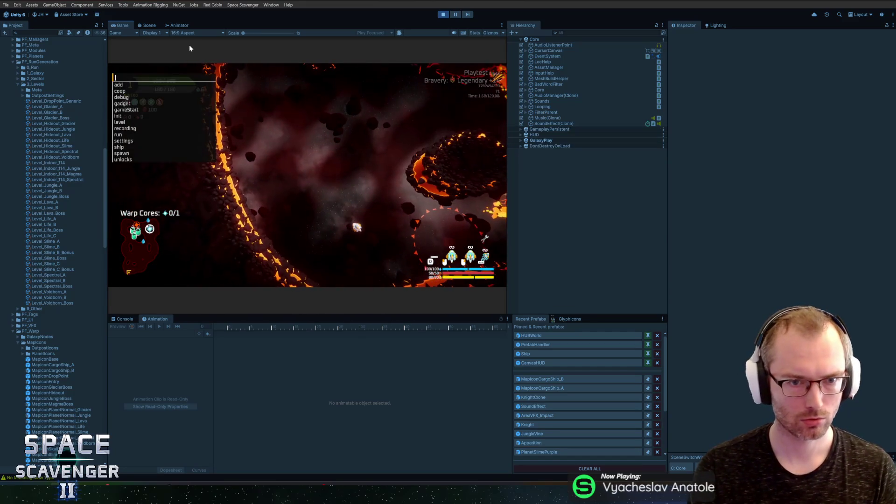
key(BackSpace)
key(BackSpace)
key(BackSpace)
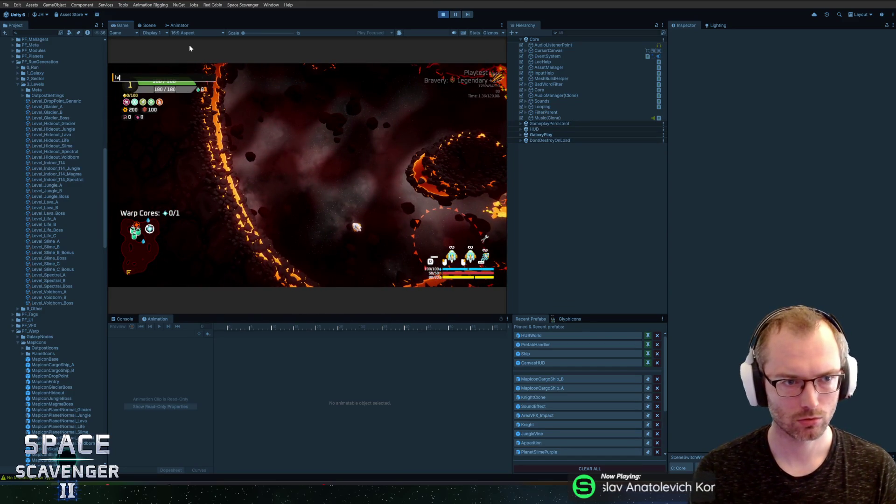
text(evel clea)
key(Return)
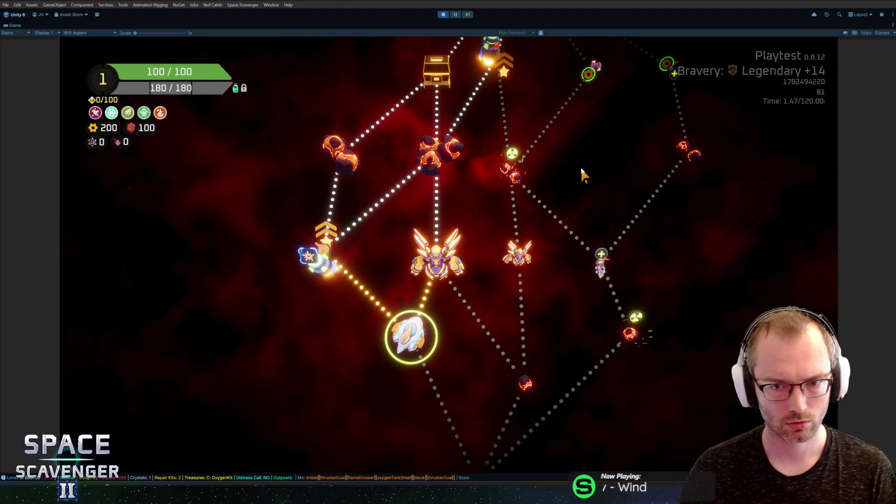
scroll(580, 177, down, 2)
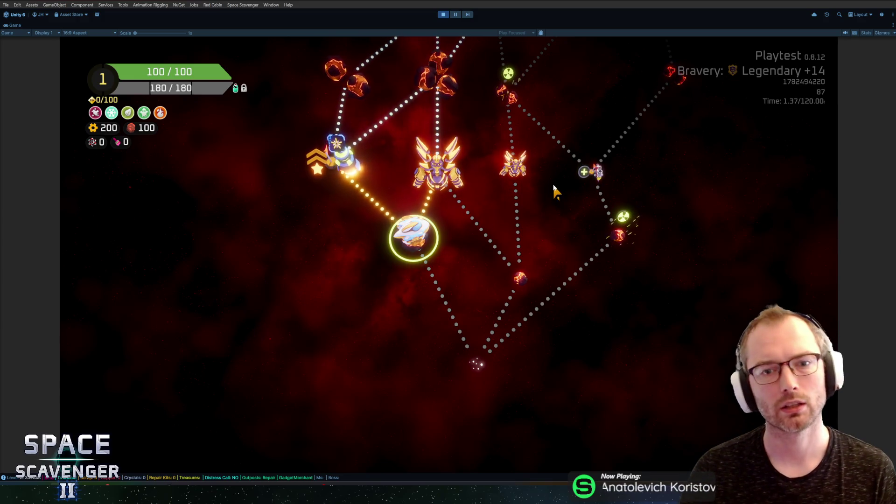
click(443, 15)
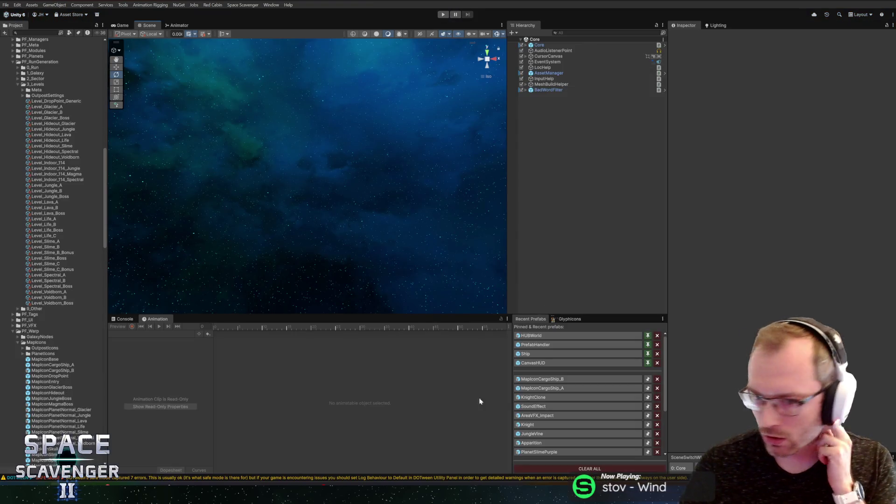
Step: Reopen MapIconCargoShip_B, record at frame 59, and select Arm1.L with world-axis moves
click(541, 379)
drag(264, 326, 358, 326)
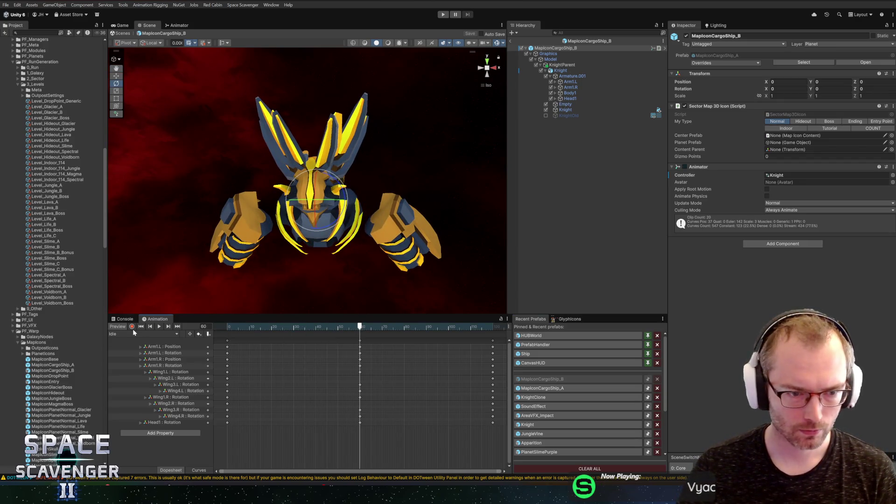
click(132, 327)
click(380, 213)
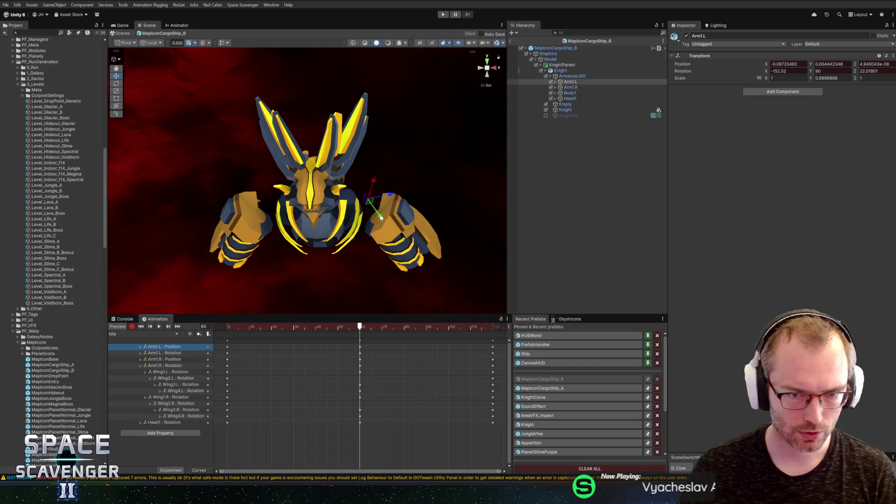
click(158, 52)
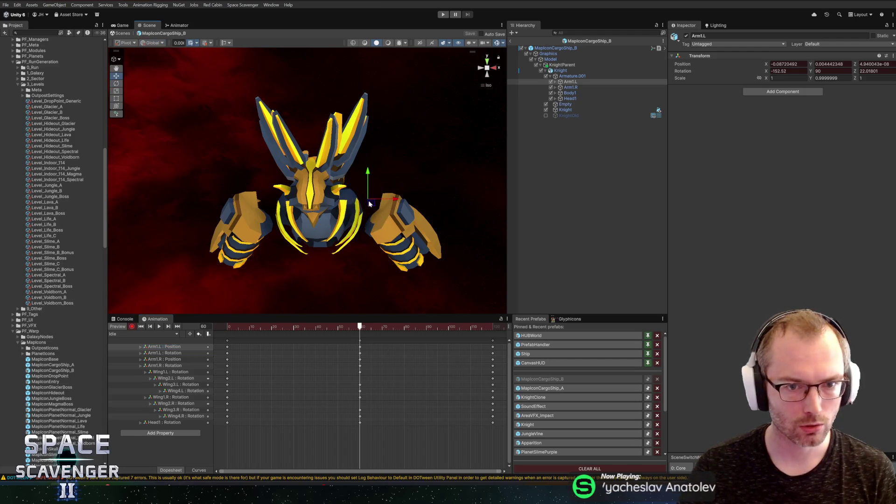
drag(377, 214, 367, 158)
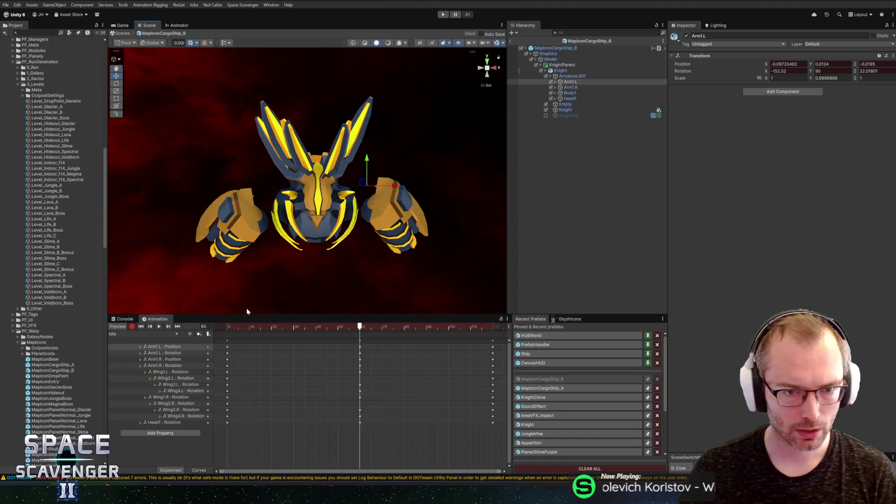
Step: Raise Arm1.R and Arm1.L together at frame 59 and preview the raised arms
click(165, 359)
drag(265, 173, 266, 162)
key(ctrl+z)
key(ctrl+z)
key(ctrl+z)
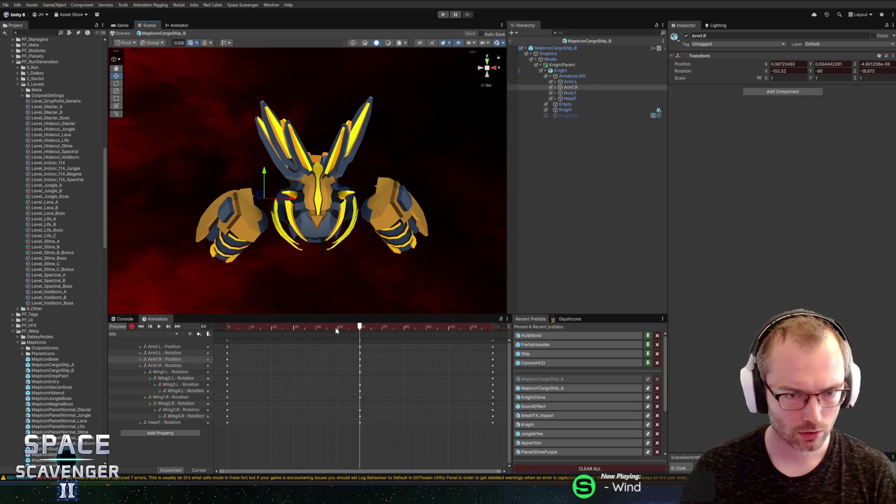
ctrl+click(172, 347)
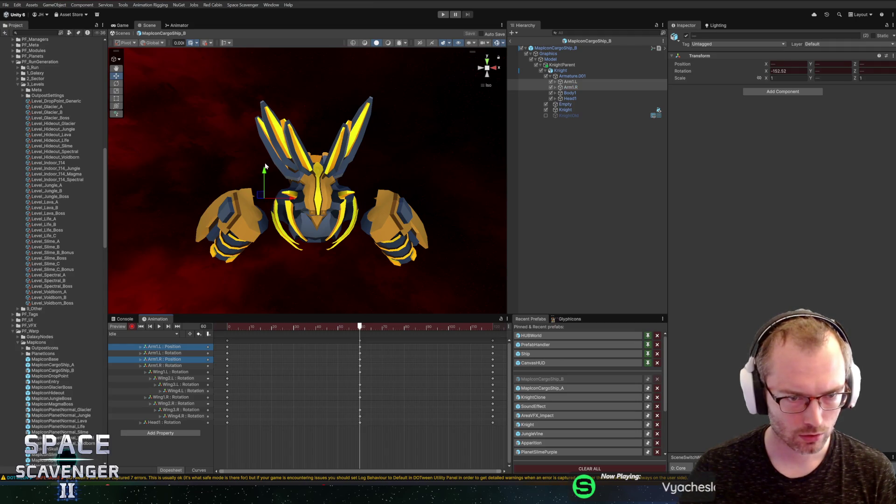
drag(265, 172, 264, 155)
mouse_move(261, 326)
mouse_down()
mouse_move(272, 327)
mouse_move(228, 327)
mouse_move(476, 327)
mouse_move(314, 326)
mouse_move(339, 308)
mouse_up()
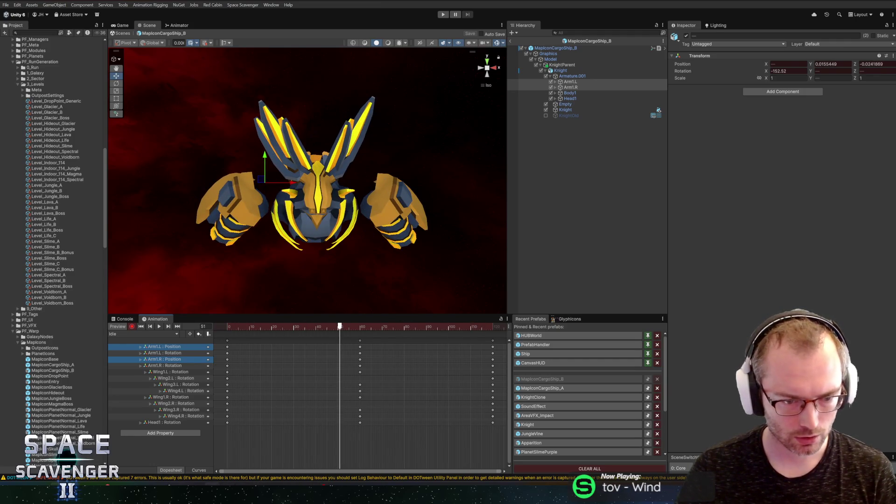
Step: Switch to Blender and save Planets.blend
key(alt+Tab)
key(ctrl+s)
click(14, 5)
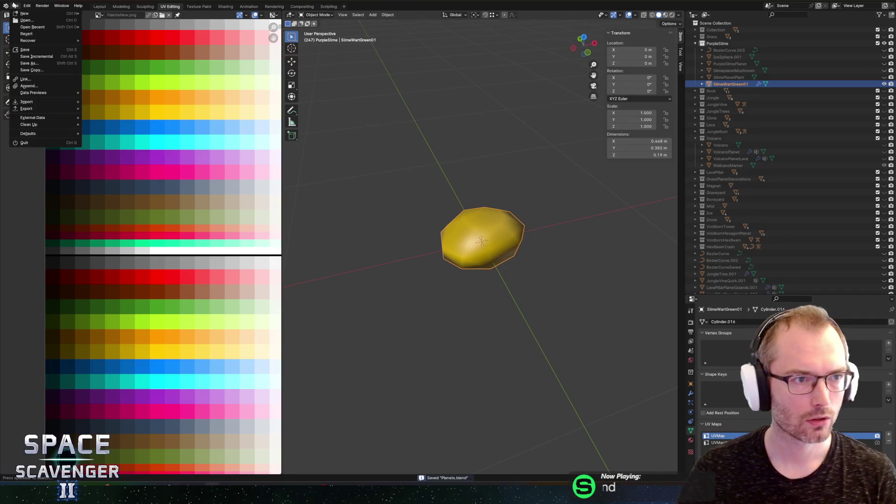
Step: Open EnemyGuardian.blend from recent files and view the Knight from the front
mouse_move(66, 27)
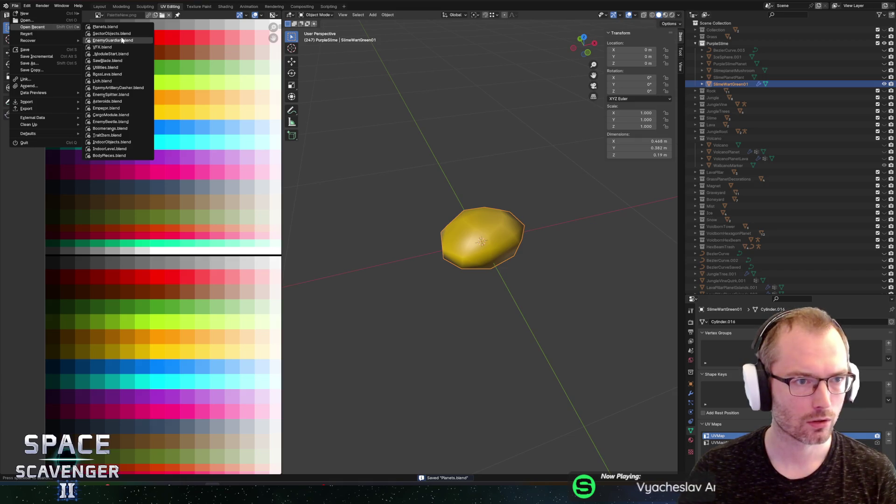
click(121, 40)
right_click(544, 184)
scroll(625, 143, up, 8)
key(Tab)
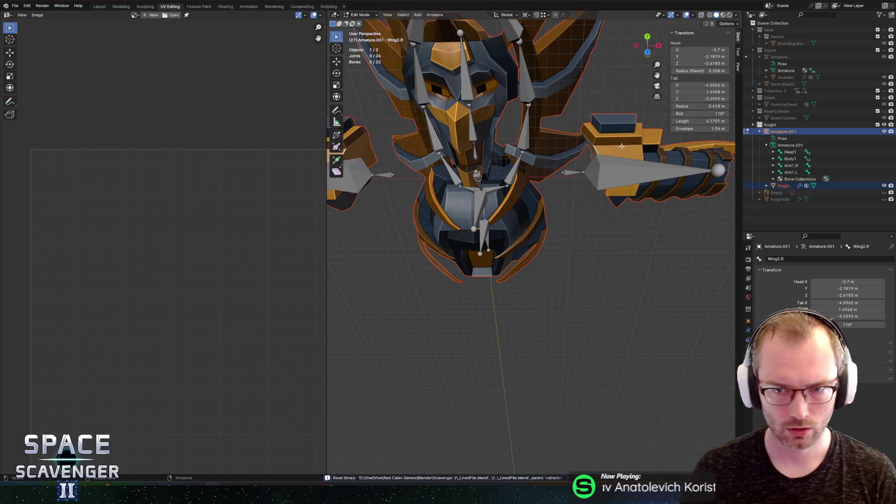
drag(625, 143, 651, 233)
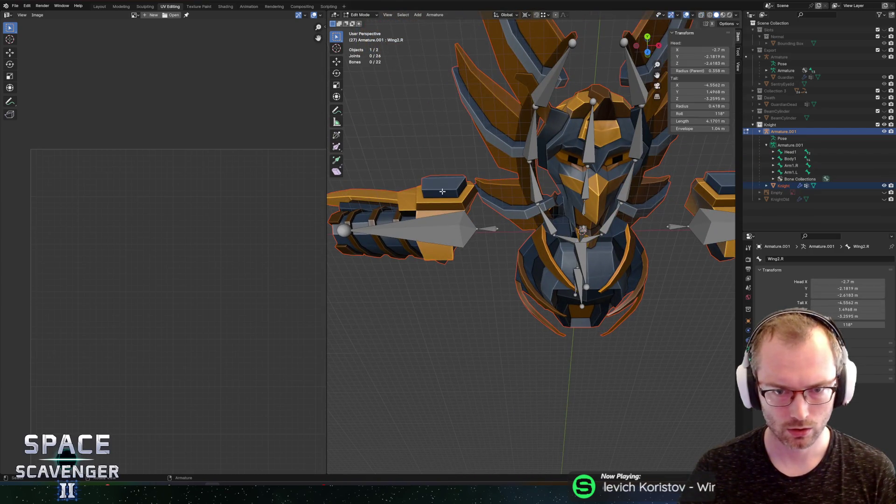
Step: Switch the armature to Object Mode, edit the Knight mesh, and turn off X-ray
click(361, 16)
click(363, 22)
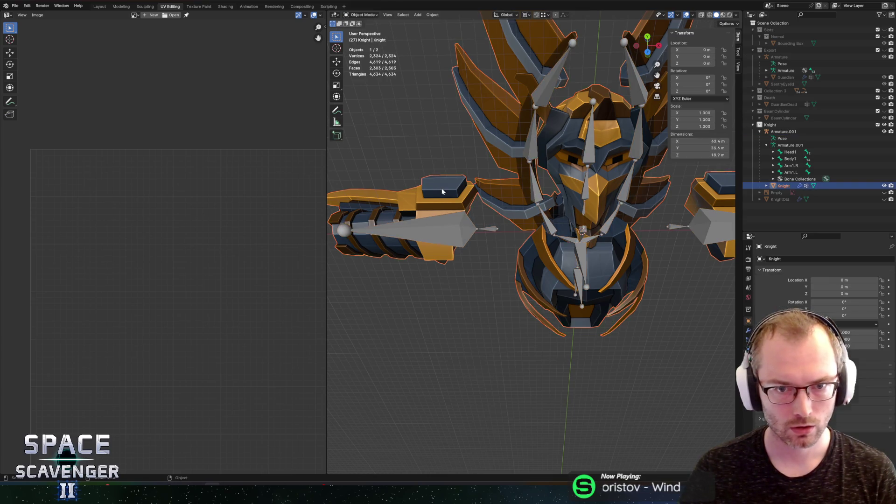
click(457, 192)
key(Tab)
key(alt+z)
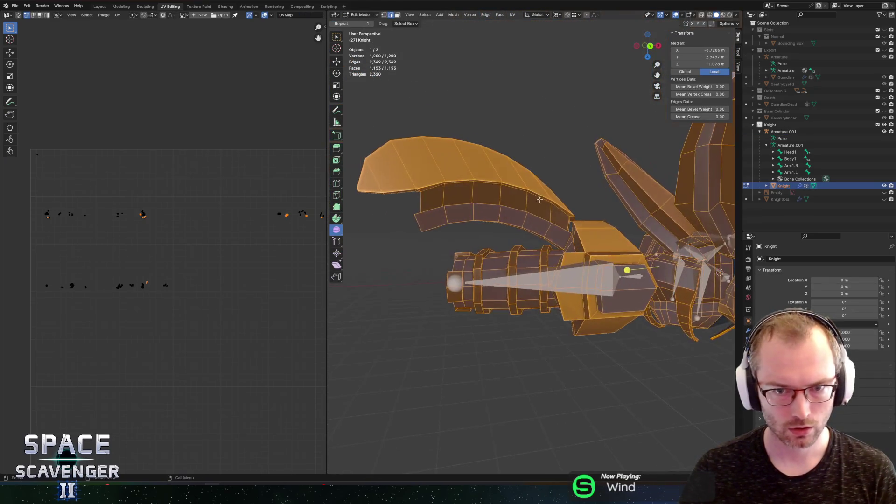
Step: Select the face loop along the Knight's arm crest and frame it
alt+click(542, 170)
mouse_move(545, 165)
mouse_down()
mouse_move(600, 153)
mouse_move(602, 133)
mouse_move(680, 196)
mouse_move(622, 164)
mouse_move(511, 228)
mouse_up()
shift+click(510, 237)
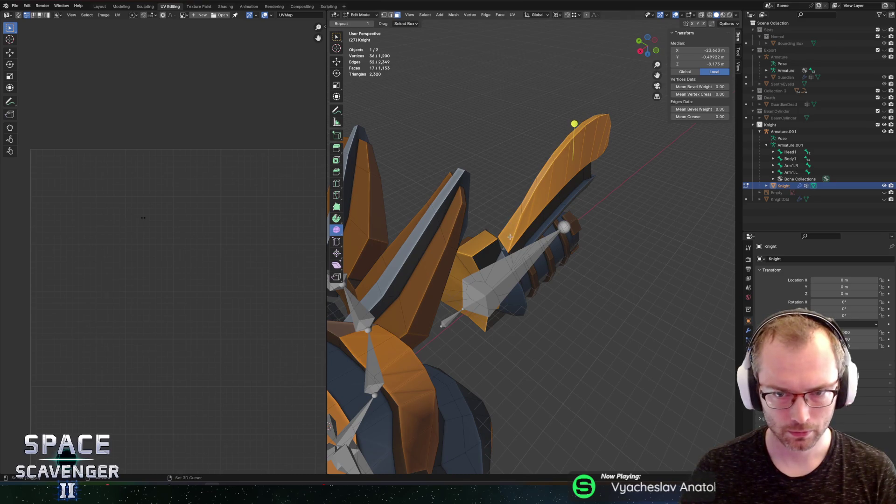
mouse_move(641, 140)
mouse_down()
mouse_move(575, 322)
mouse_move(600, 252)
mouse_move(589, 183)
mouse_up()
ctrl+click(614, 340)
shift+click(589, 184)
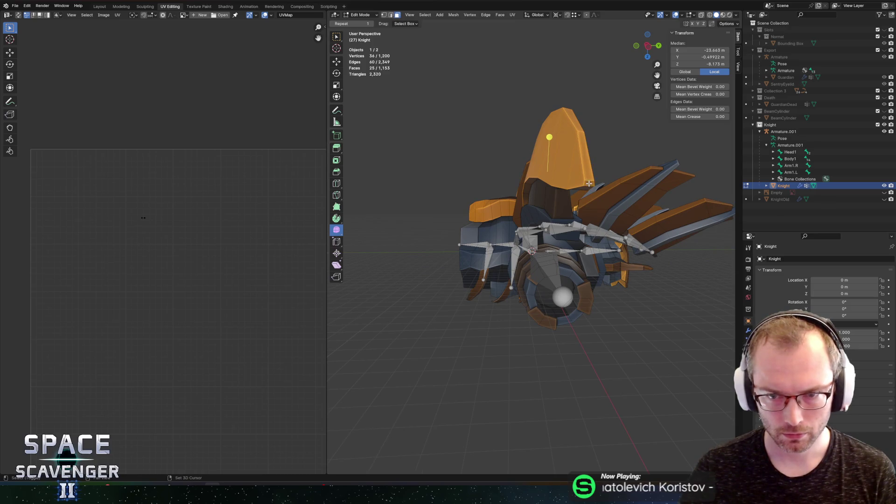
scroll(593, 181, up, 1)
drag(618, 153, 598, 176)
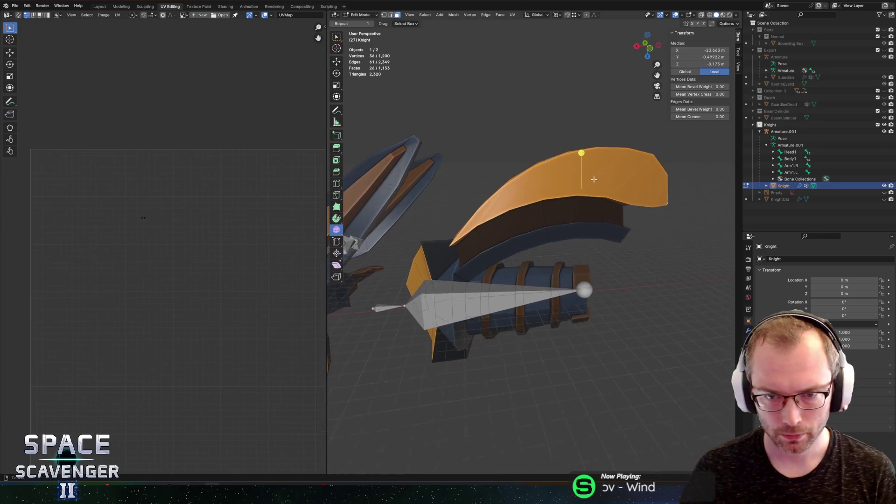
key(KP_Decimal)
scroll(293, 244, down, 3)
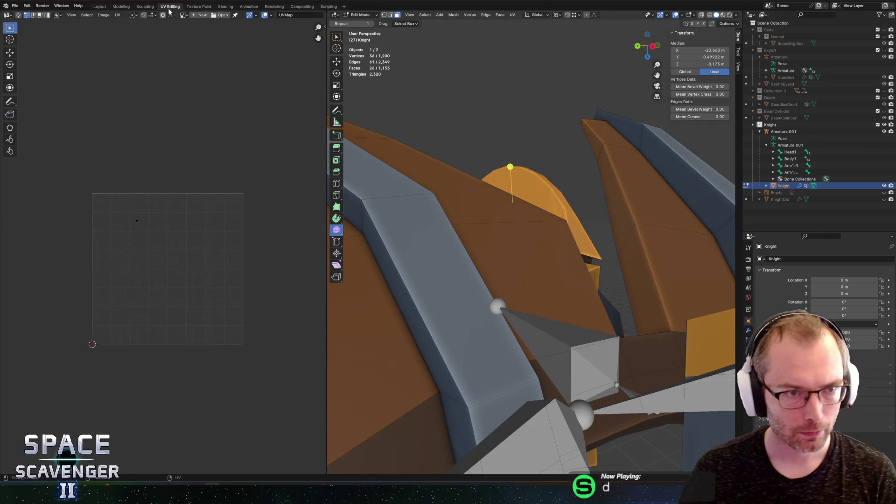
Step: Load PaletteNew.png and slide the crest UVs horizontally onto a darker orange-brown swatch
click(183, 14)
click(210, 42)
scroll(175, 215, up, 1)
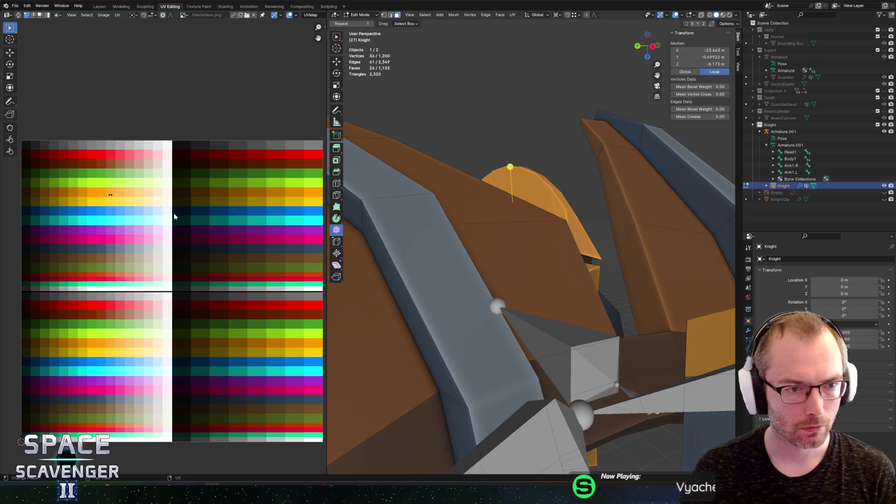
drag(137, 216, 137, 217)
key(g)
key(x)
click(236, 226)
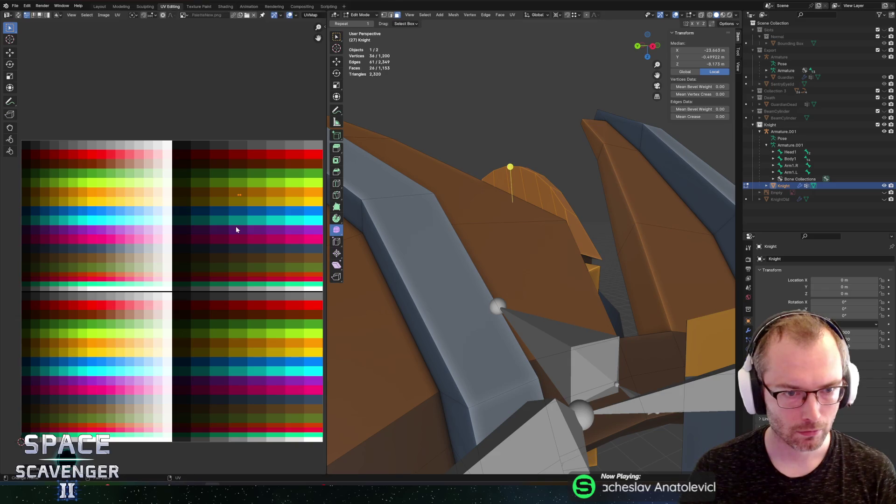
Step: Review the recoloured Knight, then select a crest edge in edge select mode
key(Tab)
key(KP_Decimal)
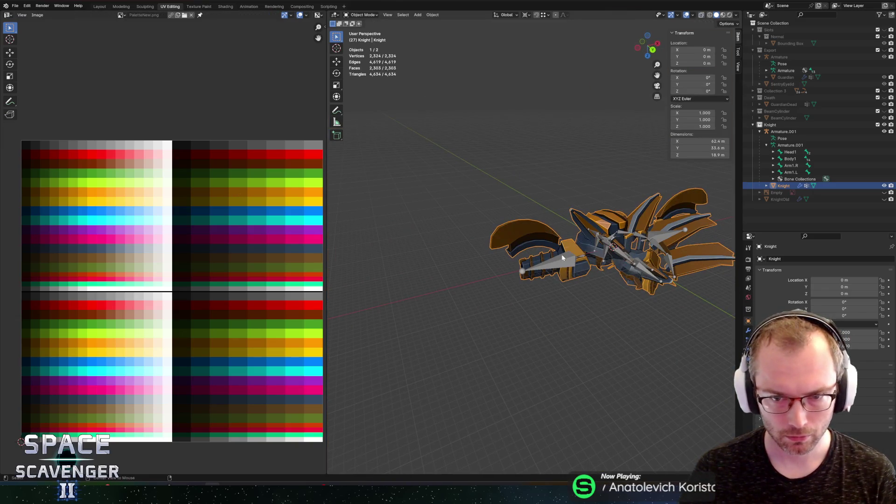
mouse_move(564, 225)
mouse_down()
mouse_move(572, 190)
mouse_move(554, 230)
mouse_move(558, 182)
mouse_move(497, 149)
mouse_move(531, 148)
mouse_move(518, 159)
mouse_up()
key(Tab)
scroll(559, 183, up, 2)
scroll(509, 264, up, 6)
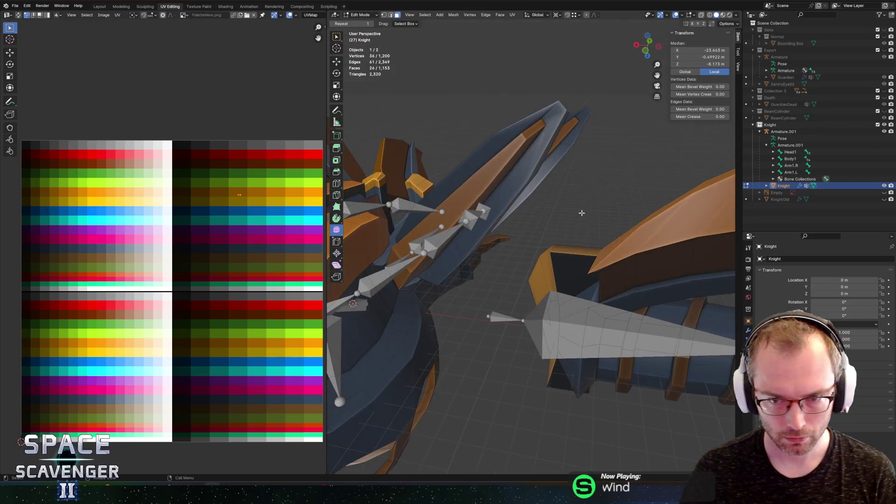
key(2)
click(506, 268)
Step: Slide a crest vertex, move it along X, and slide a crest edge
mouse_move(560, 242)
mouse_down()
mouse_move(604, 233)
mouse_move(613, 246)
mouse_move(584, 252)
mouse_up()
click(609, 268)
key(g)
key(g)
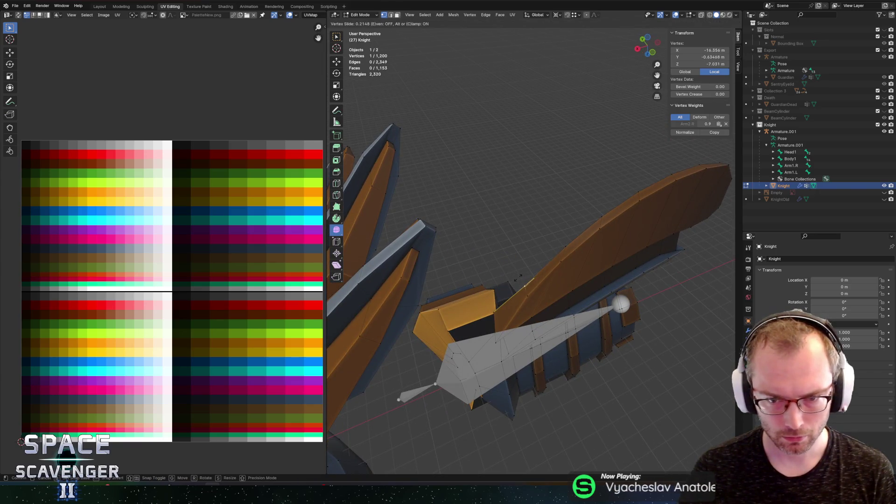
click(519, 278)
key(g)
key(x)
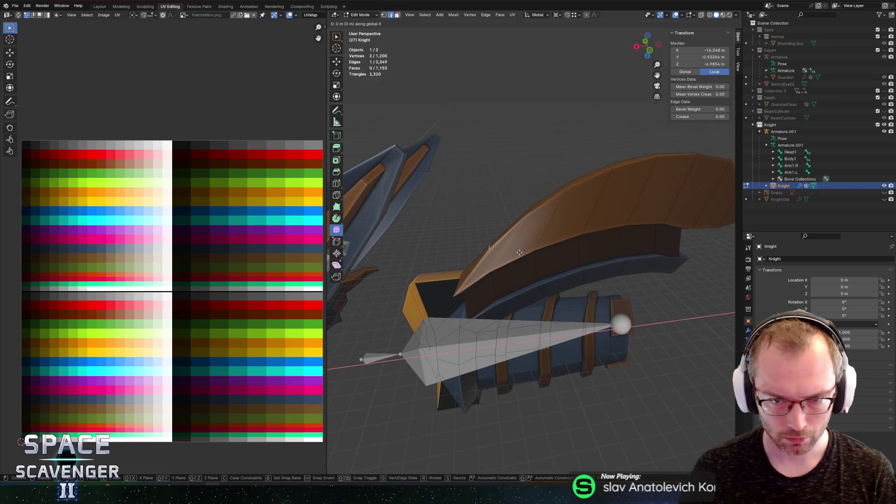
click(510, 255)
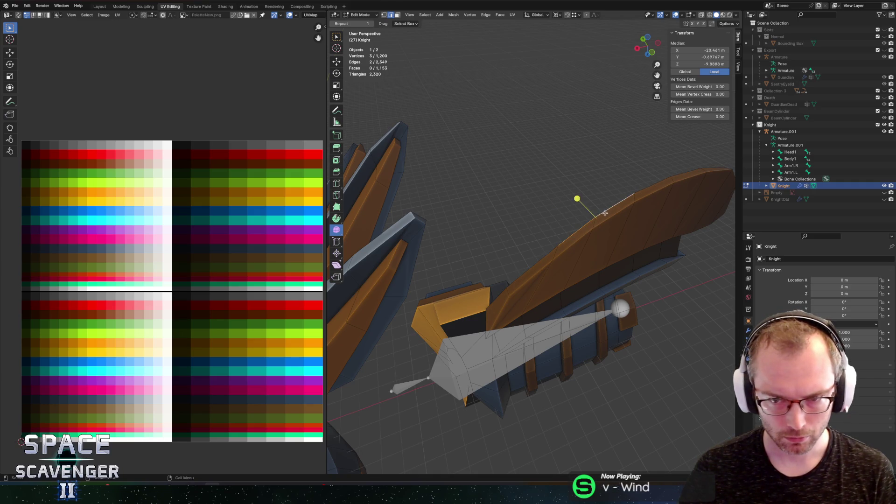
key(g)
key(g)
click(574, 235)
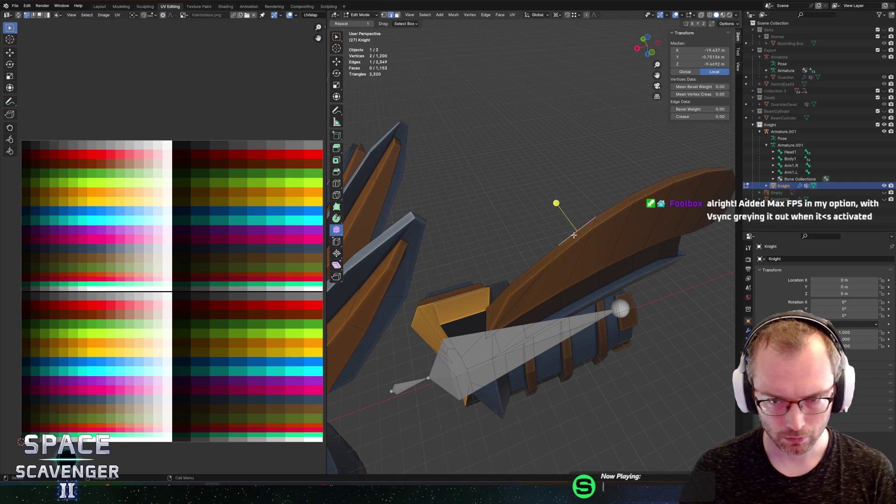
Step: Slide several more crest vertices, including the tip, to refine the outline
click(553, 250)
key(g)
key(g)
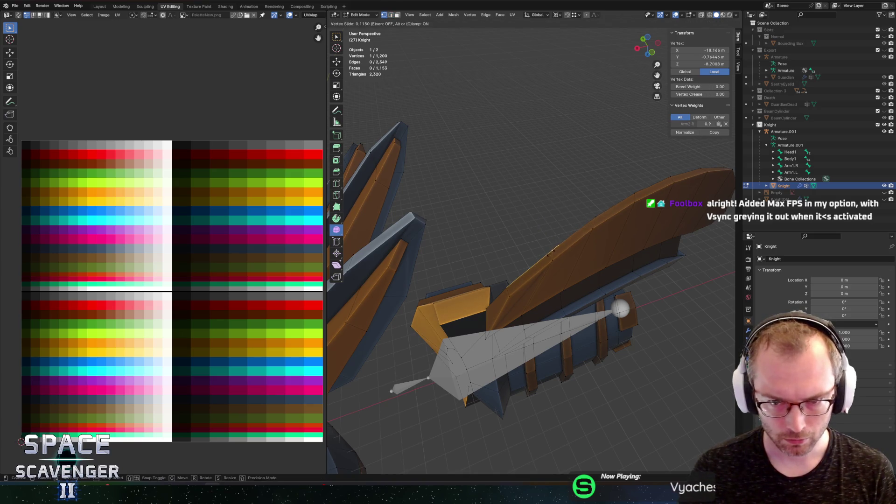
click(548, 255)
key(g)
key(g)
click(621, 197)
key(g)
key(g)
click(646, 195)
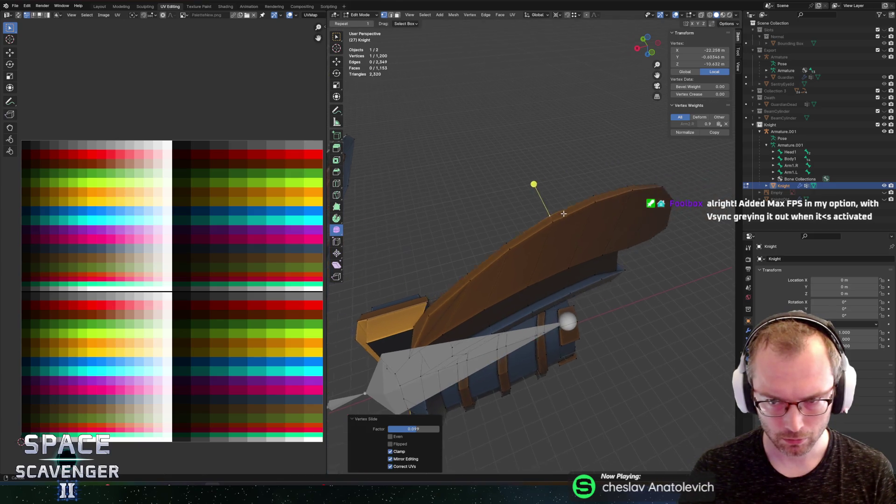
scroll(510, 218, up, 2)
key(g)
key(g)
click(522, 198)
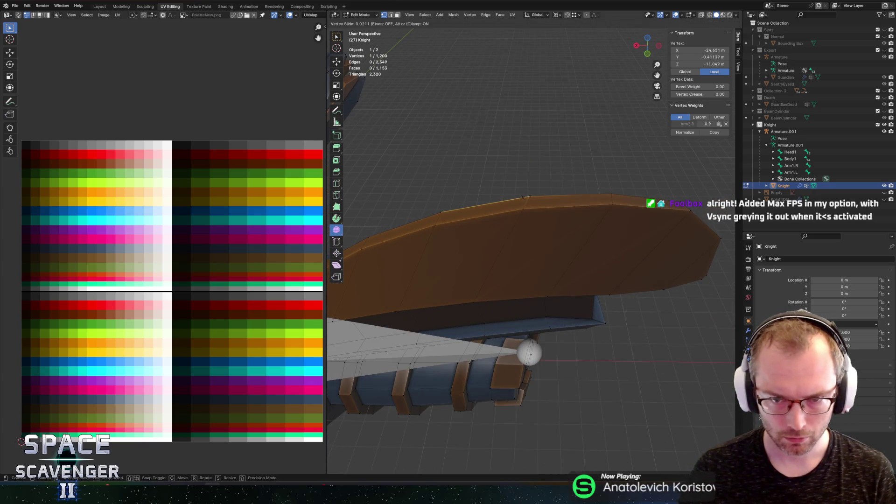
scroll(615, 192, up, 1)
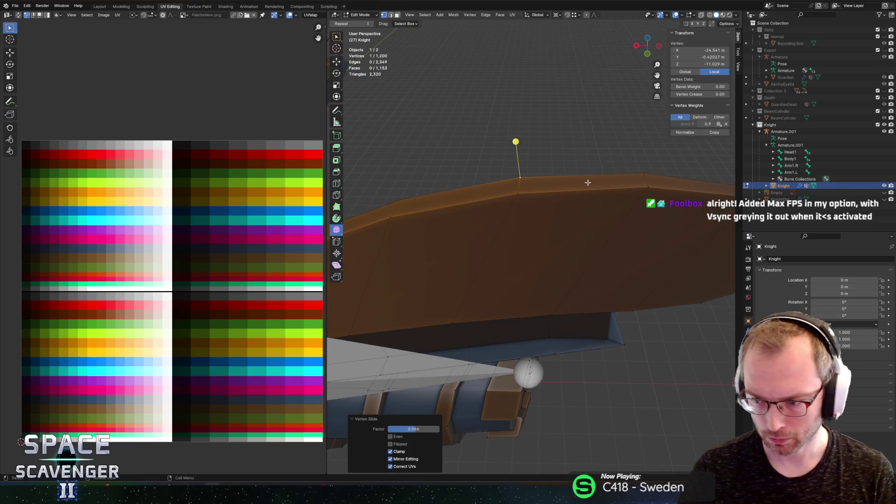
Step: Save EnemyGuardian.blend, inspect the Knight mesh, and switch back to Unity
key(ctrl+s)
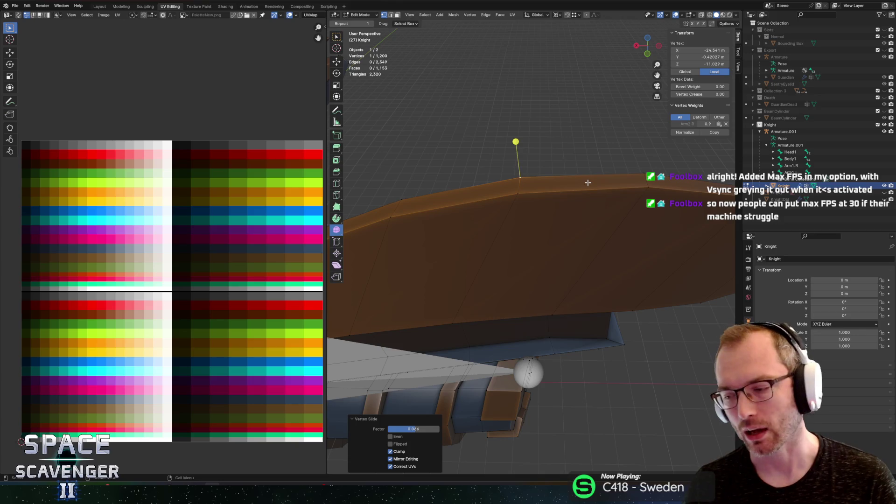
scroll(561, 158, down, 2)
mouse_move(471, 195)
mouse_down()
mouse_move(555, 250)
mouse_move(550, 263)
mouse_up()
key(alt+Tab)
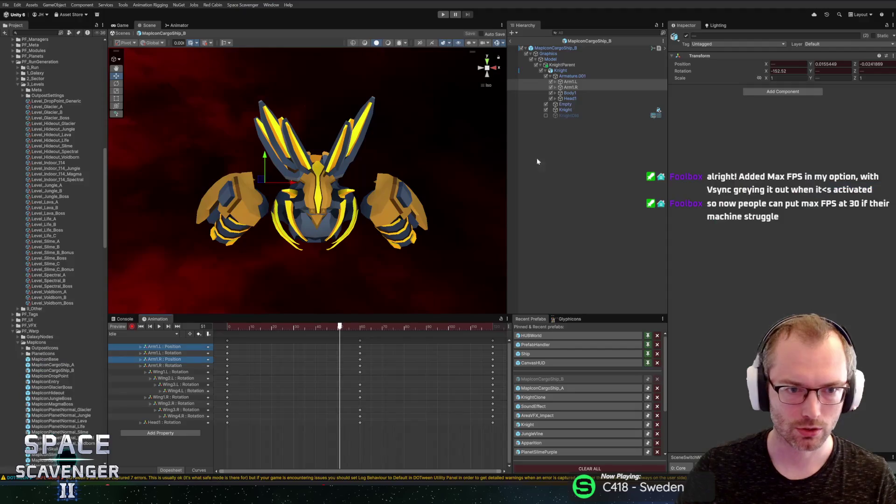
Step: Exit the MapIconCargoShip_B prefab and start Play mode
click(512, 41)
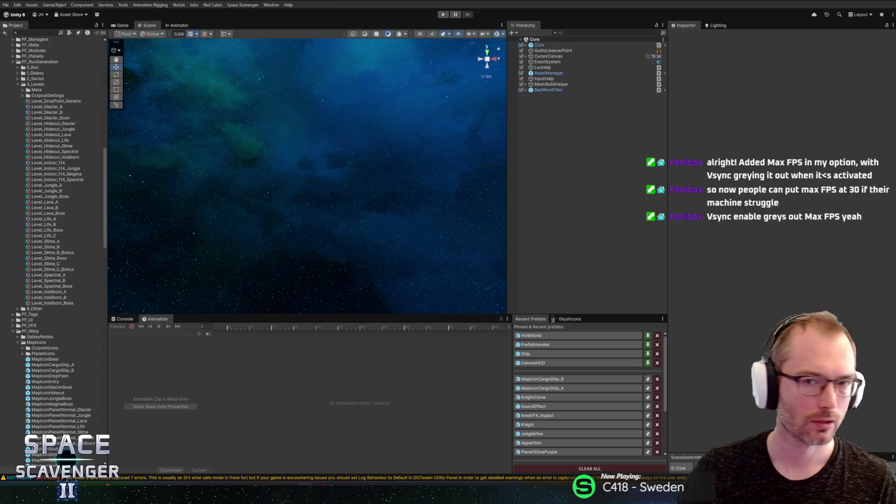
key(ctrl+p)
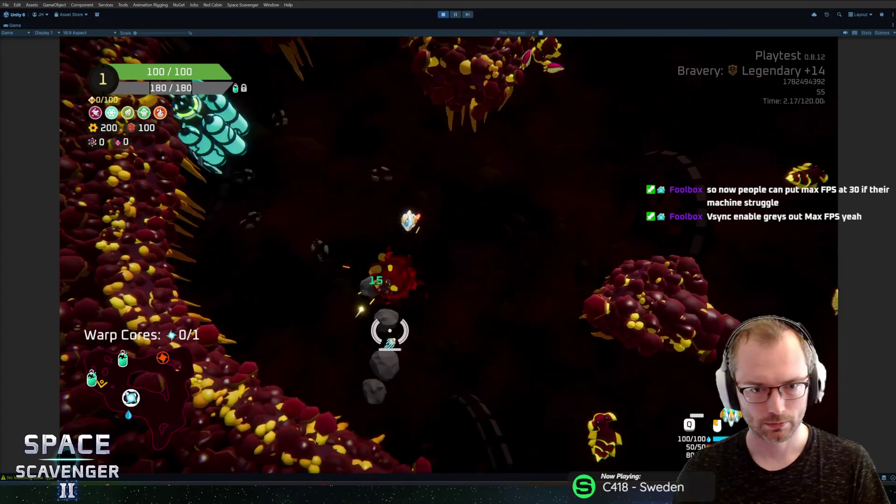
Step: Open the oxygen station's reward choices and claim the 110-gear reward
key(f)
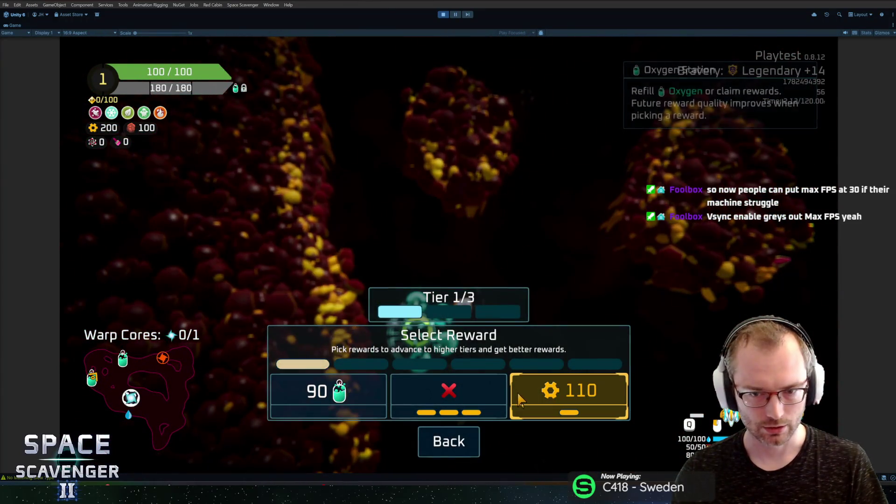
click(520, 399)
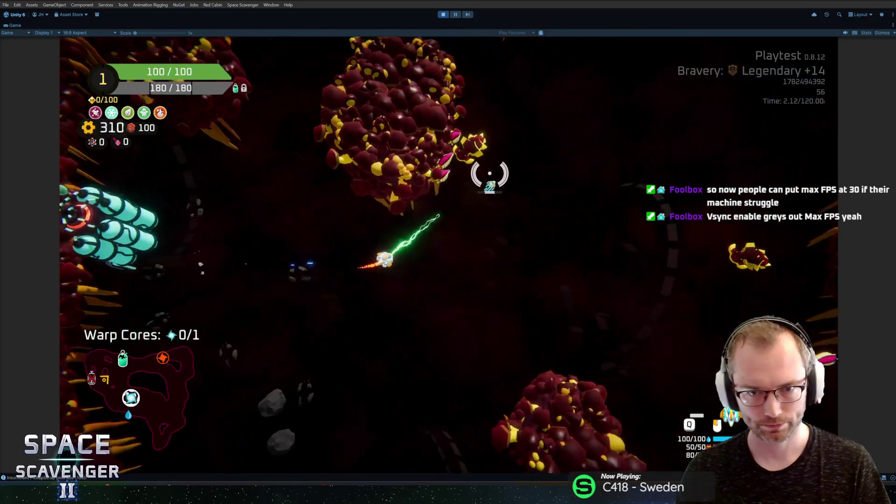
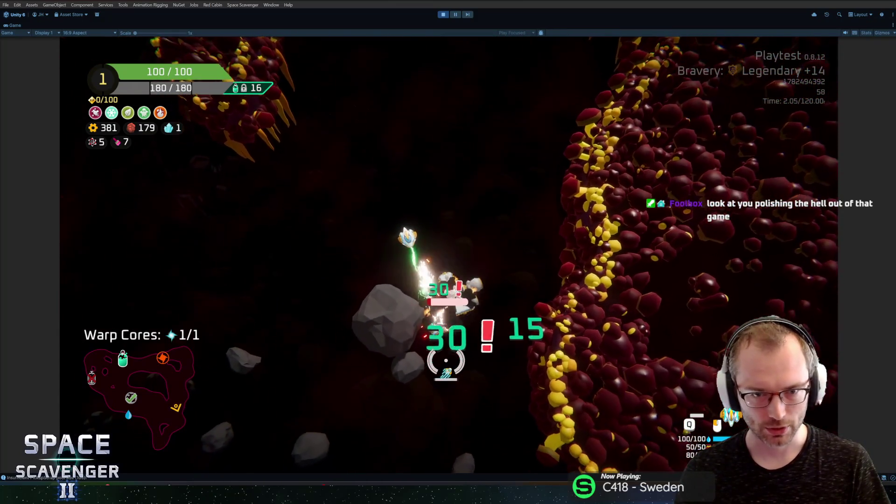
Step: Attach the Tiny Laser and an extra Body part from scrap to raise ship health to 110
mouse_move(210, 229)
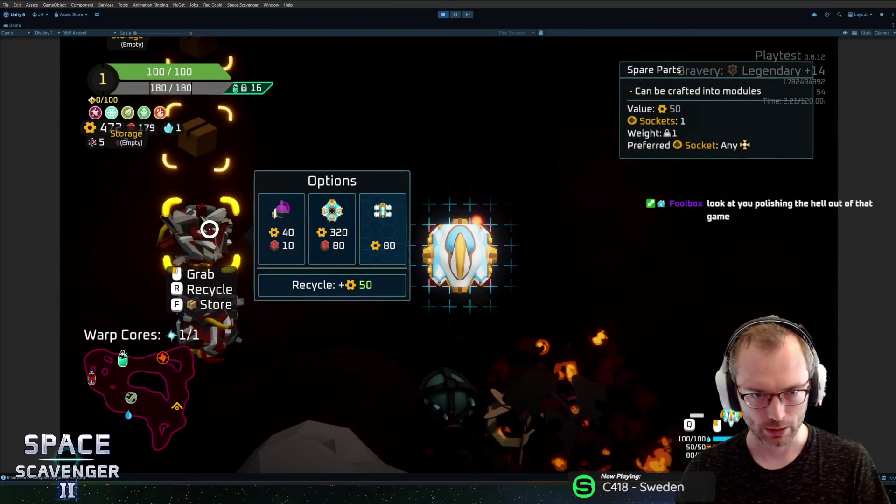
click(279, 234)
click(425, 225)
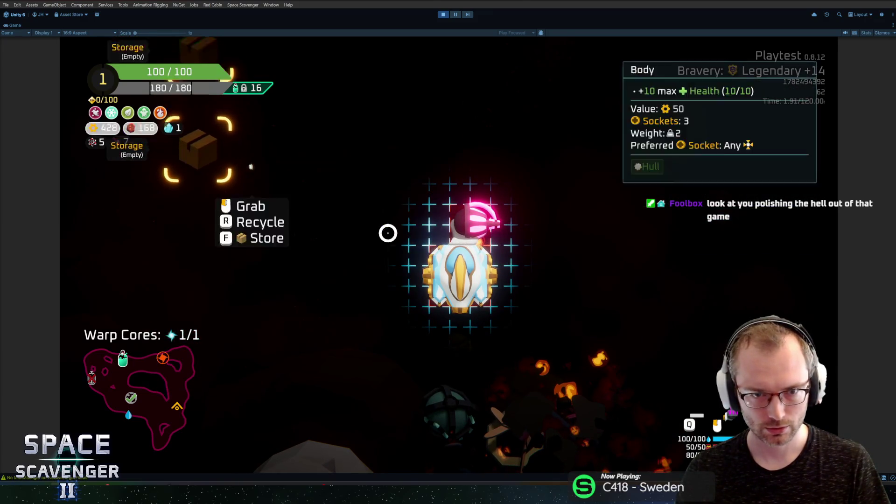
click(196, 310)
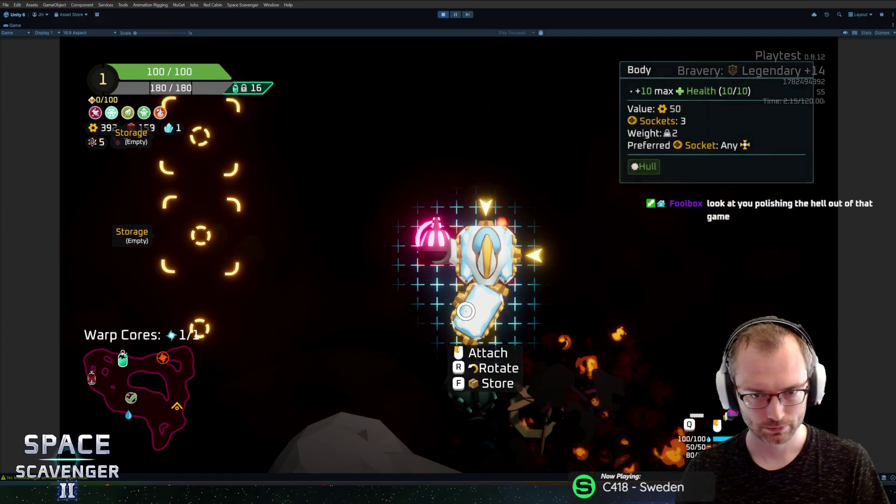
click(471, 294)
Step: Fly the ship up through the cave, shooting along the way
key(w)
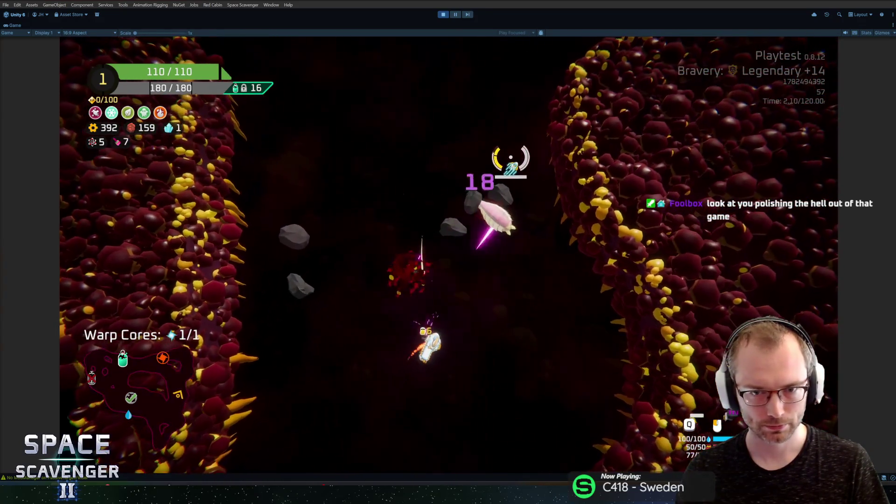
key(w)
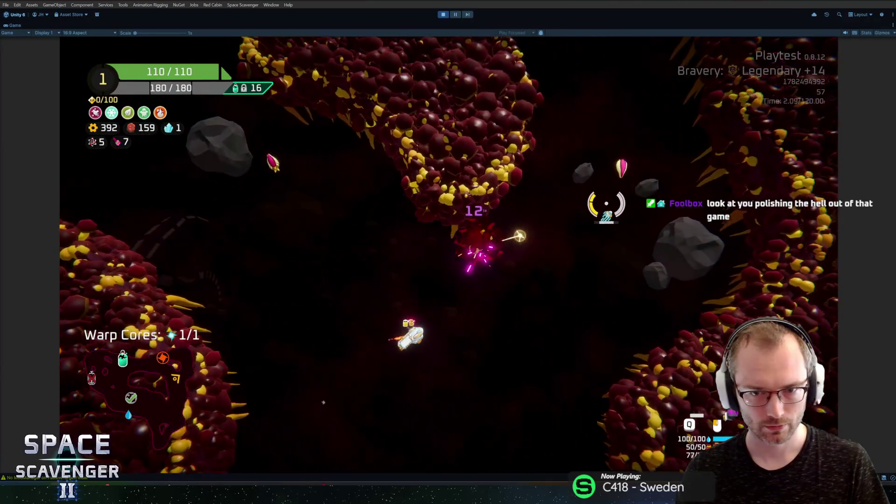
key(w)
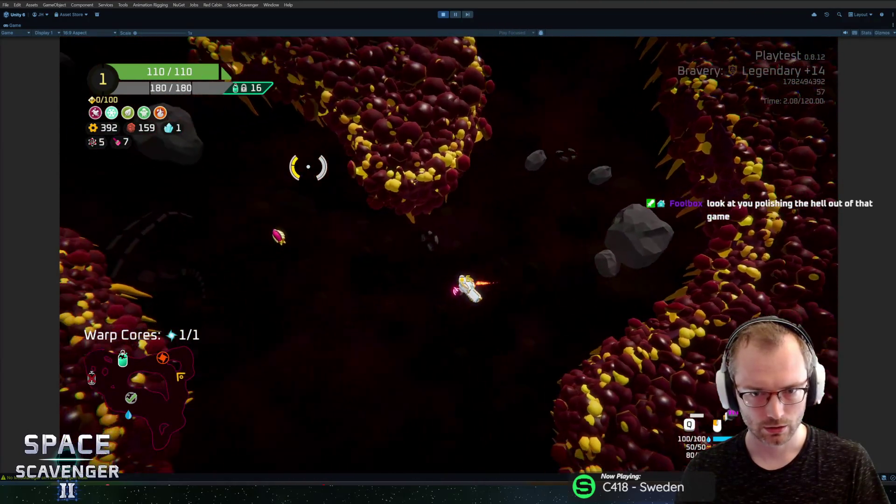
key(w)
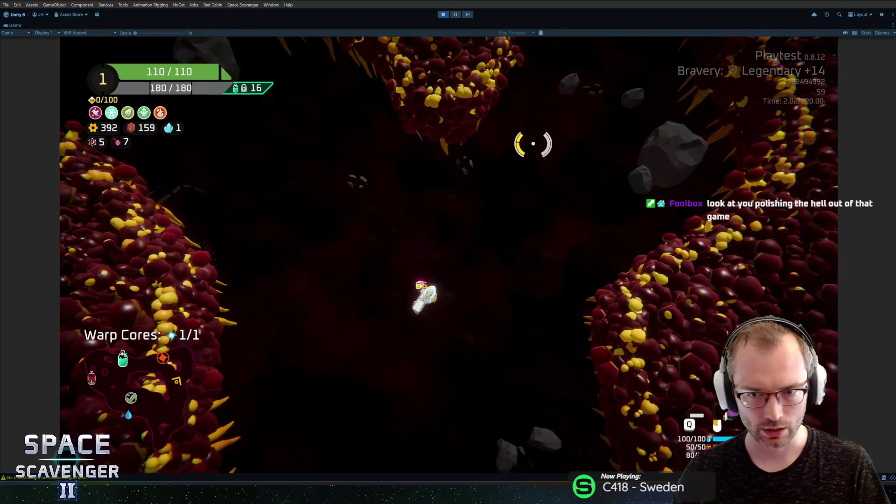
key(w)
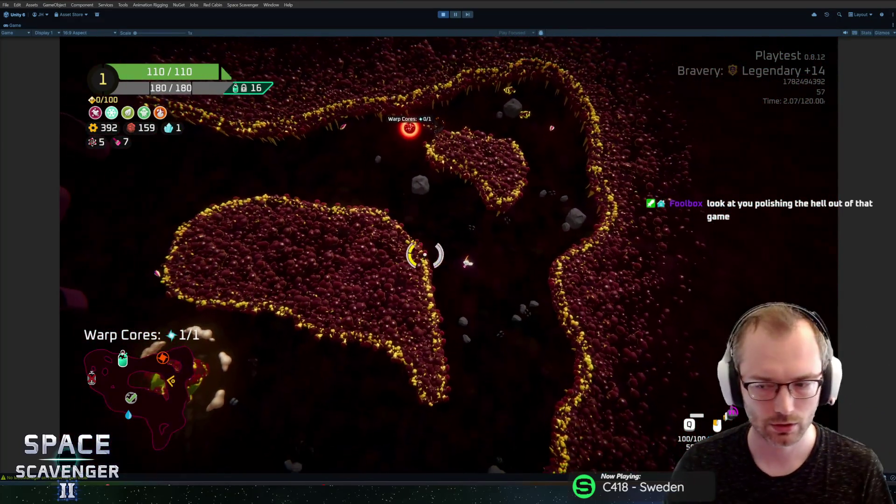
key(w)
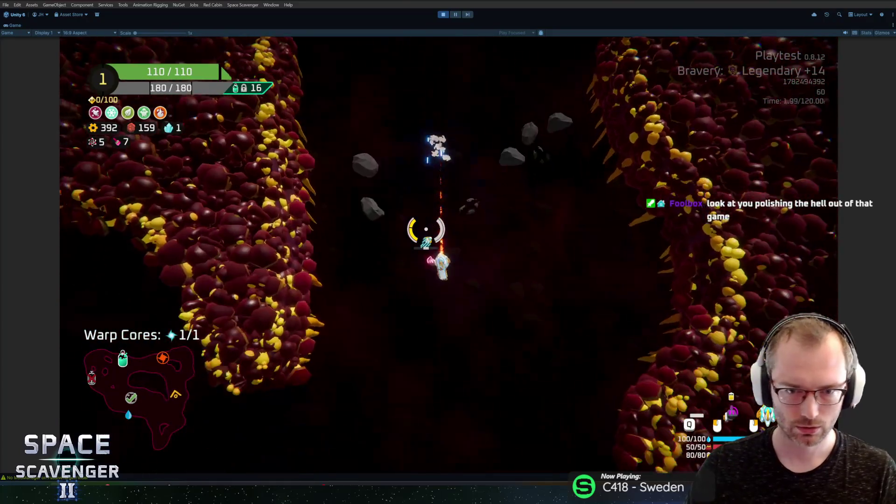
key(w)
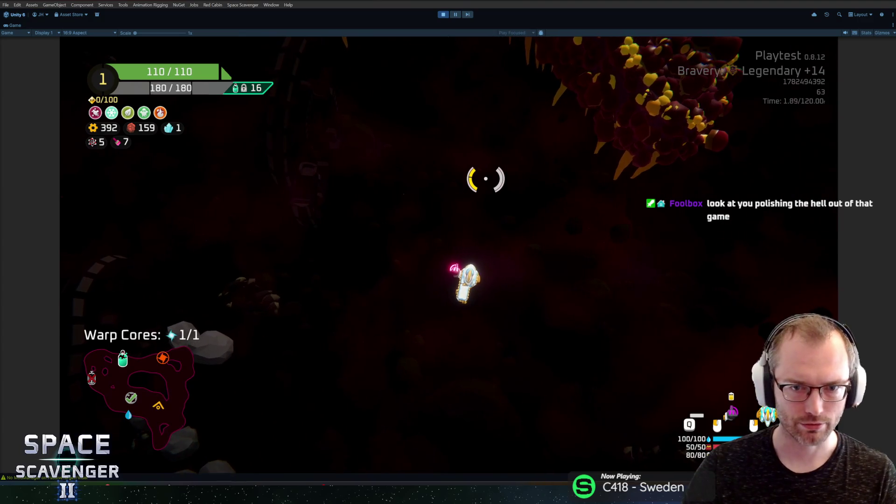
key(grave)
Step: Run 'level regenerate all' in the debug console to build a fresh cave layout
text(level )
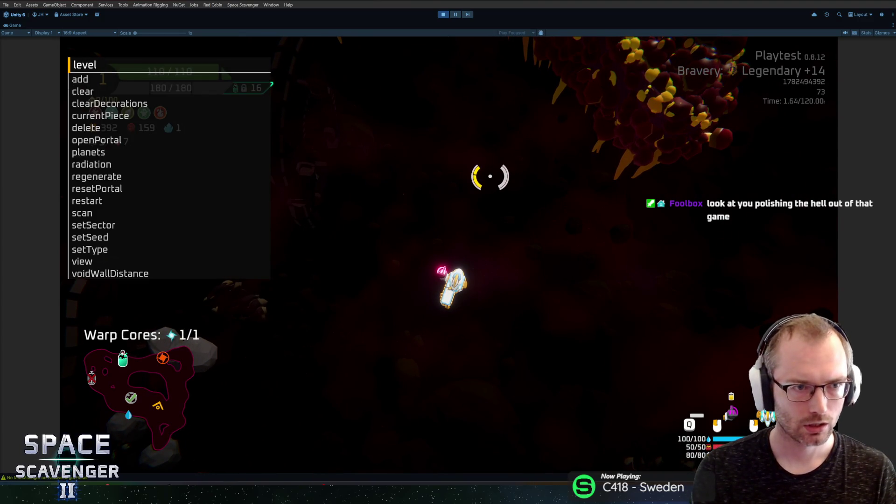
text(regen)
key(Tab)
text(al)
key(Return)
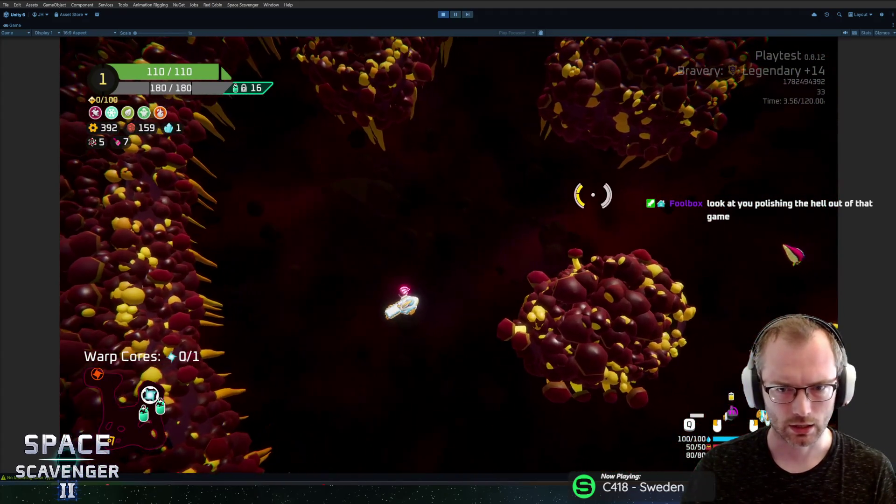
Step: Fly through the new cave with WASD, firing beams at the enemies
key(d)
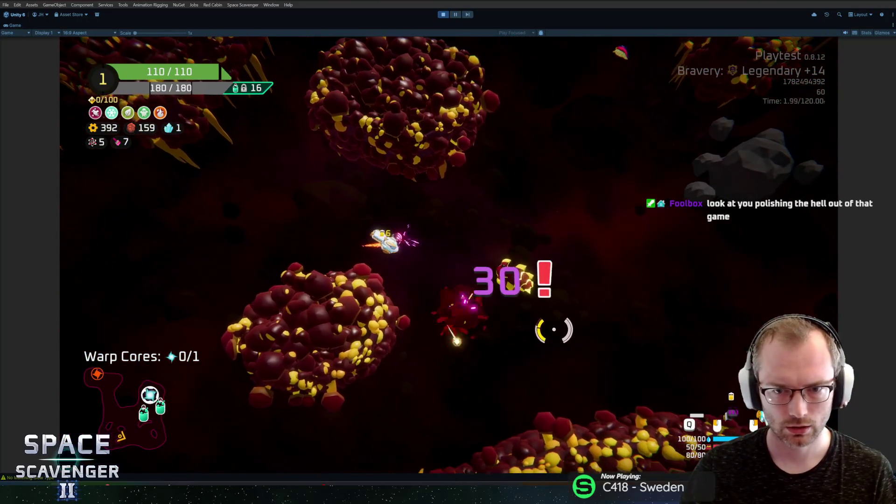
key(s)
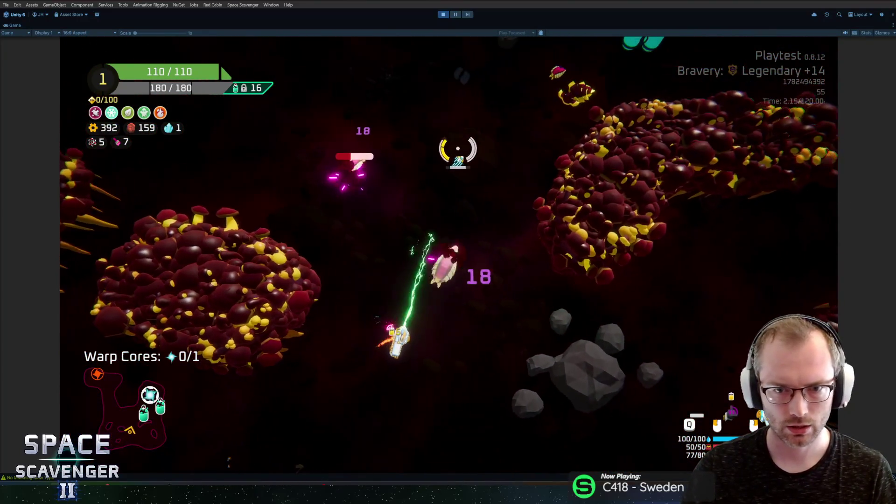
key(a)
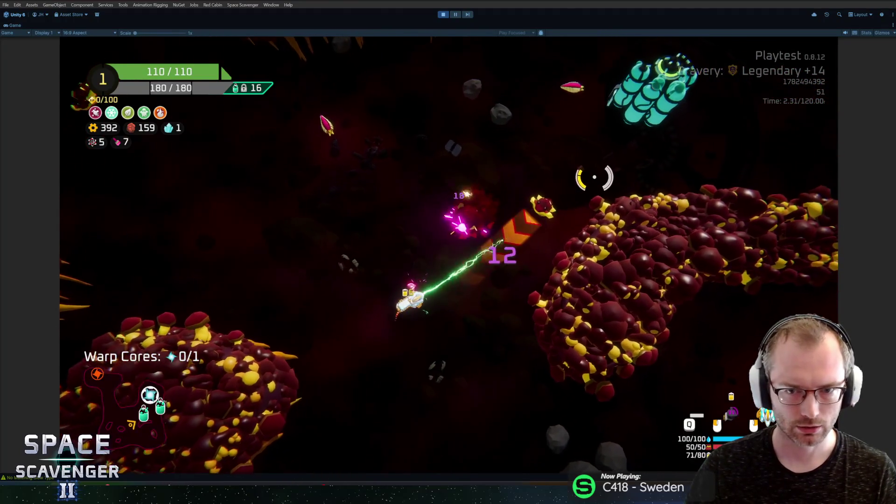
key(w)
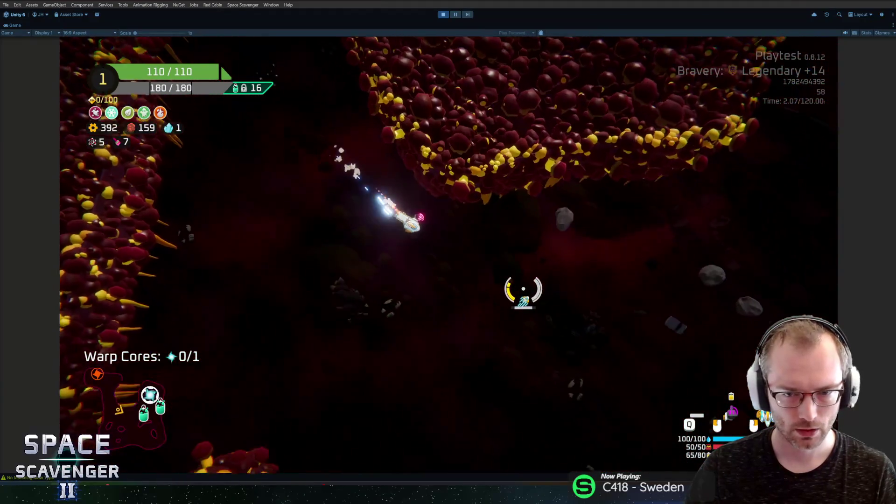
key(s)
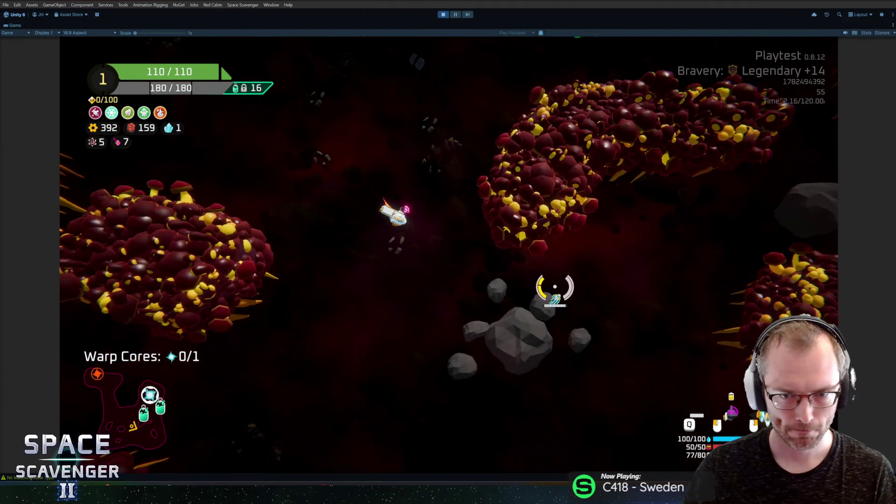
key(d)
click(555, 289)
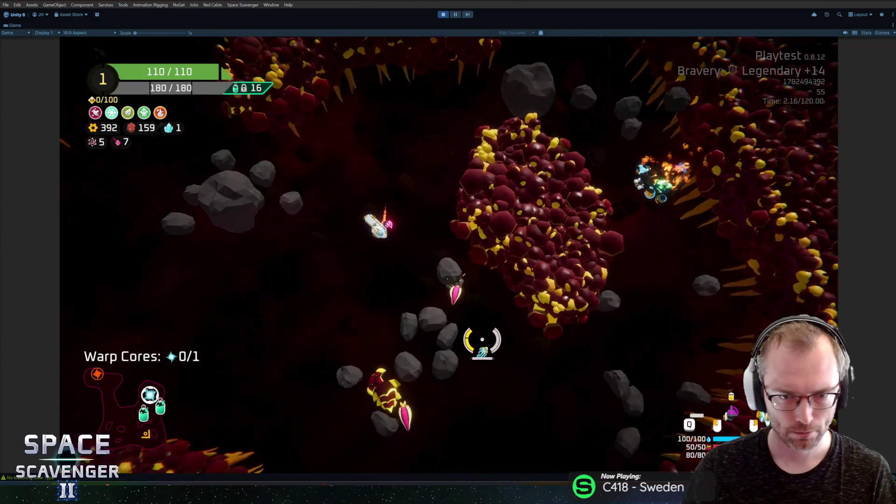
key(w)
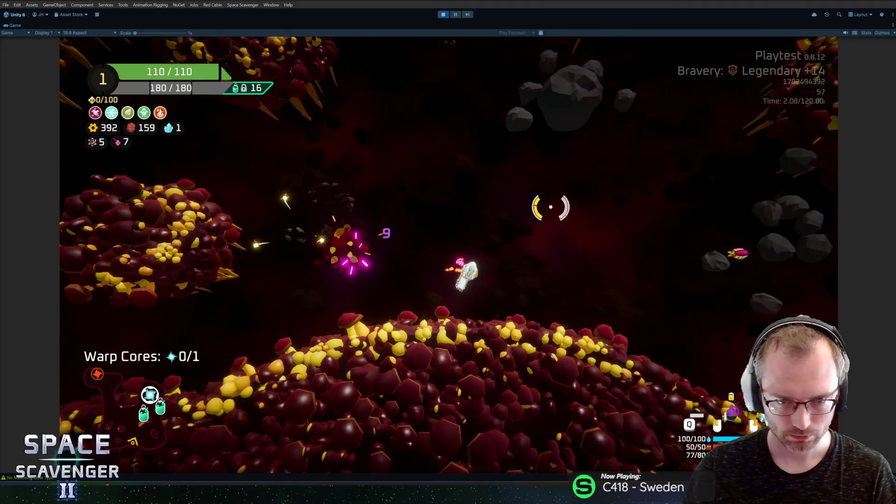
key(d)
key(w)
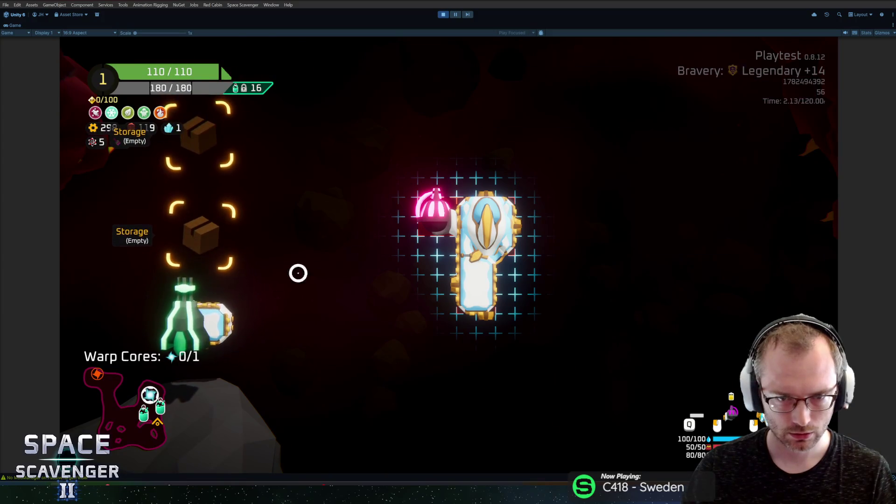
Step: Close ship building and fly up past the cavern, destroying enemies
key(Tab)
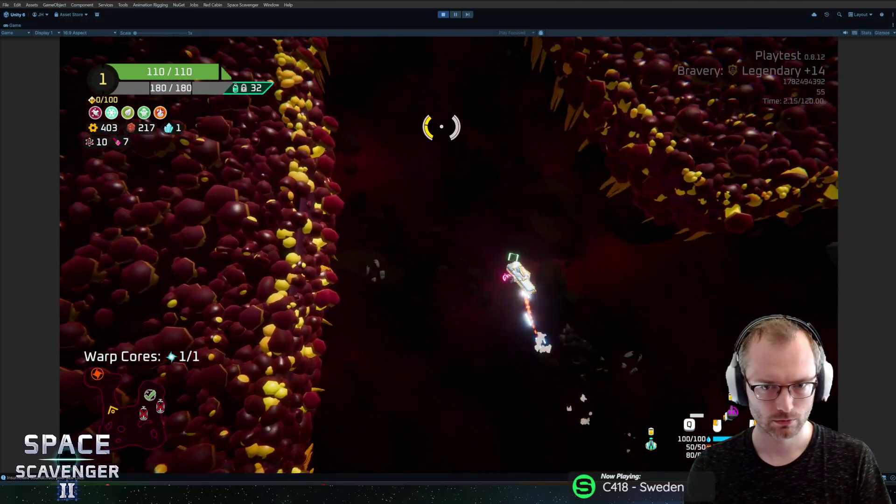
key(w)
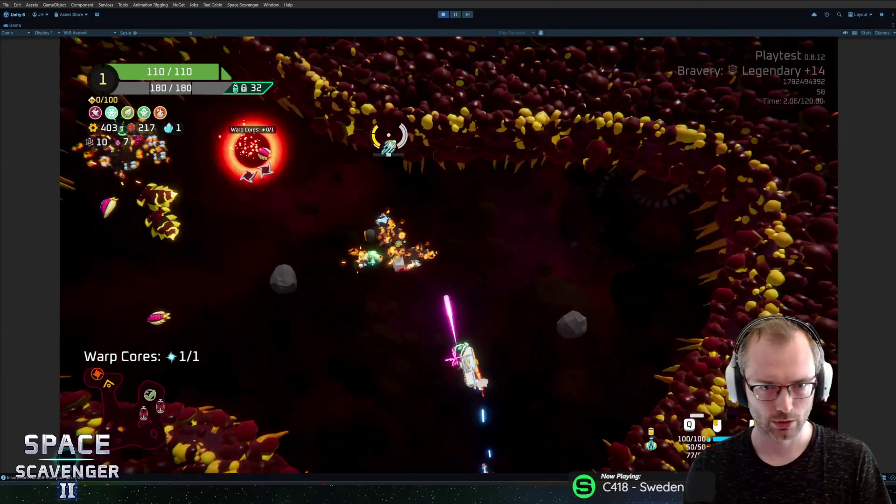
key(w)
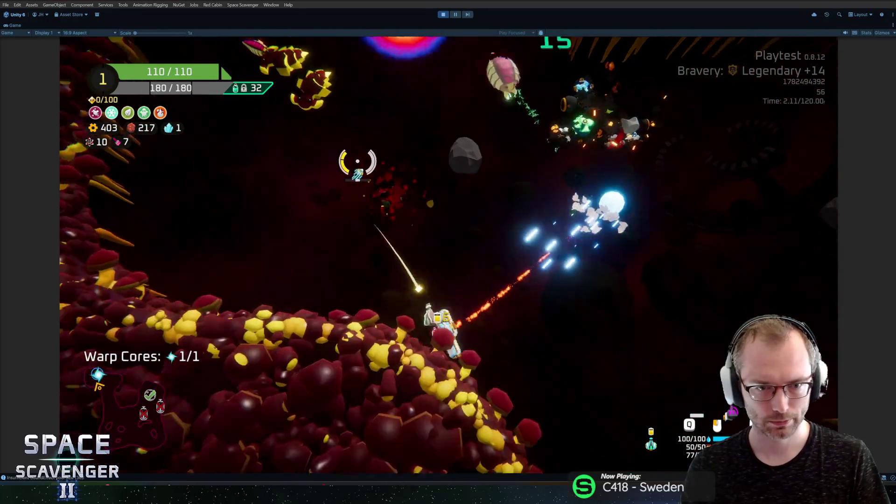
key(w)
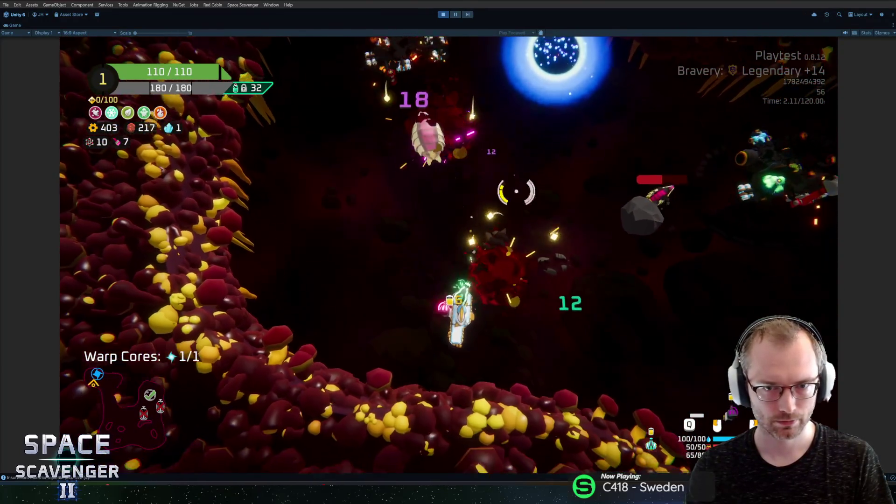
Step: Collect scrap up to 577 and the warp core, then exit play mode
key(s)
key(d)
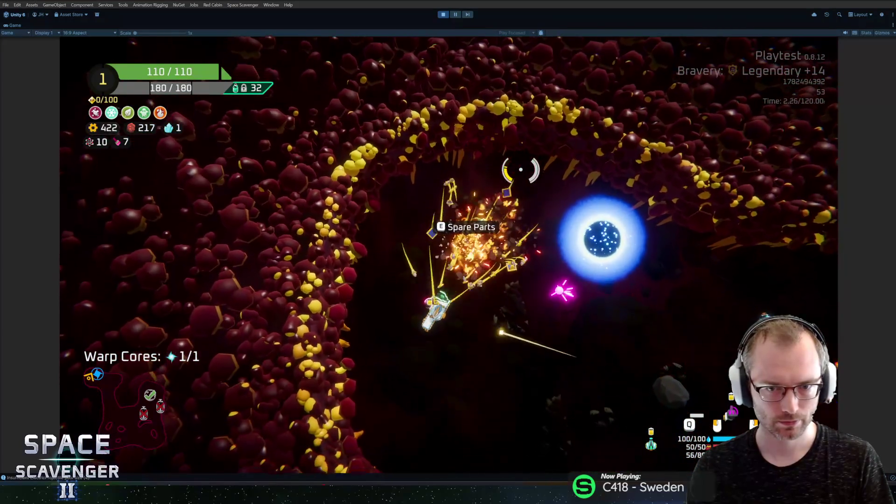
key(w)
key(d)
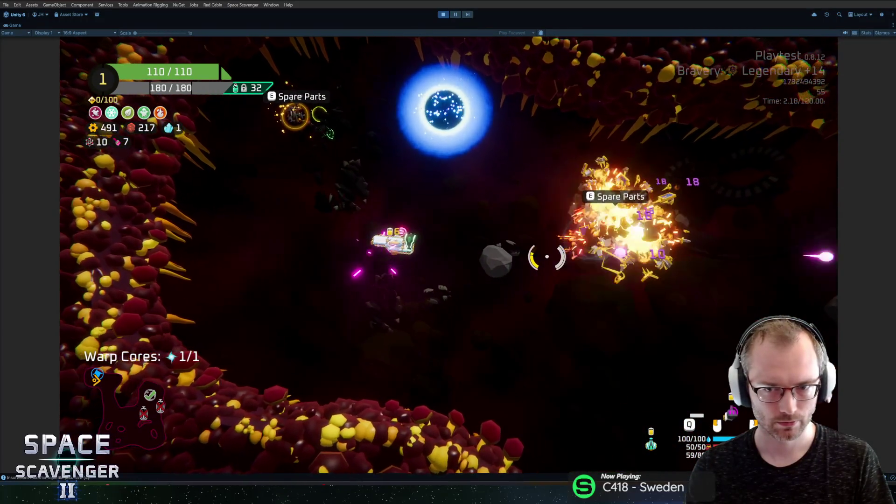
key(a)
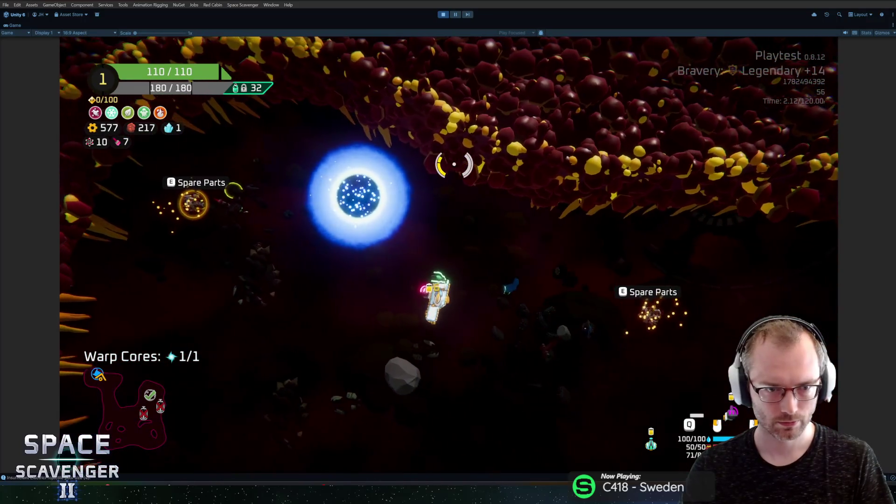
key(ctrl+p)
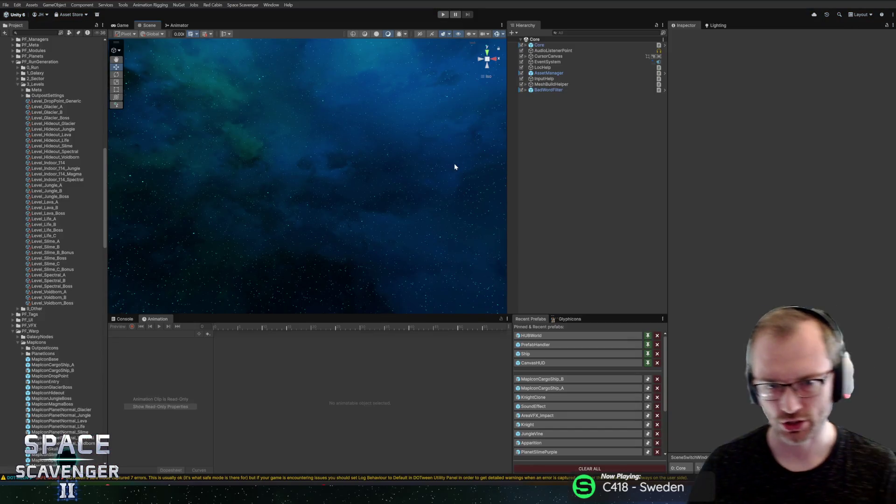
Step: Start the game in play mode with the Game view maximized
key(alt+Tab)
key(alt+Tab)
key(alt+Tab)
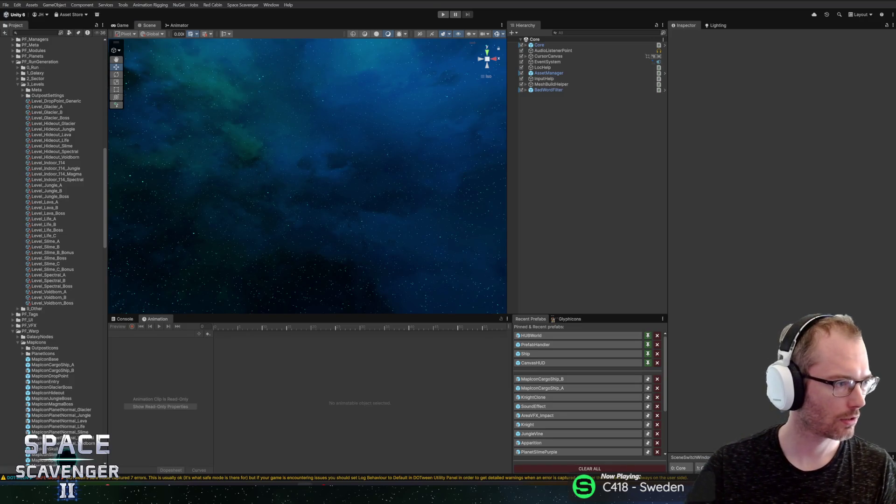
click(441, 15)
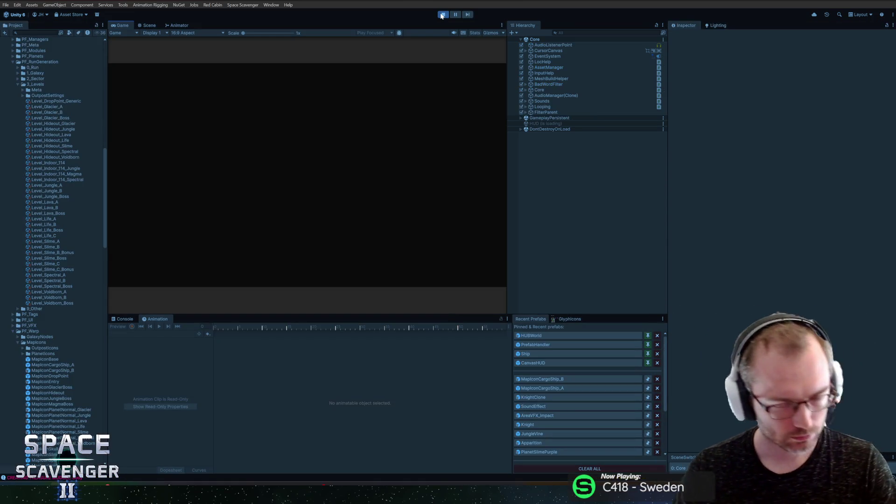
key(shift+space)
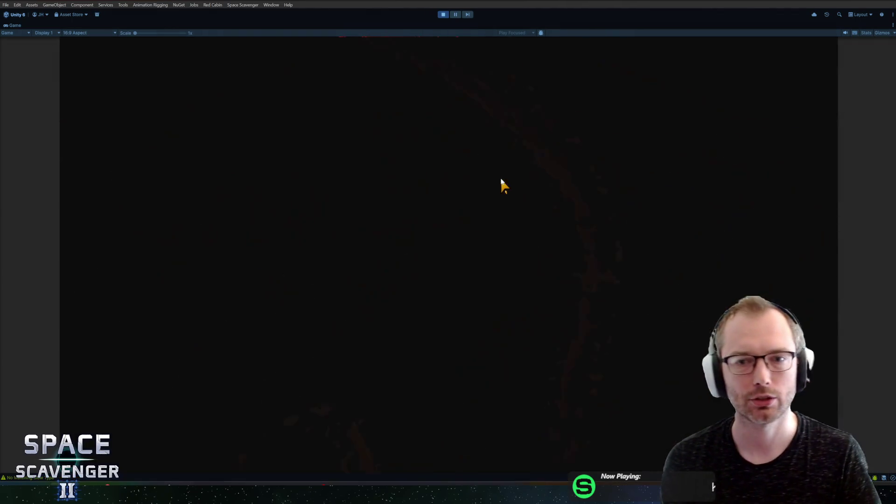
Step: Enter 'level clear' in the debug console to clear the level instantly
key(grave)
text(level clear)
key(Return)
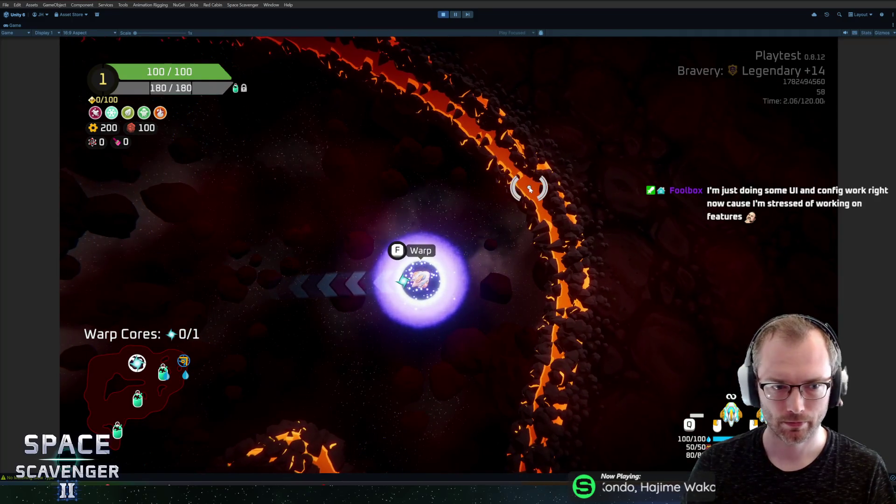
Step: Warp out through the gate and zoom out over the sector node map
key(f)
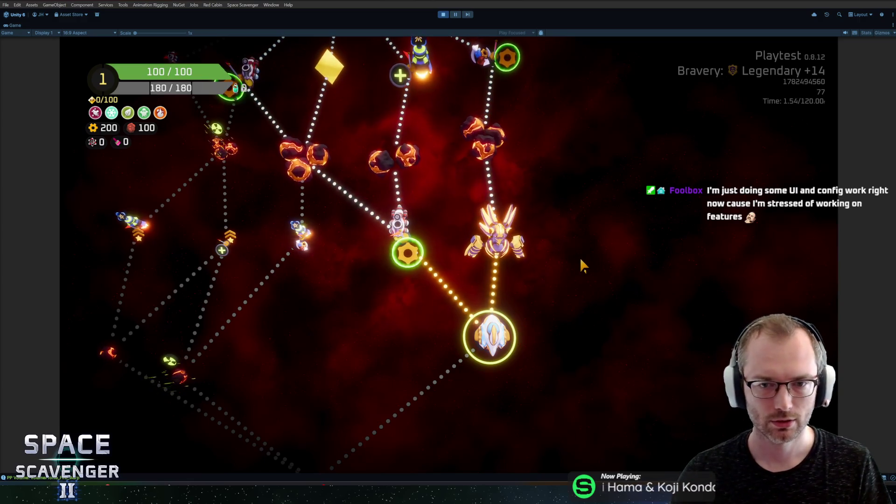
scroll(580, 257, down, 3)
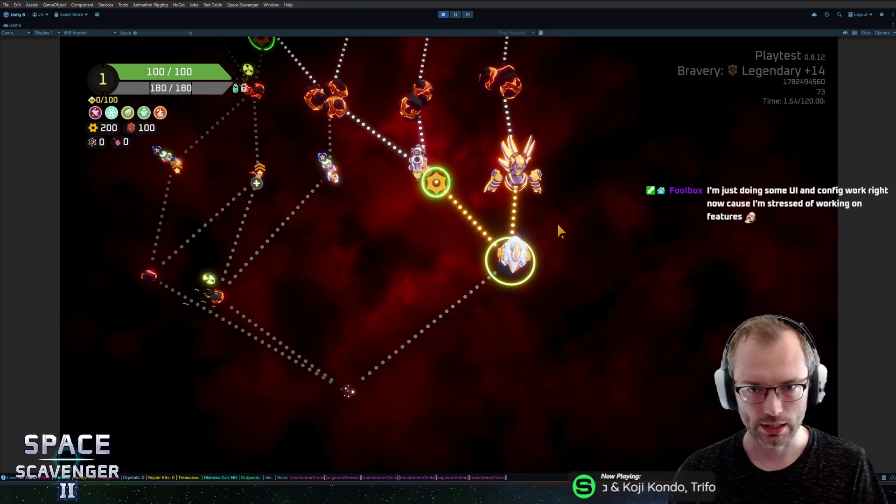
key(alt+Tab)
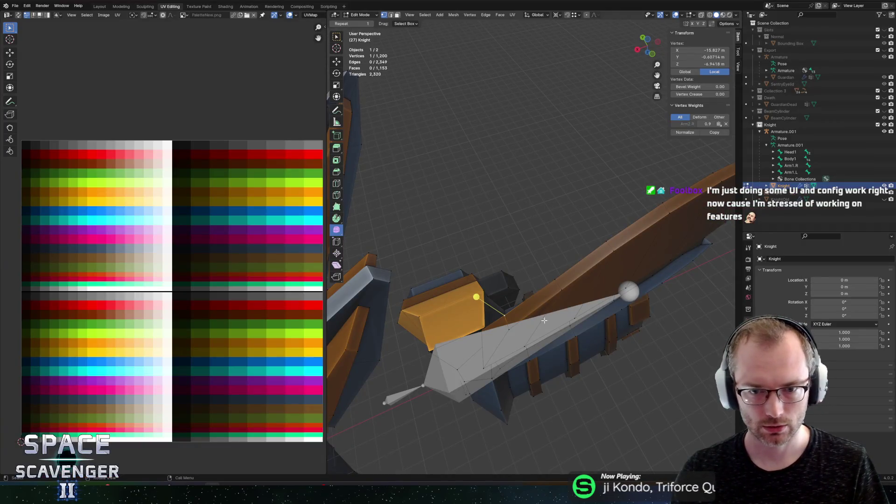
Step: Enter Edit Mode on the Knight mesh and frame the shoulder area
key(Tab)
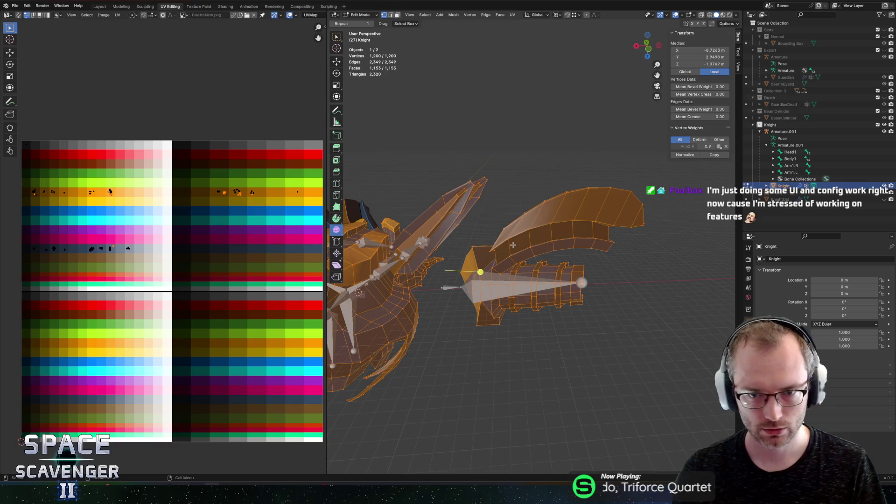
key(alt+a)
key(a)
alt+click(539, 215)
mouse_move(545, 211)
mouse_down()
mouse_move(574, 245)
mouse_move(513, 233)
mouse_up()
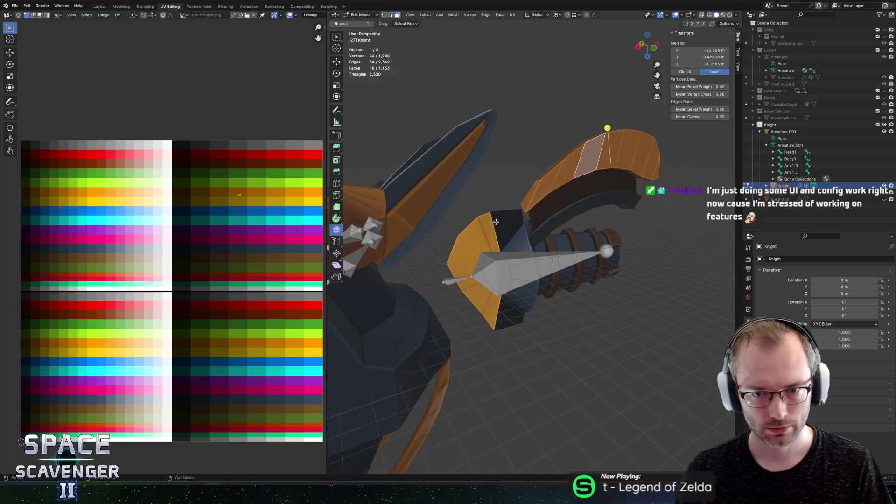
Step: Select the linked shoulder plate, invert the selection and hide the rest of the body
key(a)
key(alt+a)
key(l)
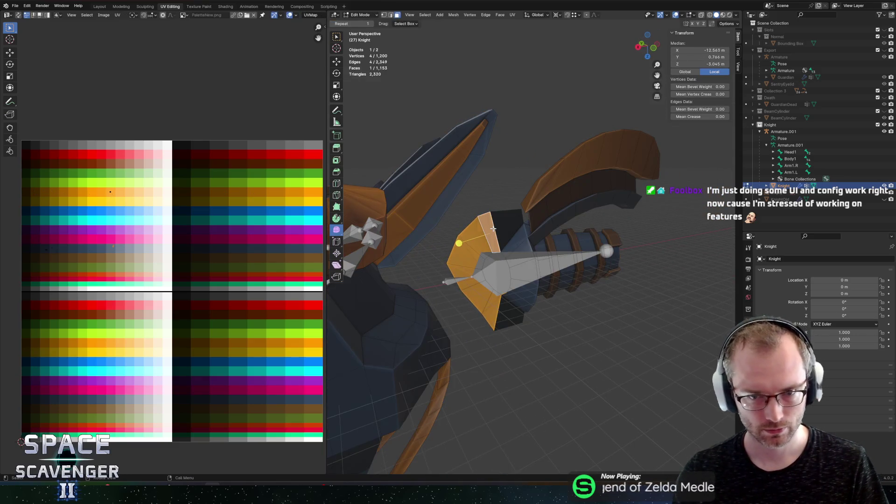
key(ctrl+i)
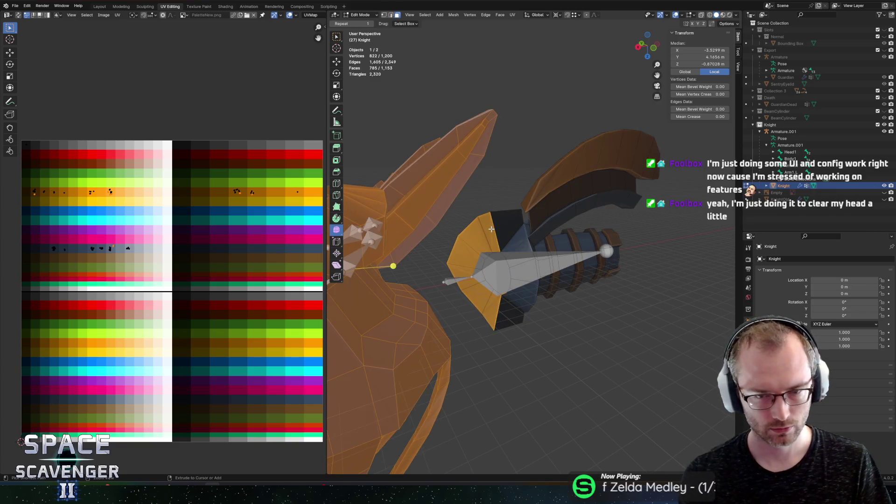
key(h)
drag(491, 229, 527, 266)
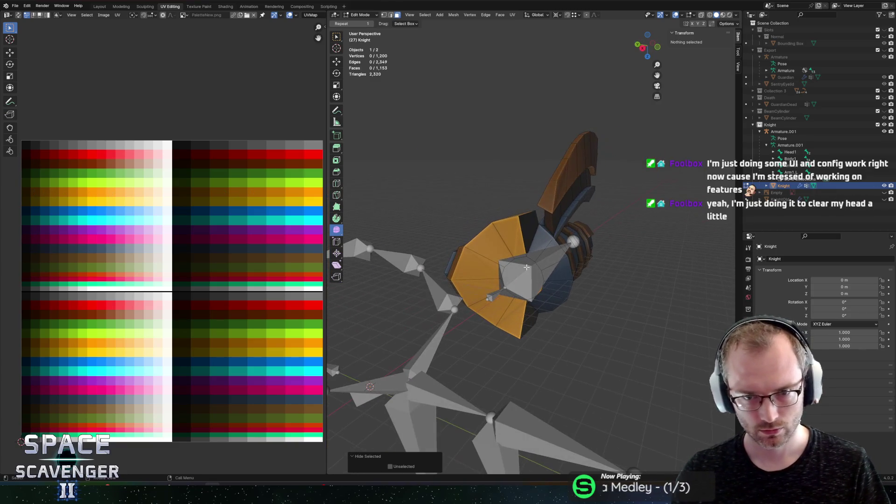
scroll(523, 270, up, 2)
scroll(533, 294, up, 1)
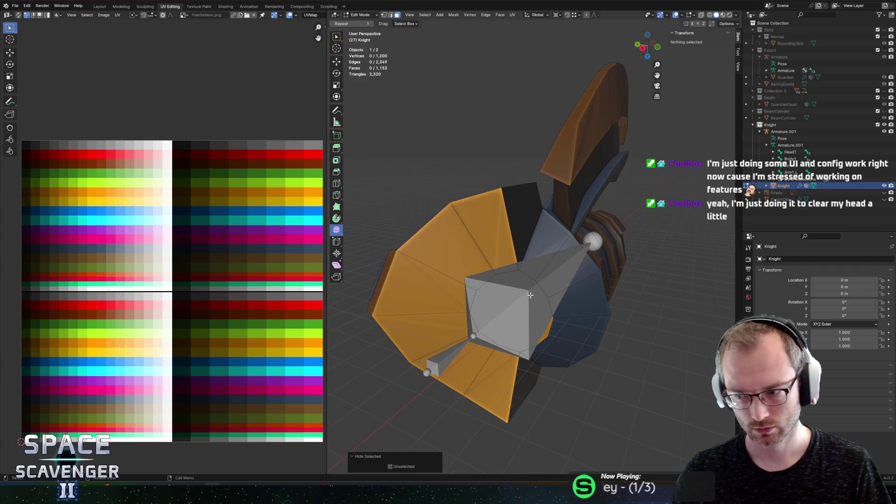
key(Tab)
key(Tab)
key(Tab)
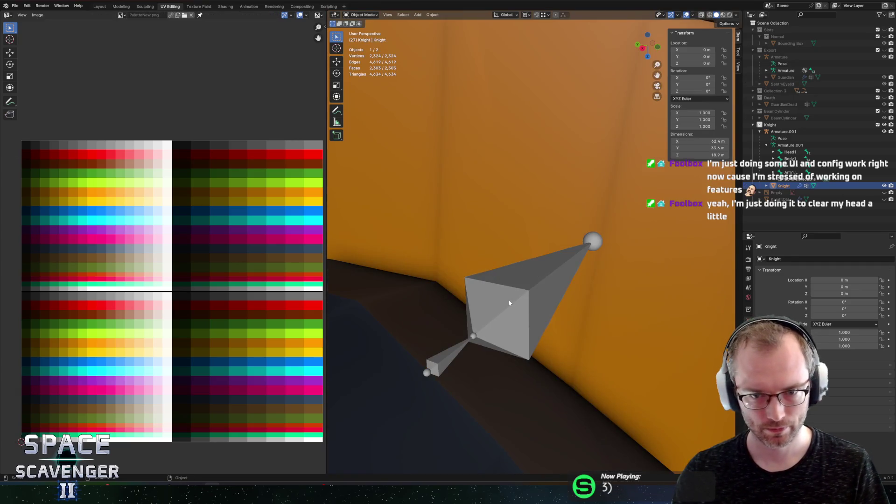
Step: Turn off In Front for Armature.001 and hide it in the outliner
click(508, 299)
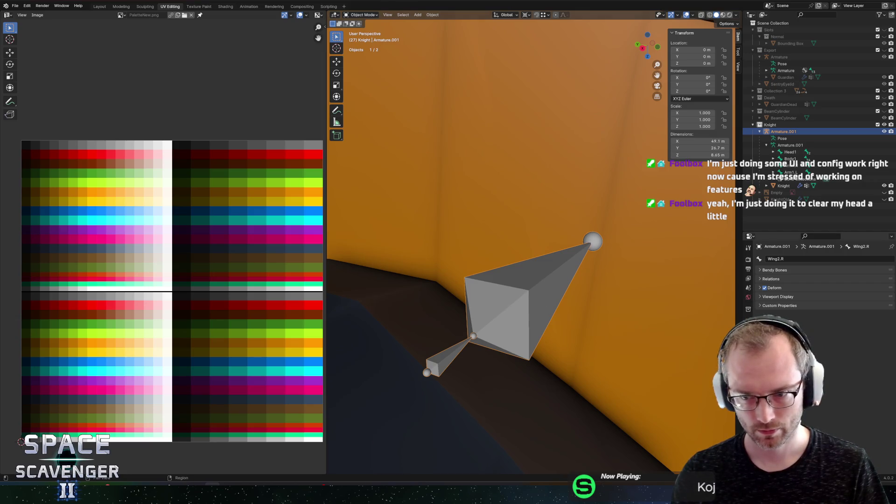
click(748, 352)
click(814, 409)
key(Tab)
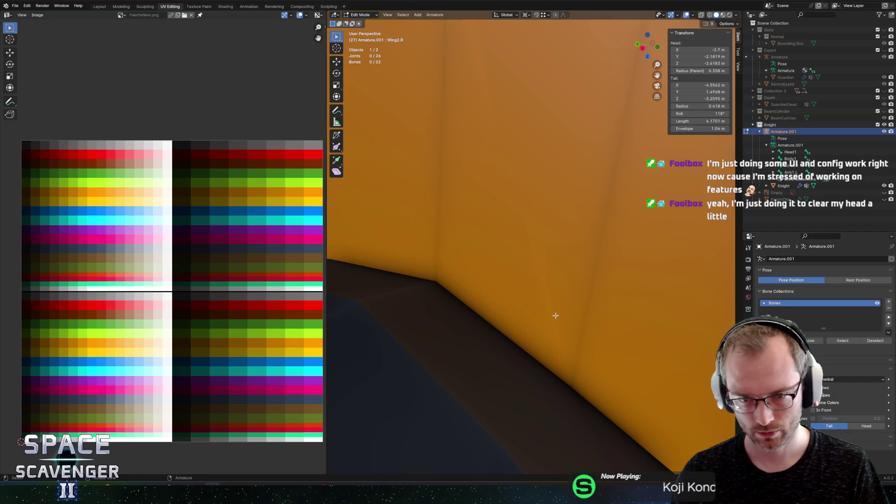
key(alt+z)
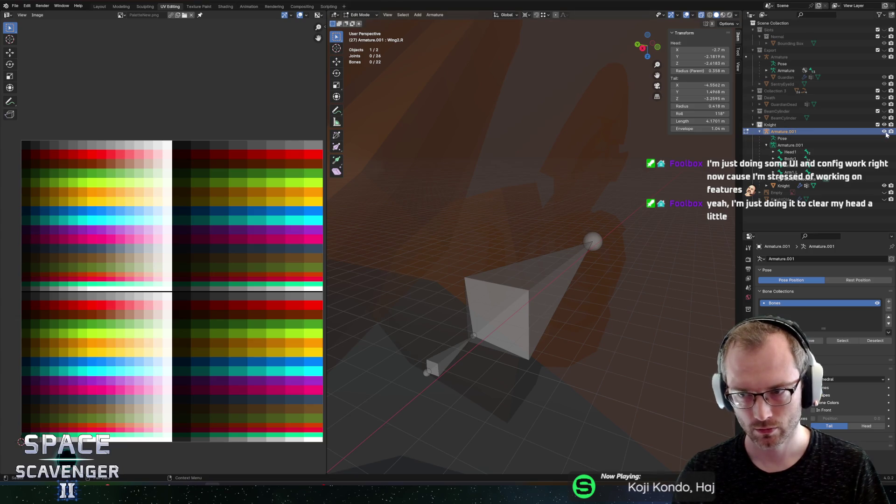
click(884, 131)
Step: Edit the Knight mesh with X-ray off and select the cylinder's end-cap face
click(494, 213)
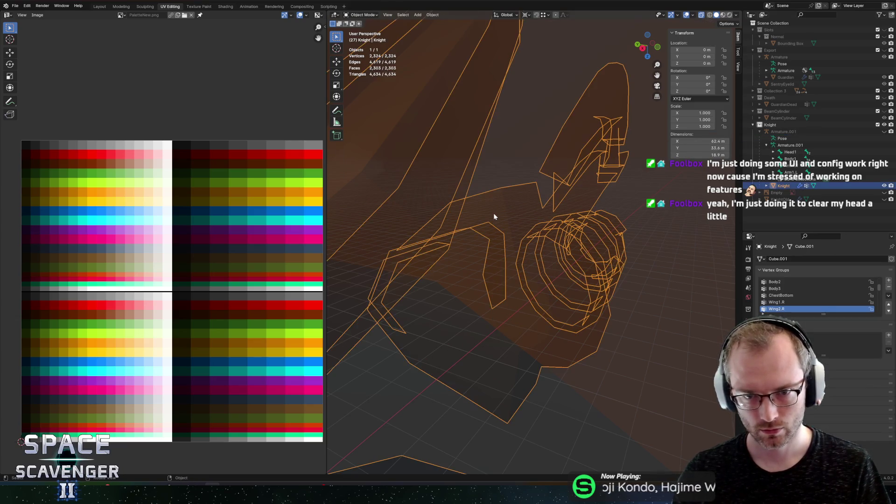
key(Tab)
key(alt+z)
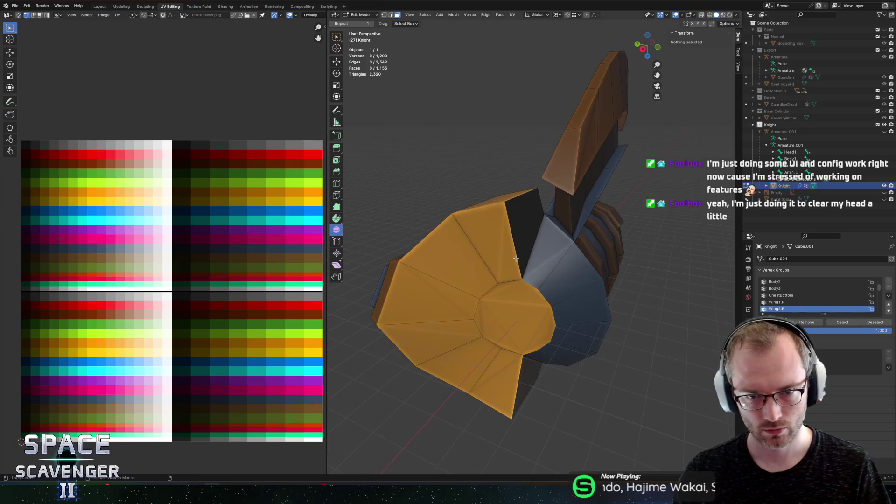
click(528, 305)
Step: Extrude the cylinder's end cap along X by about 2.65 m
drag(528, 305, 576, 283)
key(e)
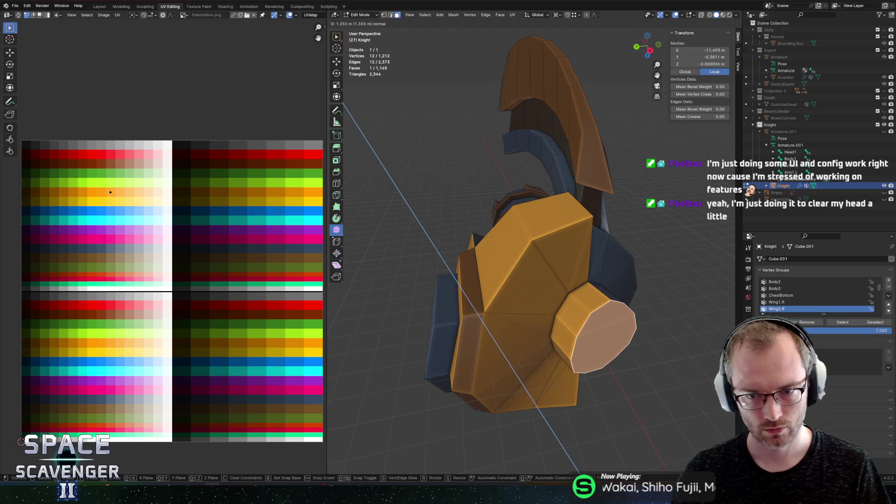
right_click(608, 249)
key(ctrl+z)
mouse_move(608, 249)
mouse_down()
mouse_move(540, 191)
mouse_move(574, 210)
mouse_up()
key(e)
key(x)
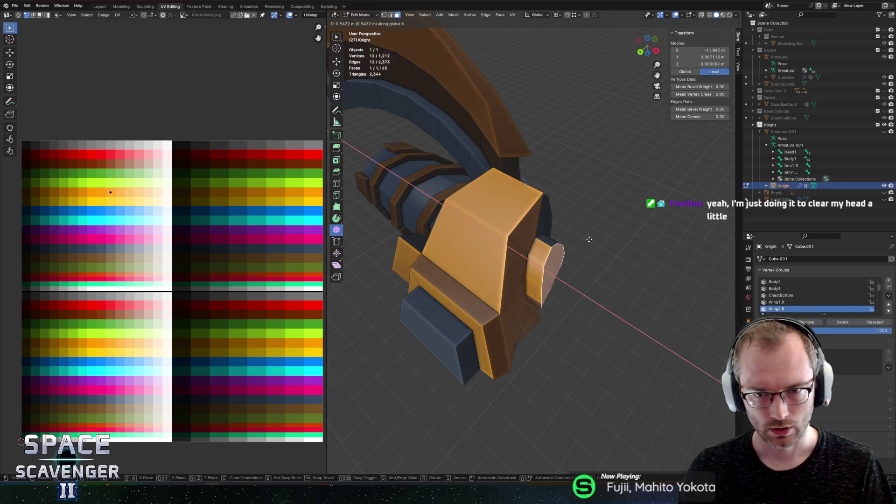
click(658, 285)
Step: Flatten the extruded end by scaling it to 0 on X, then grow the selection
drag(630, 184, 485, 200)
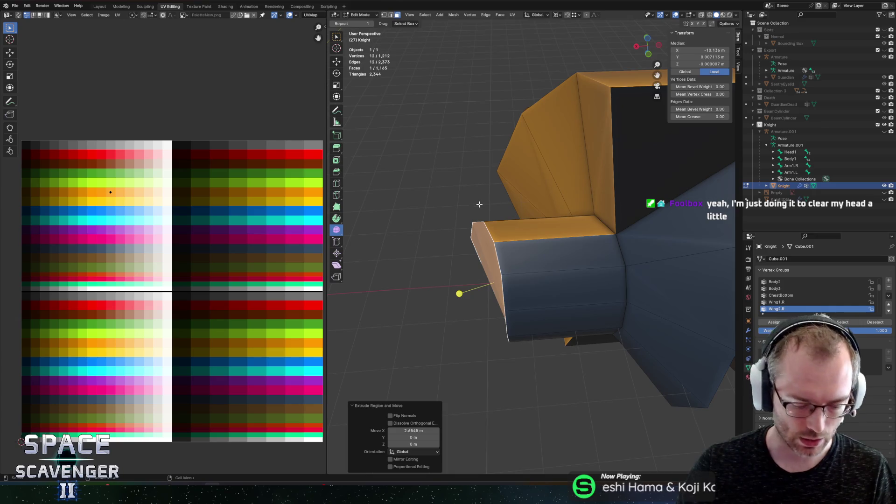
key(comma)
key(period)
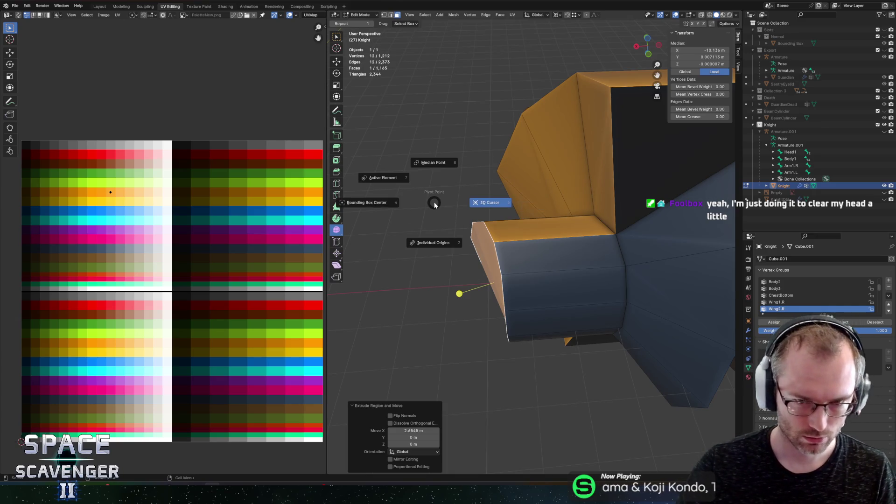
click(367, 202)
key(s)
key(x)
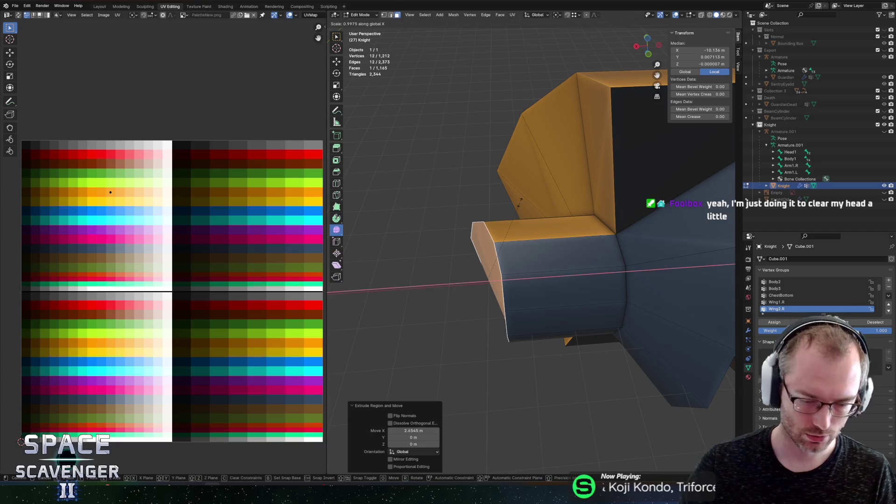
key(0)
key(Return)
mouse_move(519, 202)
mouse_down()
mouse_move(590, 225)
mouse_move(704, 186)
mouse_move(523, 200)
mouse_up()
key(ctrl+KP_Add)
Step: Add a loop cut across the orange plate
key(ctrl+r)
click(507, 202)
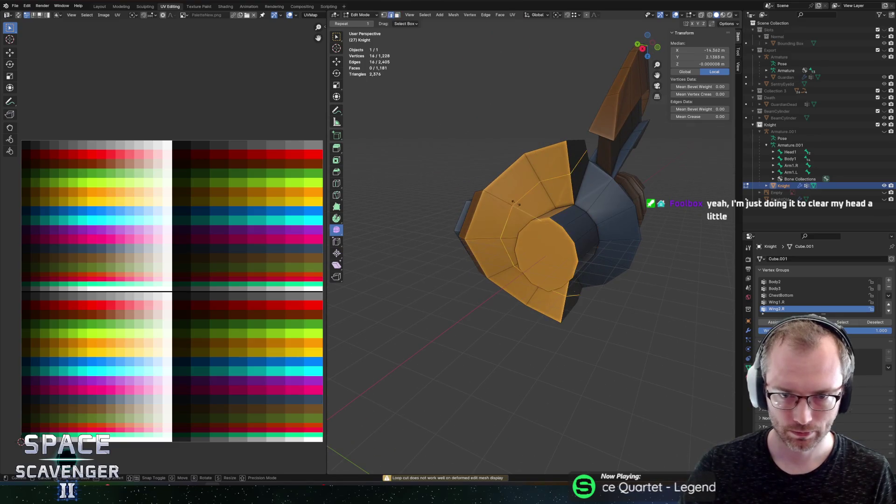
click(502, 200)
Step: Extrude a raised strip from a face on the orange plate
click(506, 182)
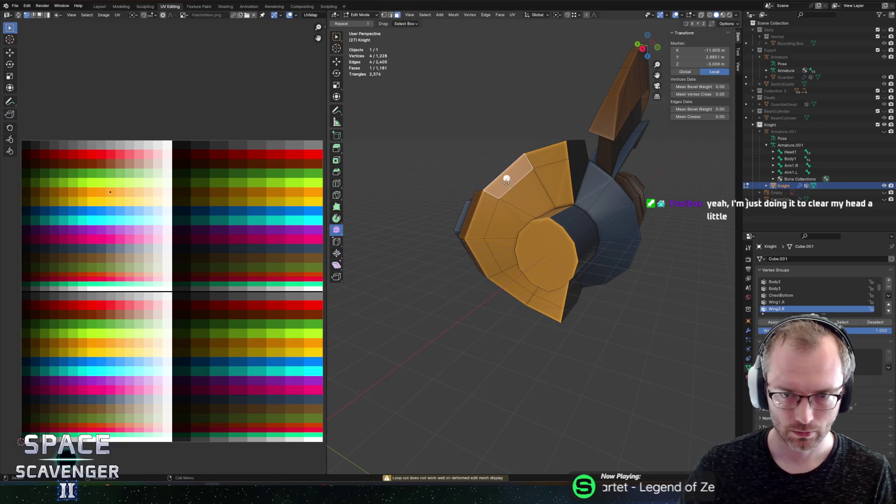
click(520, 288)
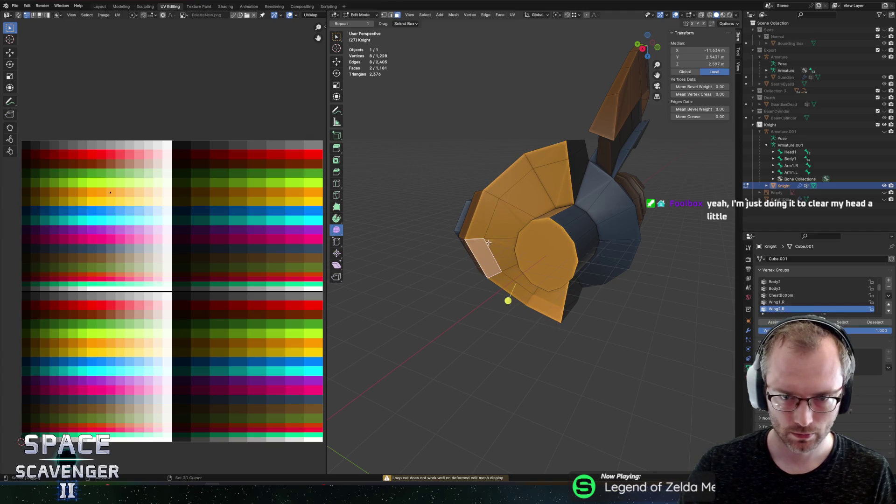
shift+click(508, 181)
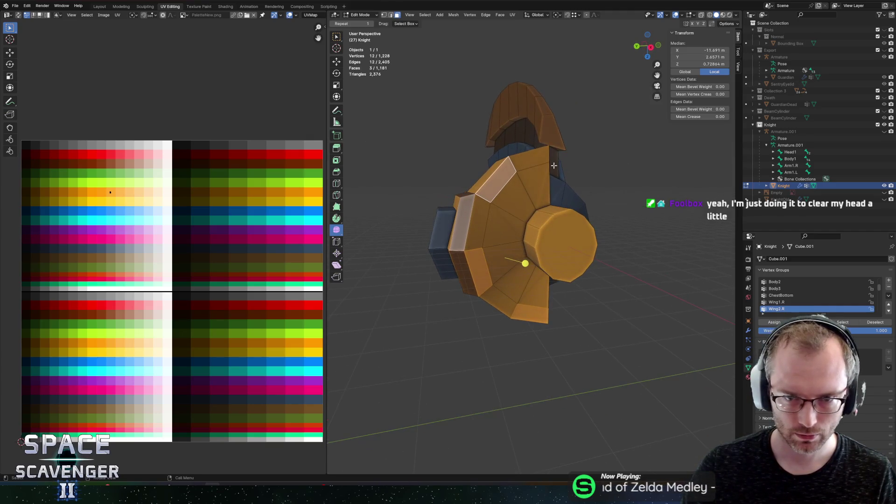
click(534, 160)
click(475, 268)
key(e)
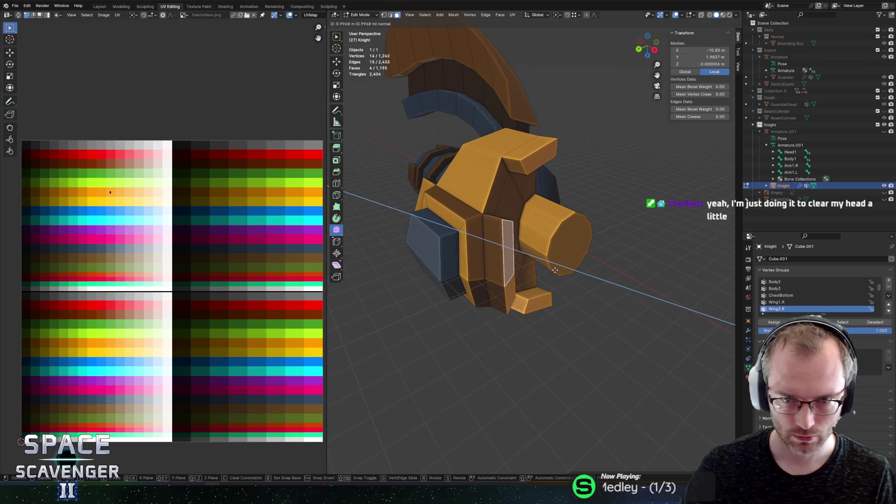
click(558, 272)
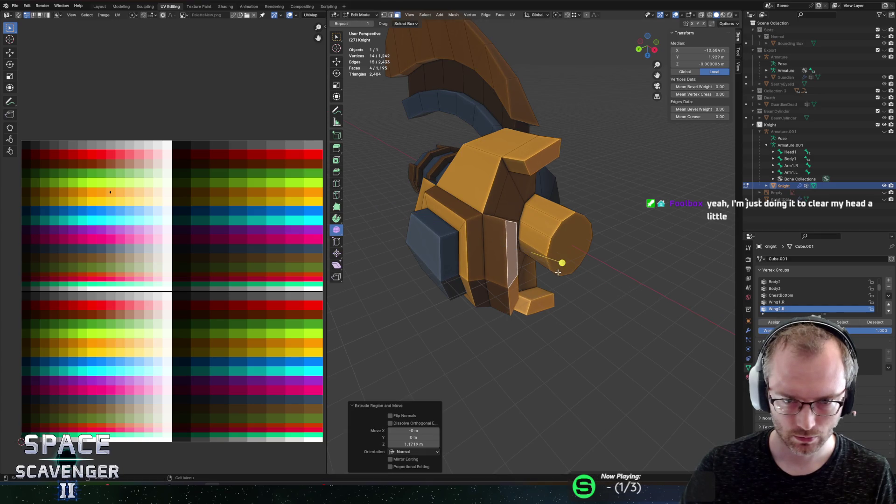
Step: Select the face loops around the column and through its top face
drag(452, 229, 520, 230)
alt+click(513, 277)
alt+click(531, 176)
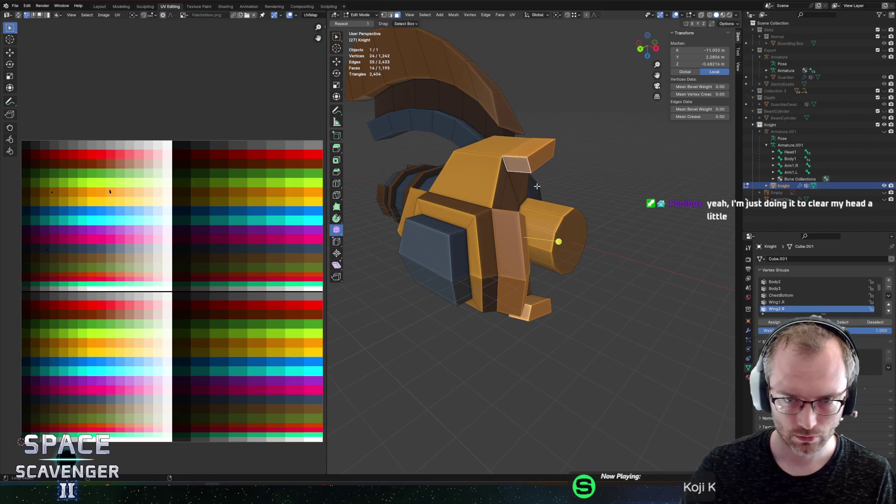
drag(608, 226, 529, 222)
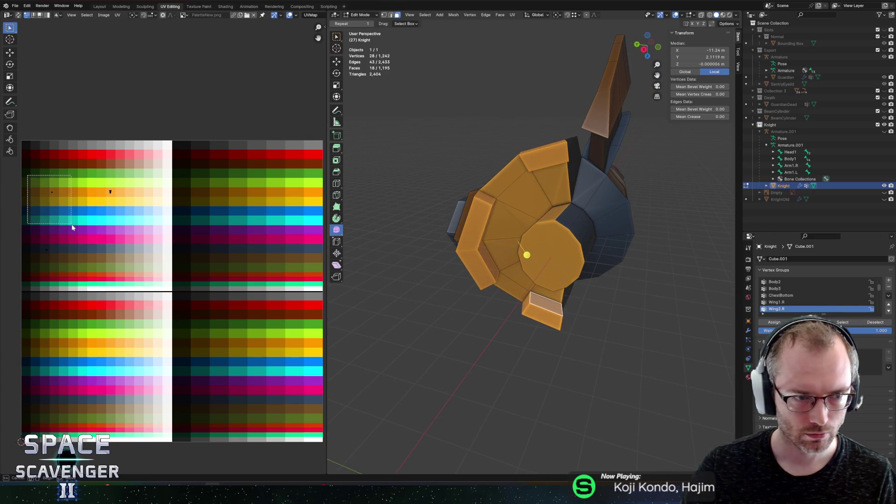
Step: Slide the shield plate's UVs horizontally onto a different palette colour
drag(72, 227, 72, 225)
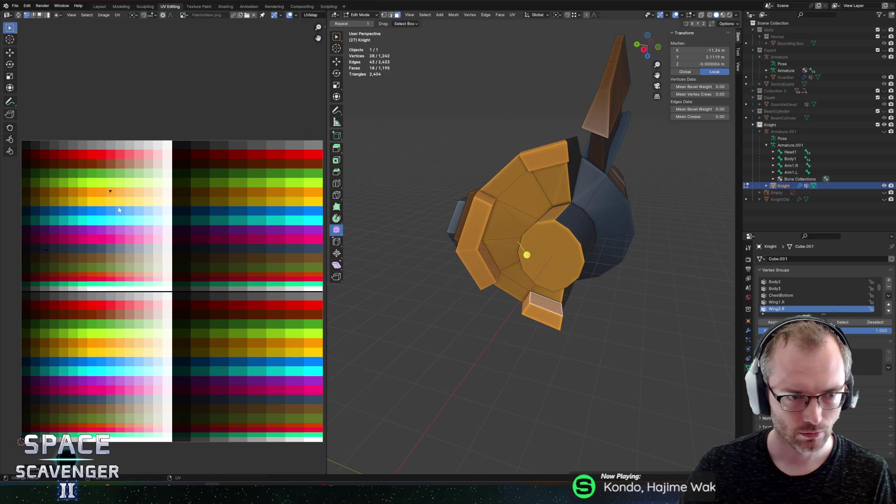
drag(462, 244, 581, 221)
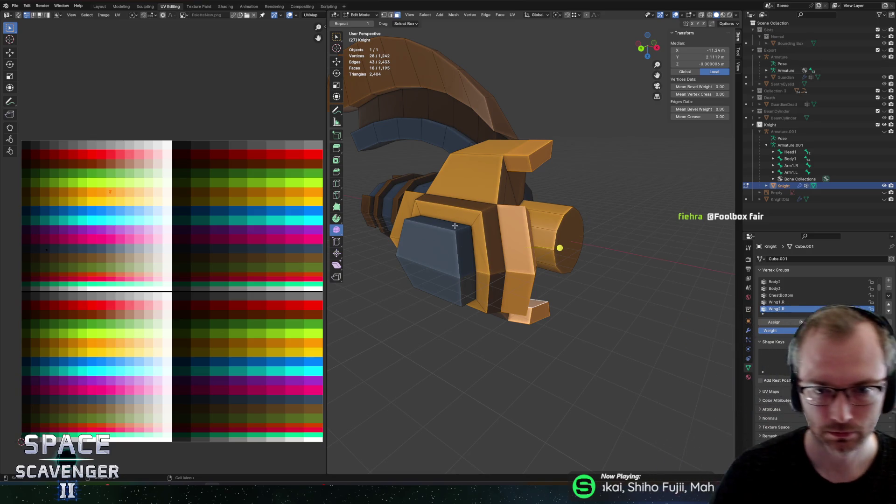
mouse_move(516, 194)
mouse_down()
mouse_move(536, 187)
mouse_move(520, 187)
mouse_up()
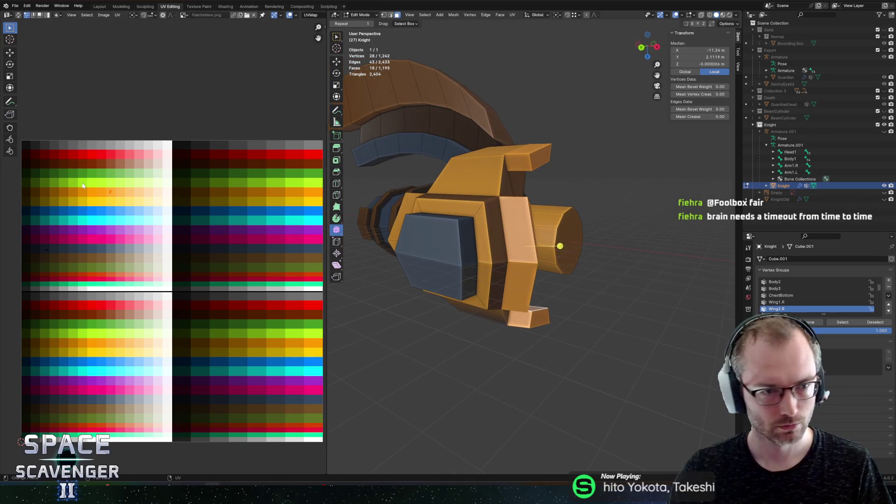
scroll(86, 187, up, 2)
key(g)
key(x)
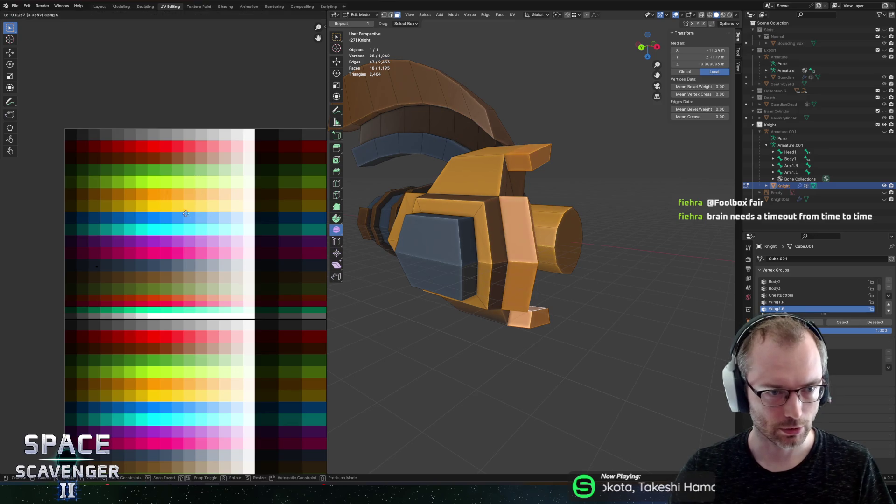
click(142, 214)
Step: Select the arm cannon's whole cylinder with L
scroll(636, 224, up, 5)
scroll(586, 215, down, 5)
key(alt+z)
mouse_move(586, 215)
mouse_down()
mouse_move(512, 230)
mouse_move(408, 214)
mouse_move(551, 236)
mouse_move(514, 210)
mouse_move(436, 229)
mouse_up()
key(alt+z)
key(alt+a)
scroll(550, 236, up, 5)
scroll(554, 239, down, 5)
key(l)
scroll(515, 210, up, 3)
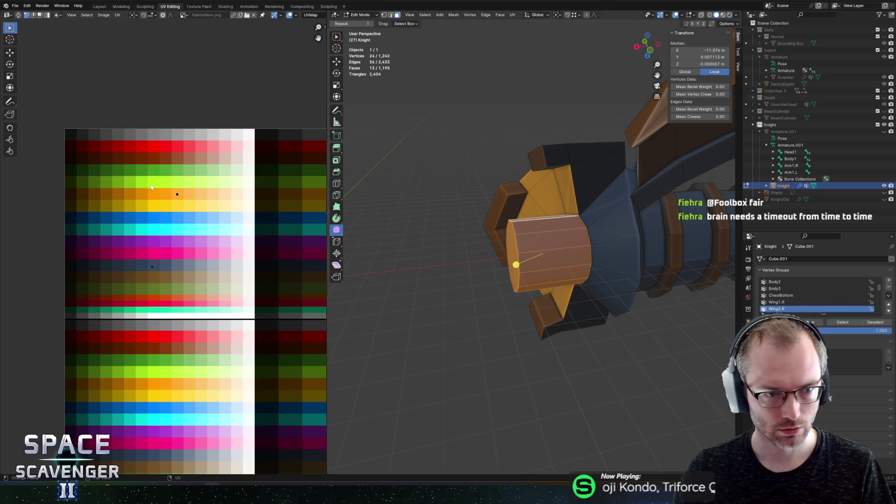
Step: Move the cylinder's UVs into the blue palette row, nudging them horizontally
key(g)
click(188, 301)
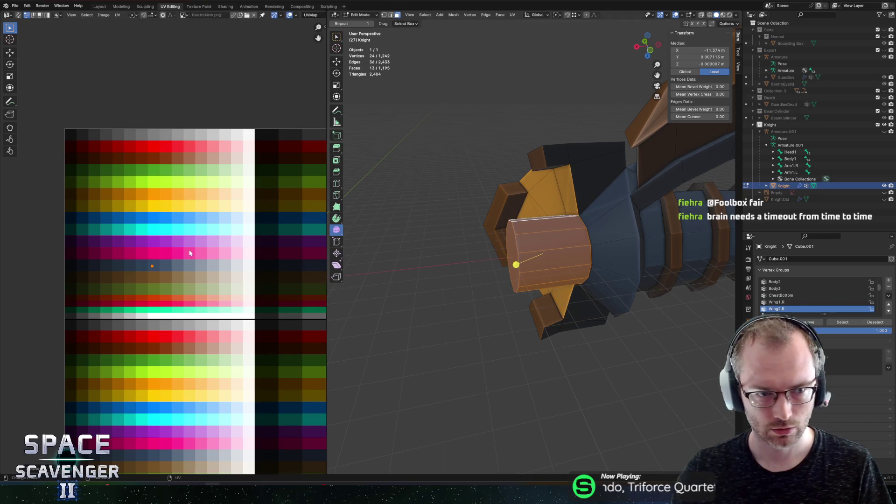
key(g)
key(x)
click(213, 305)
Step: Slim the arm cannon cylinder by scaling it across only the Y and Z axes
mouse_move(493, 262)
mouse_down()
mouse_move(586, 252)
mouse_move(502, 266)
mouse_move(580, 263)
mouse_move(628, 245)
mouse_up()
scroll(628, 245, up, 3)
key(s)
key(shift+x)
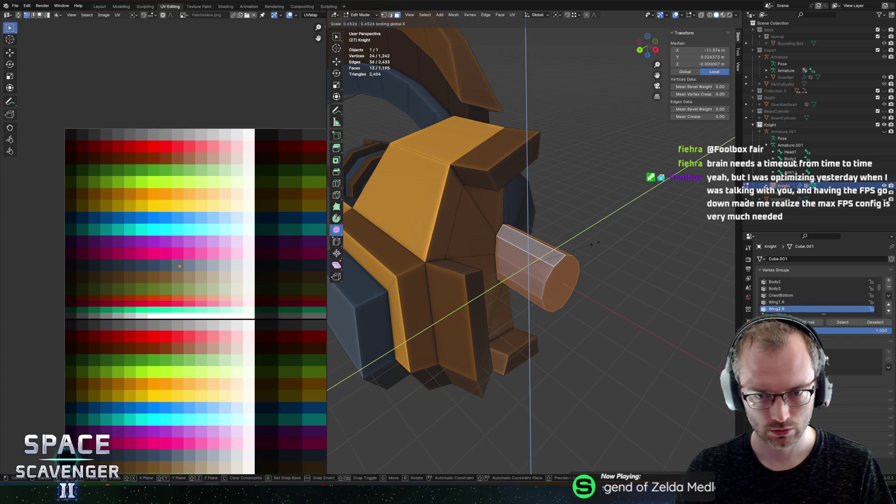
click(601, 243)
Step: Select the cylinder's twelve-sided end face and snap the 3D cursor to its centre
mouse_move(602, 243)
mouse_down()
mouse_move(575, 211)
mouse_move(550, 280)
mouse_up()
click(550, 280)
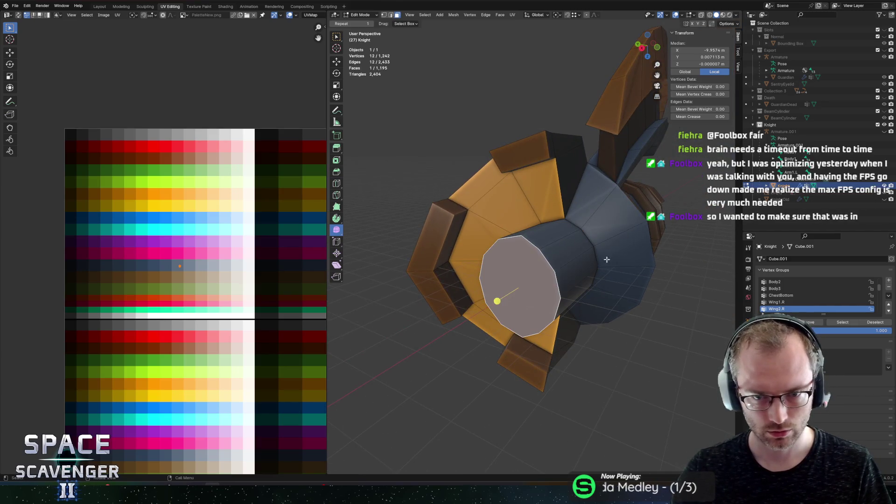
drag(602, 260, 640, 238)
key(shift+s)
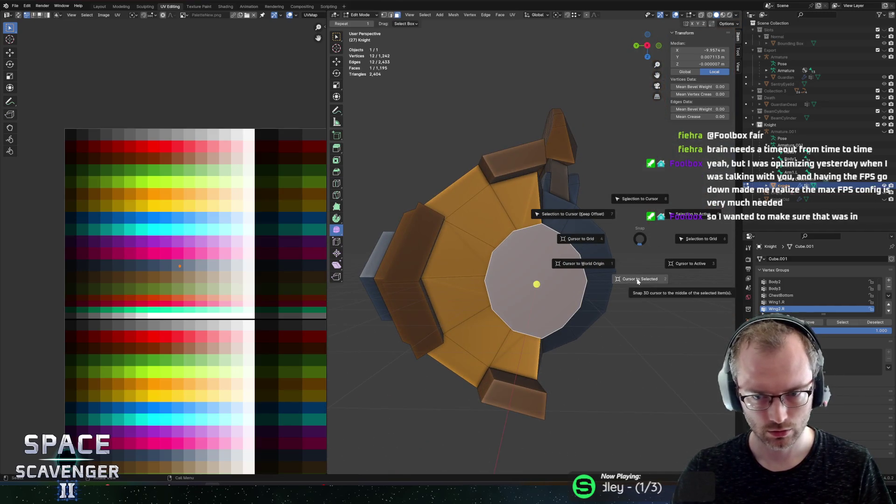
click(637, 280)
drag(637, 281, 586, 269)
Step: Select the whole cylinder and reduce its thickness further across Y and Z
key(l)
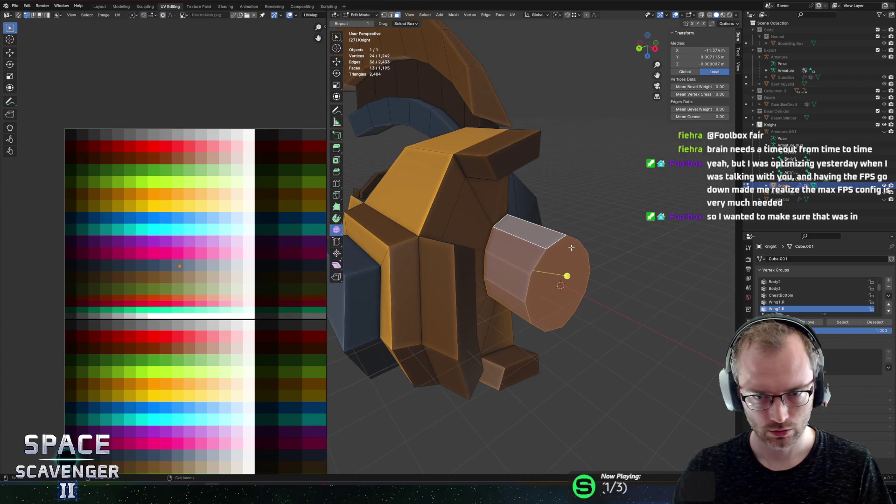
drag(534, 249, 607, 247)
key(period)
key(s)
key(z)
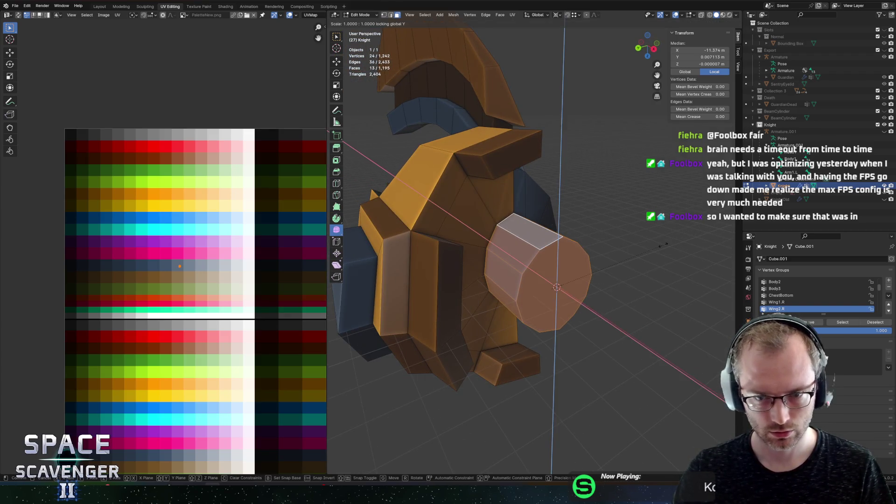
key(shift+z)
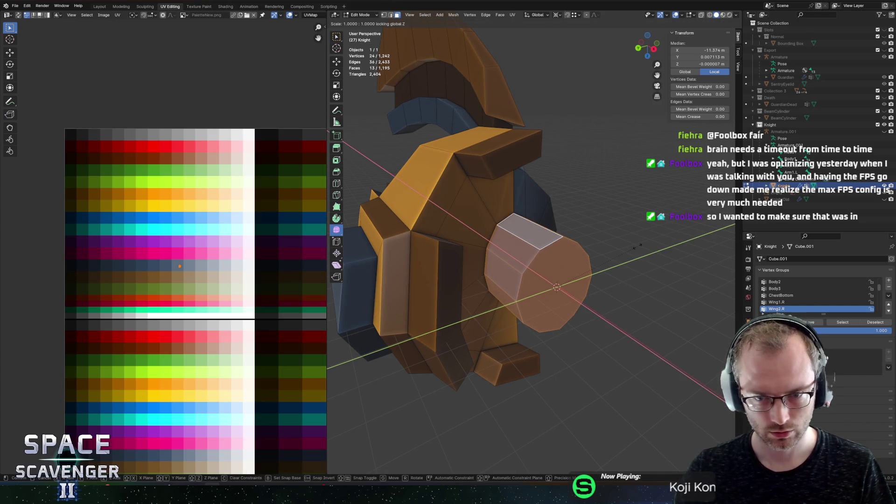
key(Escape)
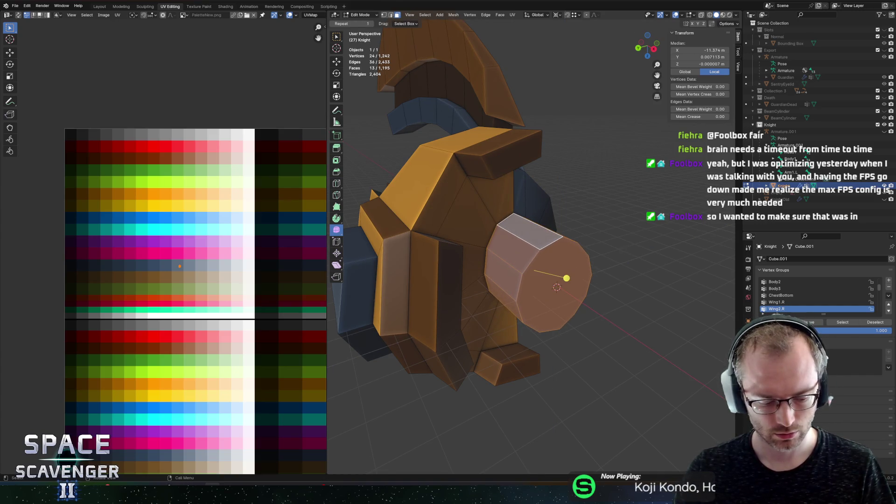
key(s)
key(shift+x)
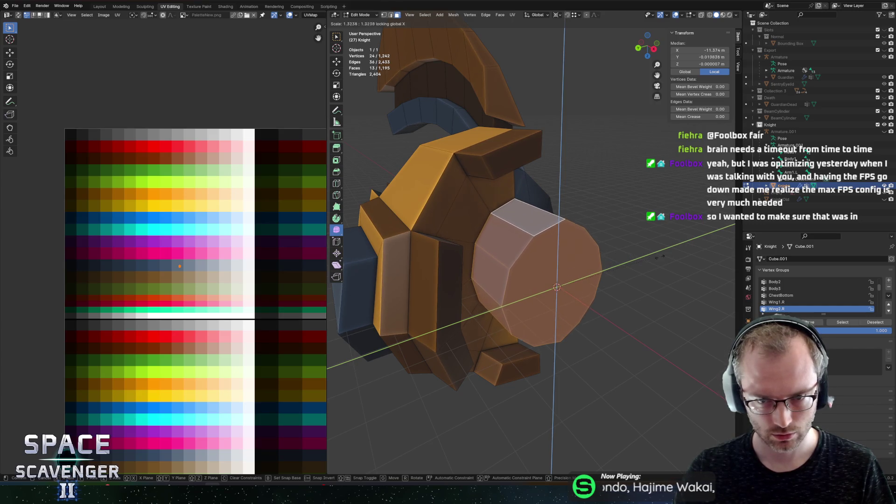
click(606, 267)
Step: Add a loop cut around the cylinder and narrow its end section across Y and Z
scroll(566, 275, up, 3)
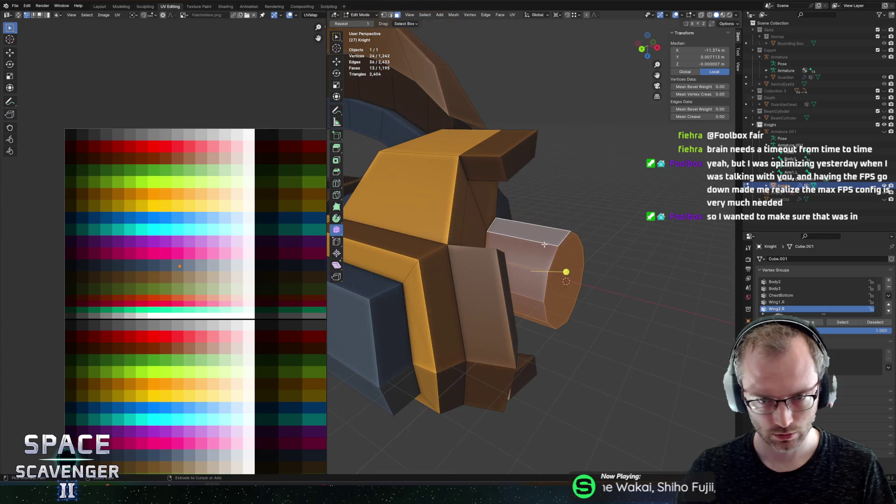
click(521, 239)
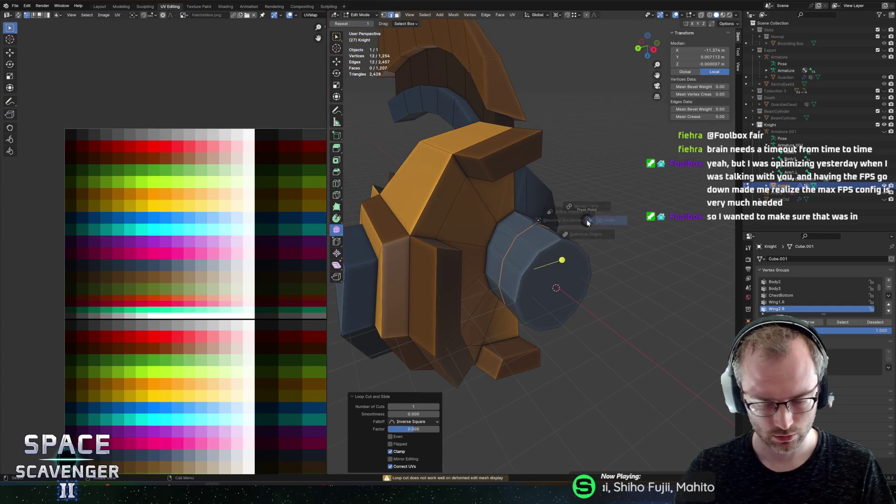
key(alt+a)
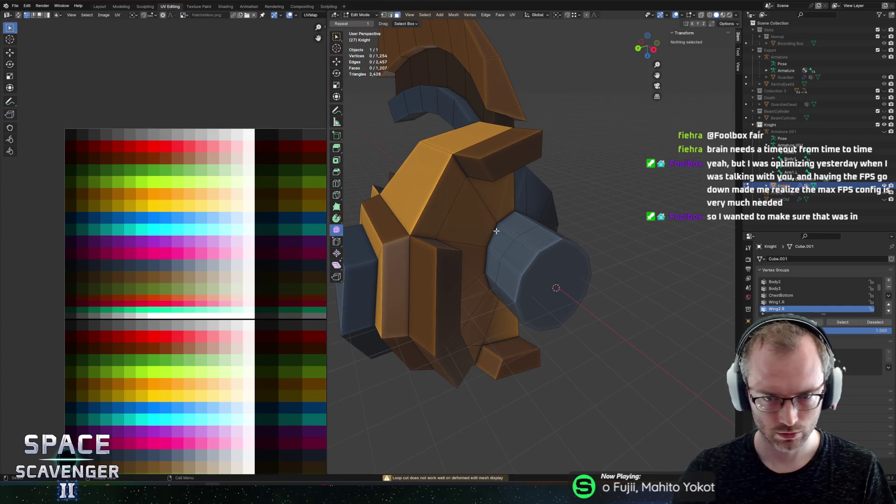
key(l)
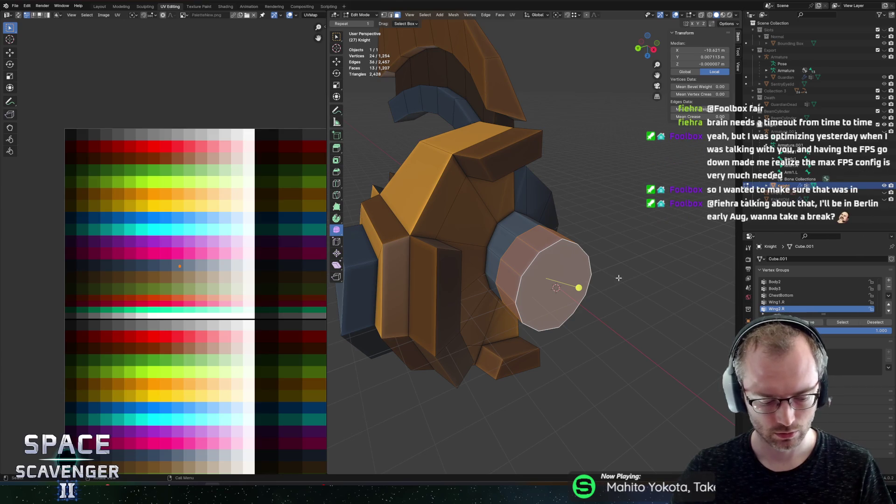
key(s)
key(shift+x)
Step: Extrude the cylinder's end and shrink the new tip to about 0.57, returning to Object Mode
key(e)
click(643, 285)
key(s)
key(shift+x)
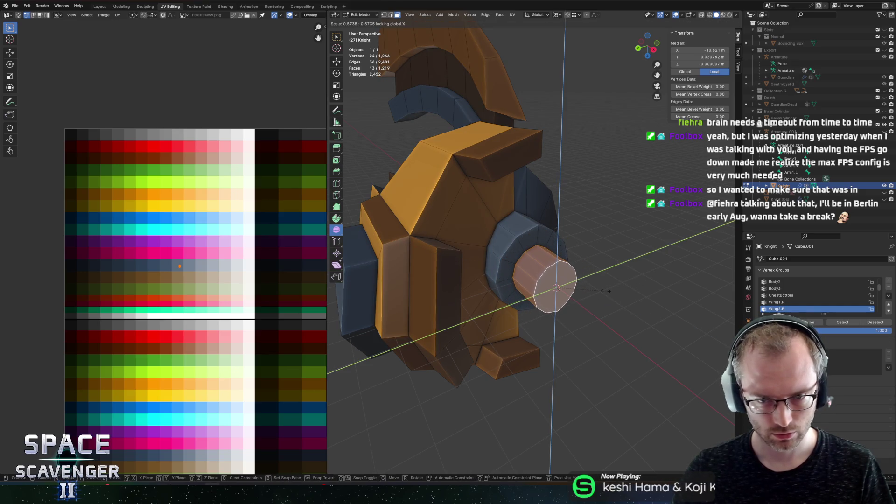
click(607, 291)
key(Tab)
scroll(667, 242, up, 5)
scroll(667, 243, down, 6)
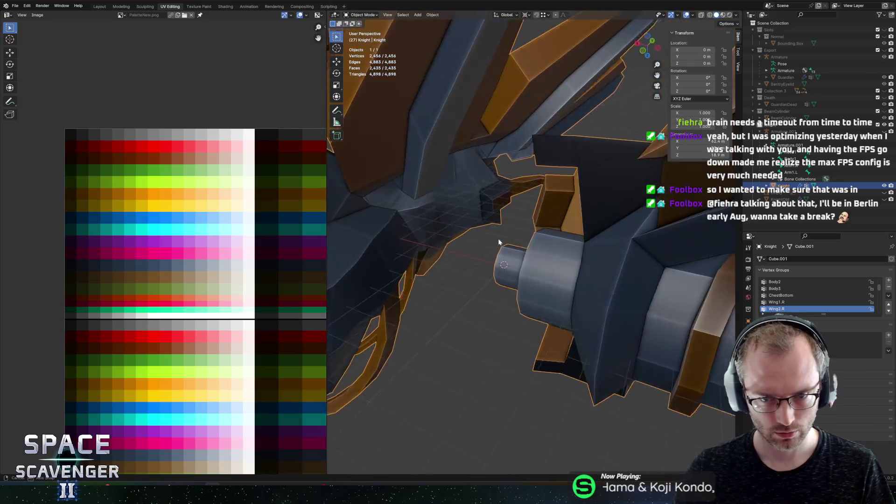
Step: Export the Knight as FBX, overwriting Knight.fbx in the FBX bookmark's Enemies folder
scroll(556, 234, up, 2)
drag(555, 233, 689, 231)
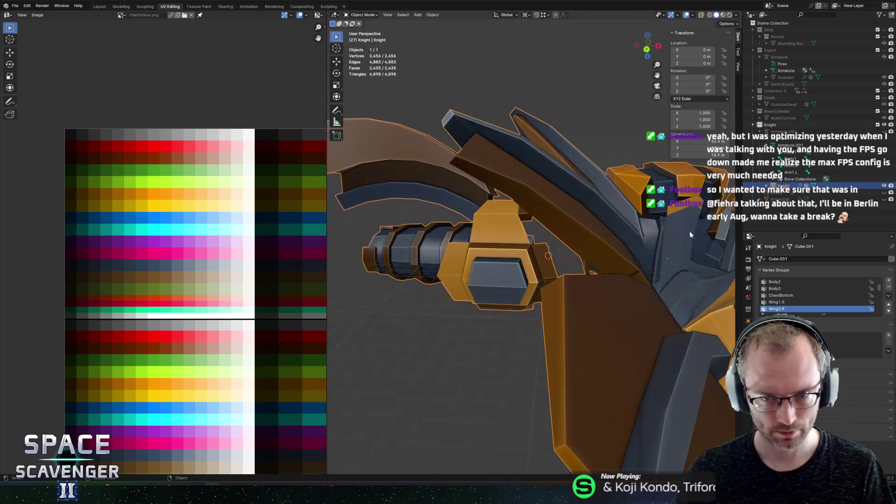
key(ctrl+e)
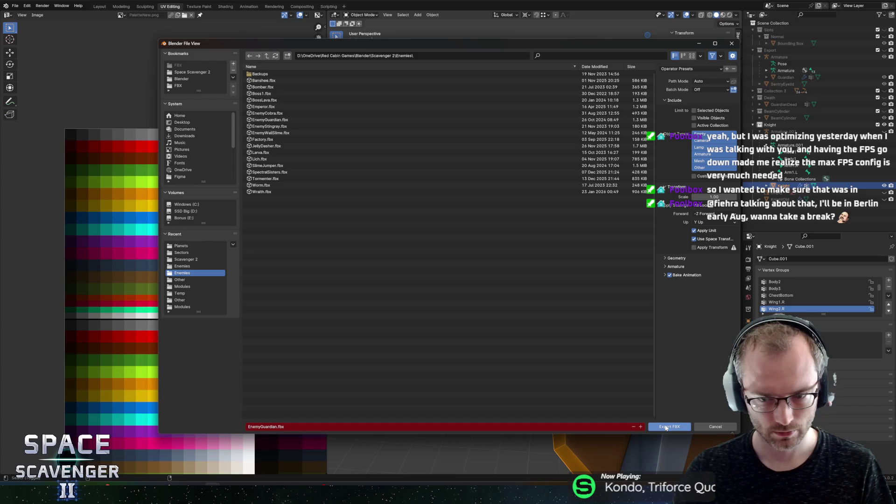
click(179, 86)
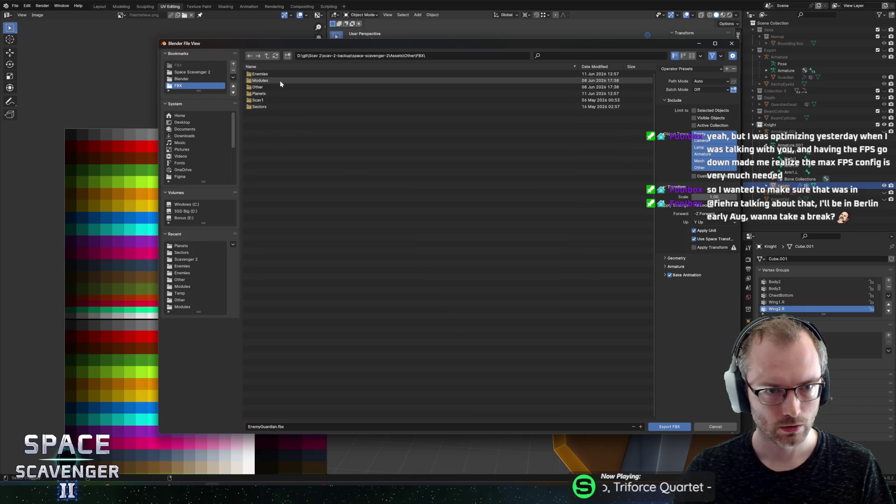
click(268, 78)
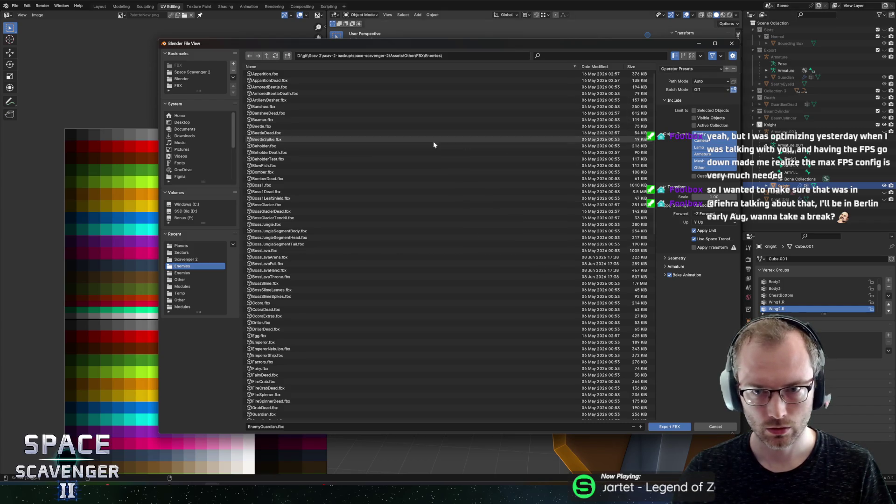
scroll(338, 224, down, 5)
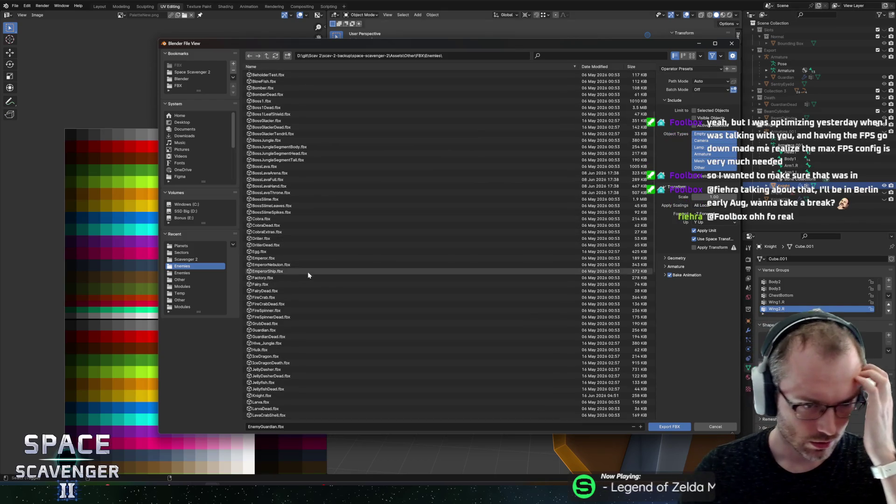
scroll(276, 336, down, 3)
click(275, 339)
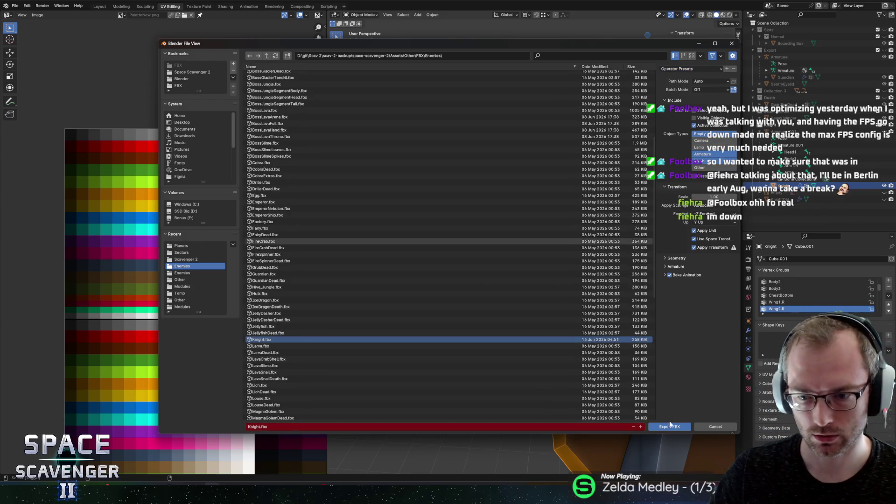
click(670, 426)
key(alt+Tab)
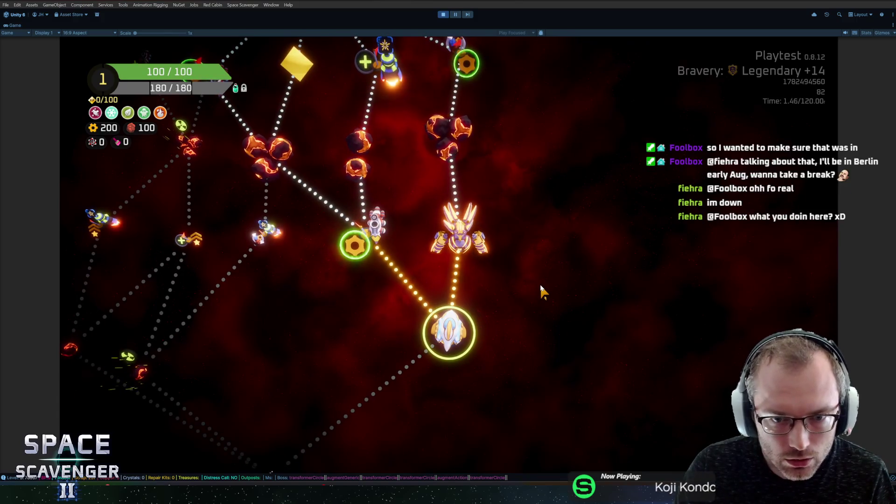
Step: Switch back from the Unity playtest to the Knight model in Blender
key(alt+Tab)
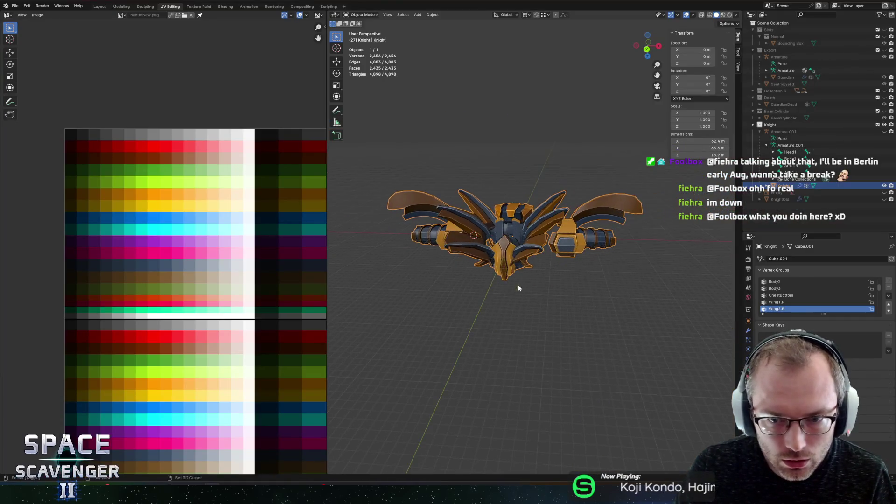
Step: Enter Edit Mode on the Knight, reveal hidden geometry, and select three faces on its face
scroll(525, 189, up, 3)
key(Tab)
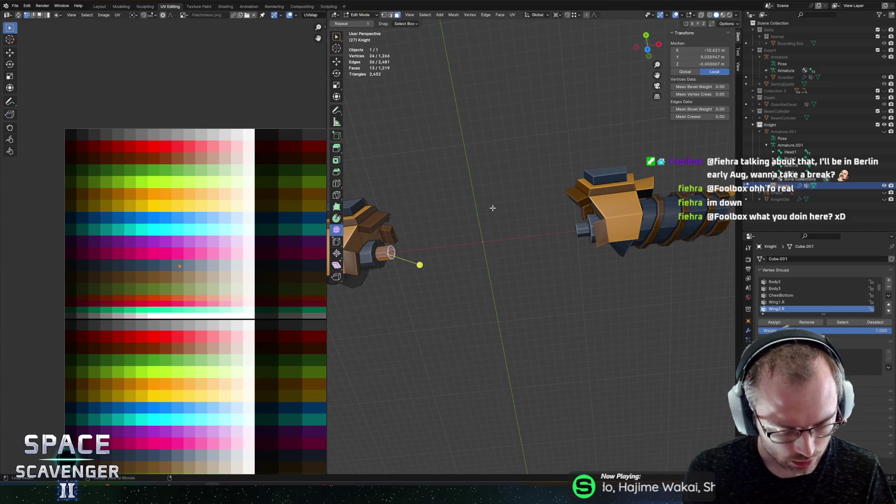
key(alt+h)
drag(508, 216, 548, 185)
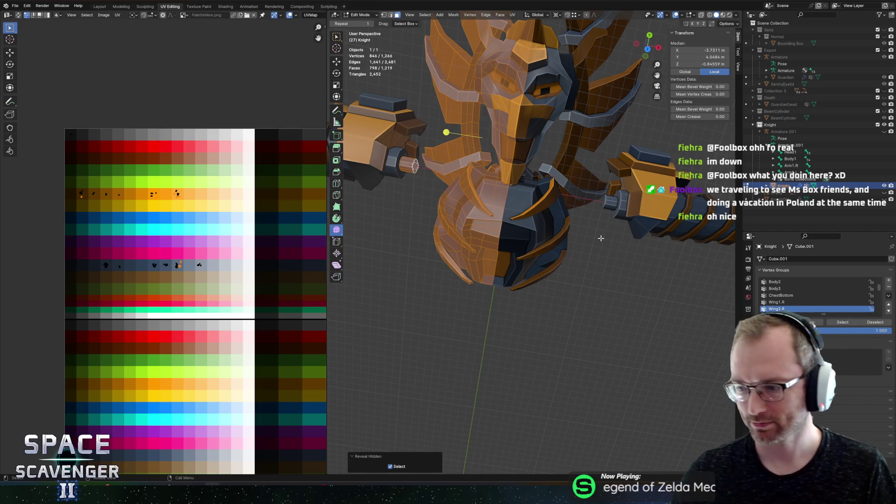
mouse_move(494, 174)
mouse_down()
mouse_move(480, 221)
mouse_move(497, 237)
mouse_move(528, 214)
mouse_move(513, 195)
mouse_move(543, 210)
mouse_move(608, 214)
mouse_move(593, 243)
mouse_up()
click(513, 195)
shift+click(525, 209)
shift+click(607, 212)
Step: Cancel the trial moves and select the three helmet faces left of the orange nose plate
key(g)
right_click(598, 222)
shift+click(599, 222)
key(y)
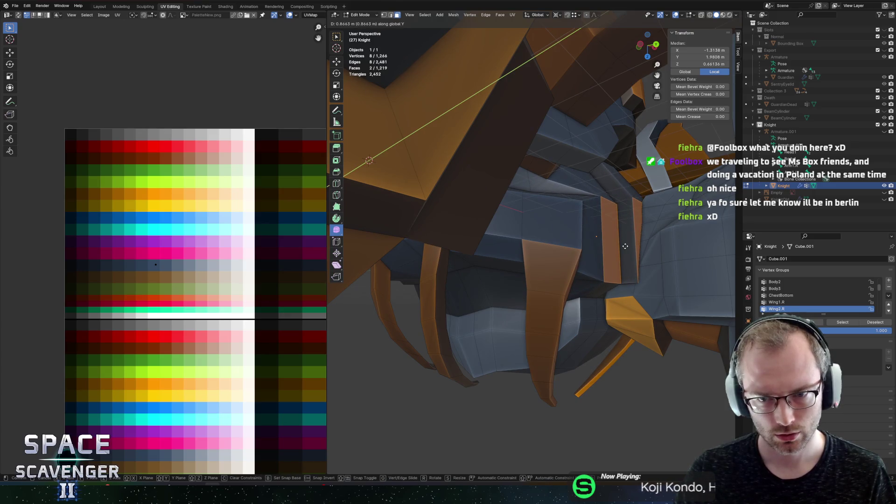
right_click(624, 246)
drag(625, 246, 548, 212)
click(548, 212)
click(457, 156)
shift+click(438, 134)
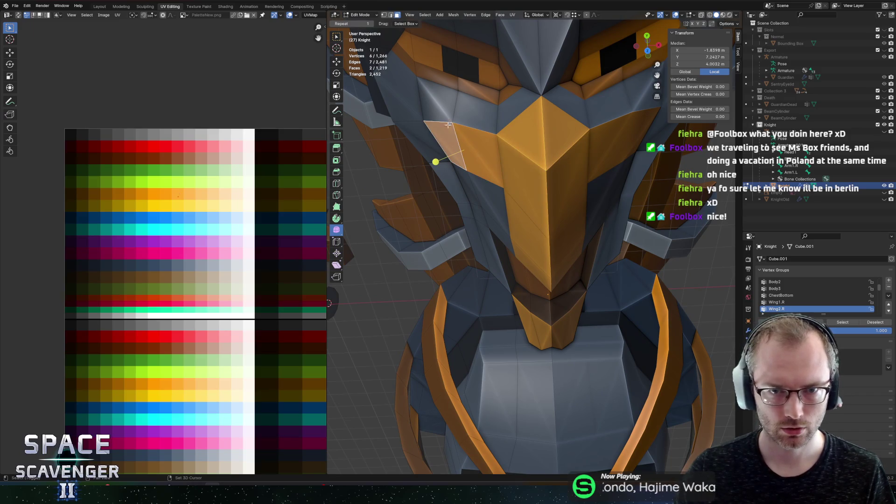
shift+click(471, 112)
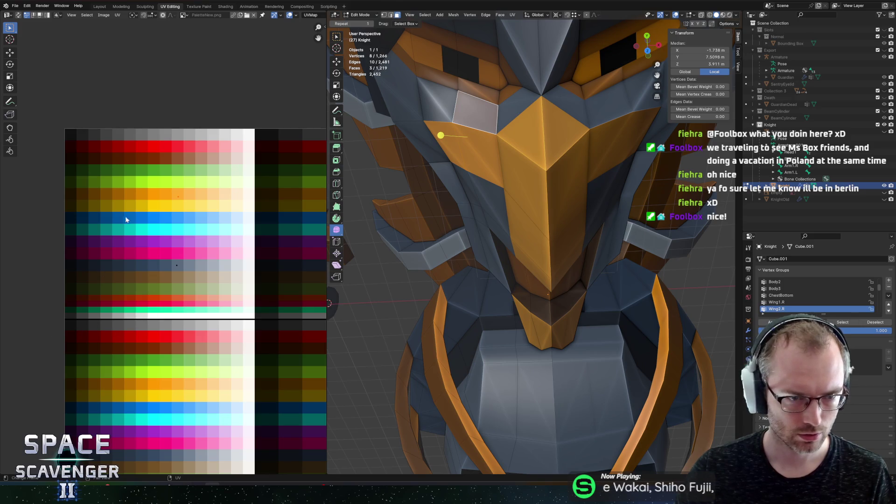
Step: Move the selected faces' UVs onto a new palette colour and check the result in Object Mode
scroll(152, 220, right, 3)
key(g)
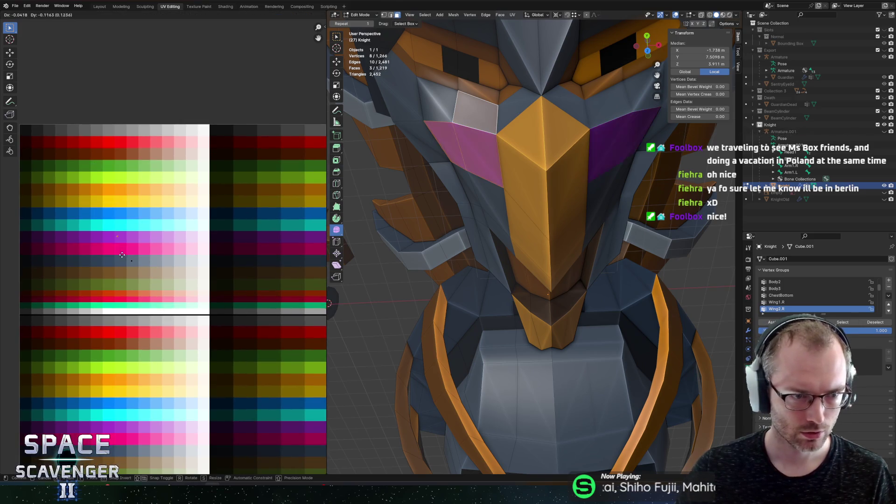
click(110, 276)
key(Tab)
scroll(526, 205, down, 6)
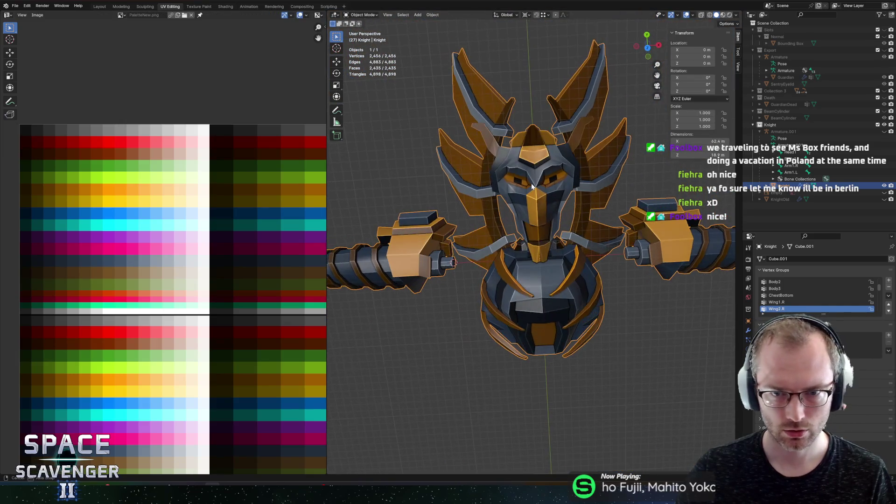
scroll(532, 186, up, 5)
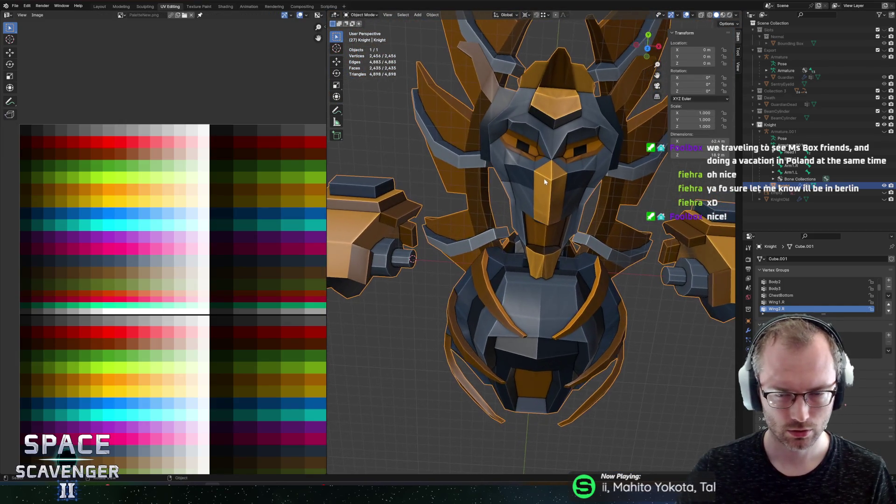
Step: Edge-slide two vertices beside the nose plate, then return to Object Mode
key(Tab)
click(535, 117)
key(shift+v)
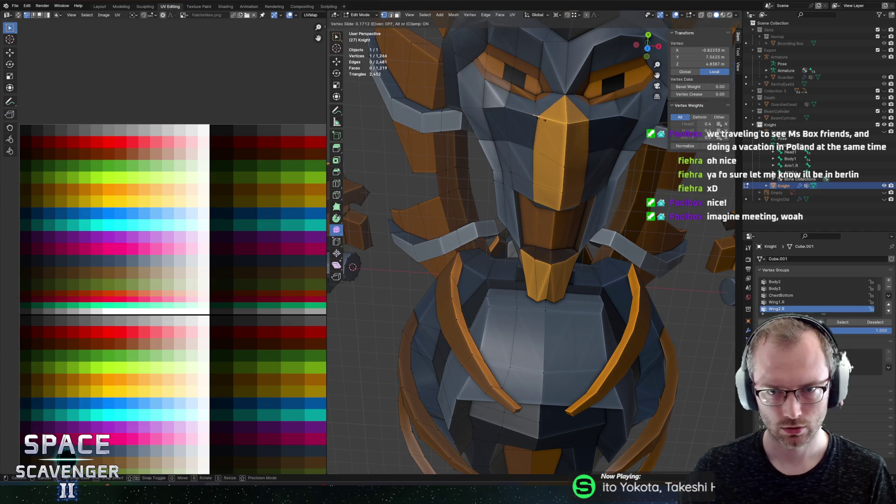
click(540, 147)
click(539, 149)
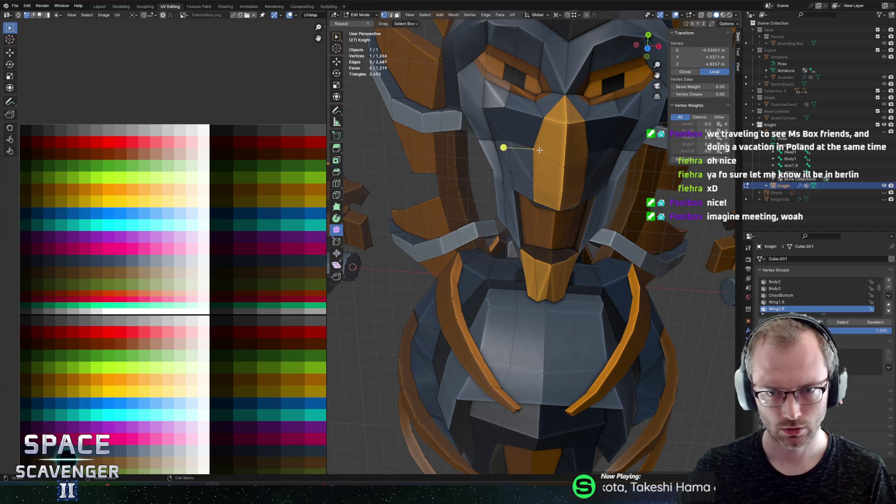
key(shift+v)
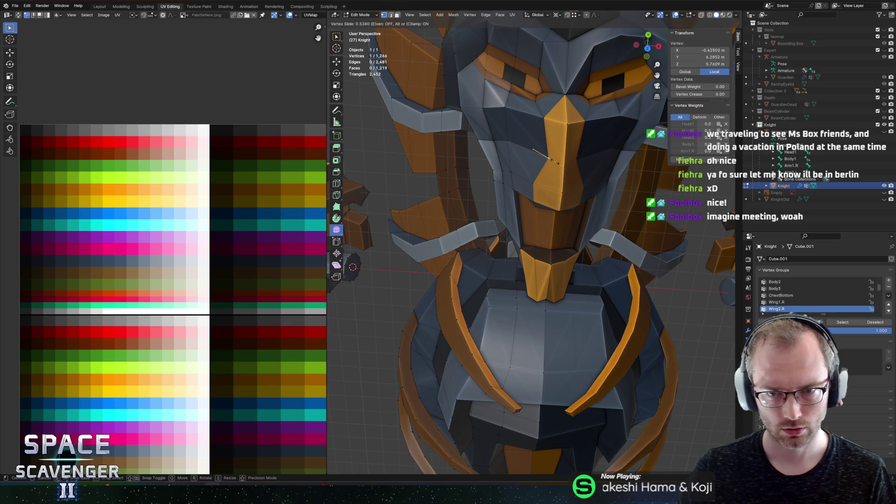
click(541, 199)
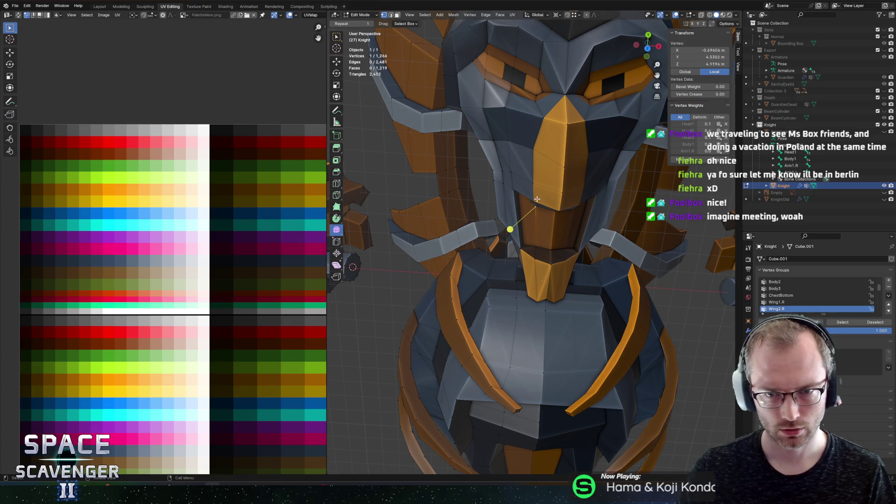
key(Tab)
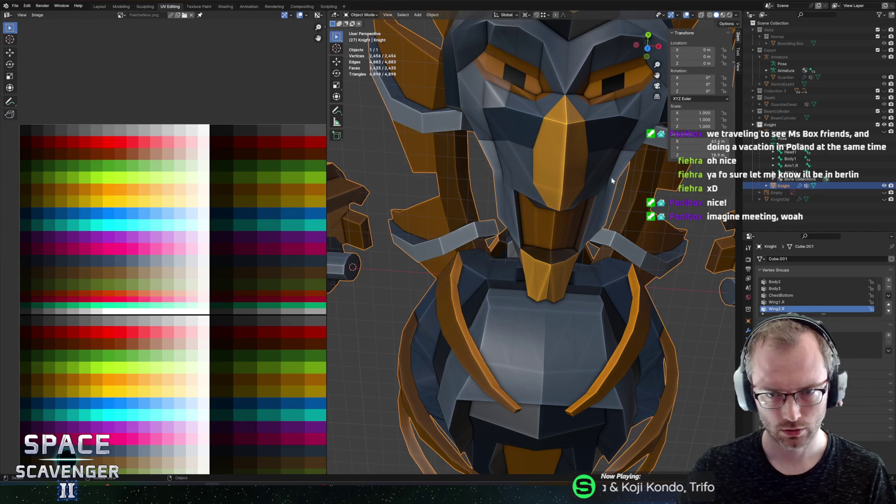
scroll(612, 177, down, 1)
scroll(595, 180, up, 4)
Step: Bring the Knight back and shift a vertex on the orange chin plate along Y
key(h)
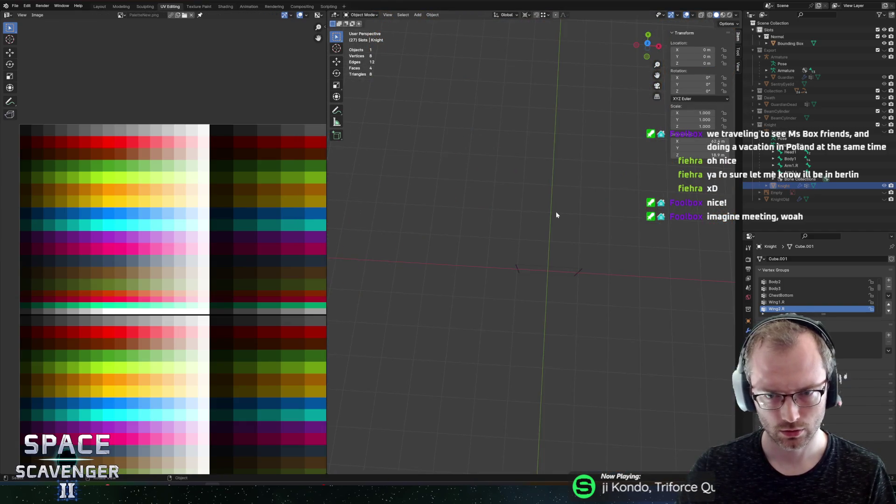
key(ctrl+z)
key(ctrl+z)
click(557, 213)
key(g)
key(z)
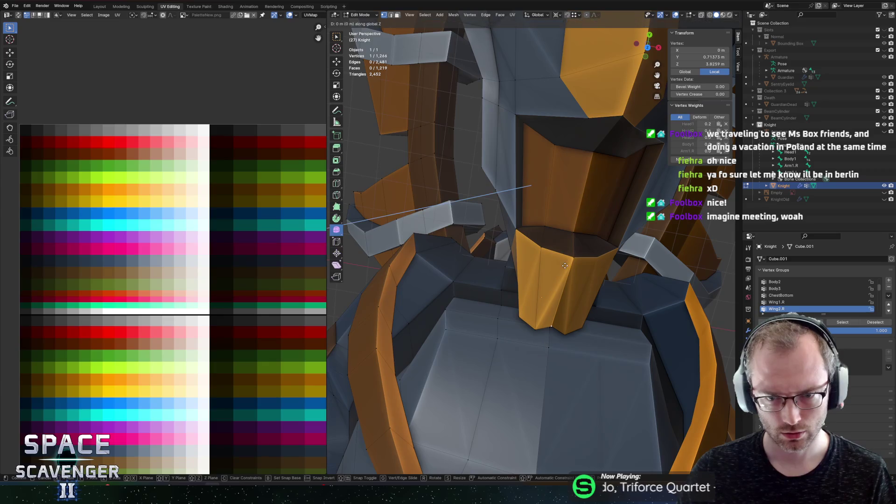
key(y)
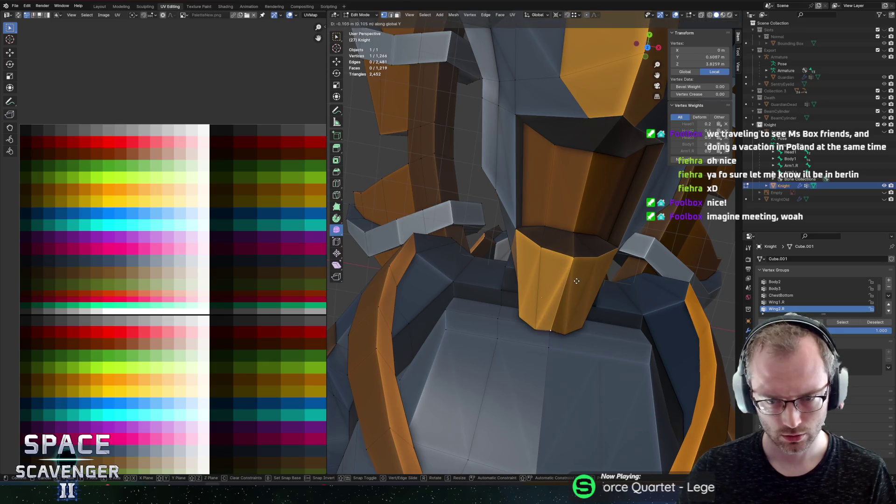
click(580, 284)
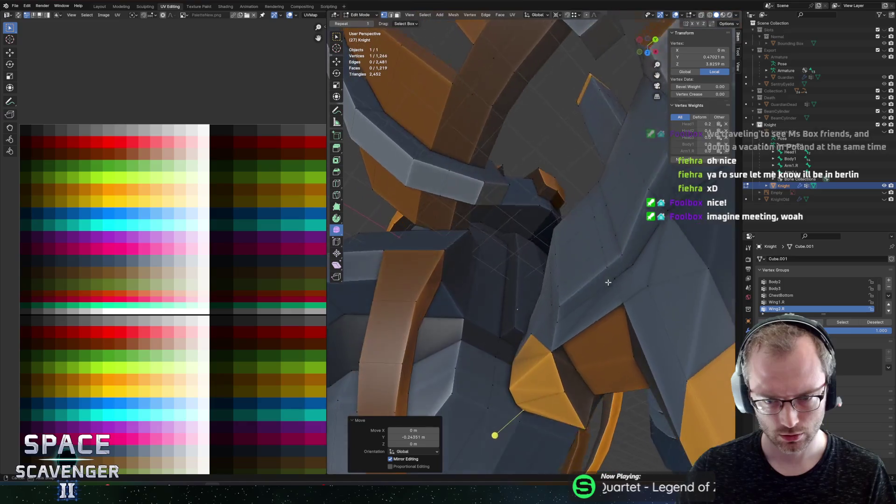
Step: Reshape the orange shoulder plate by moving and sliding a vertex and sliding its tip edges
drag(638, 229, 551, 192)
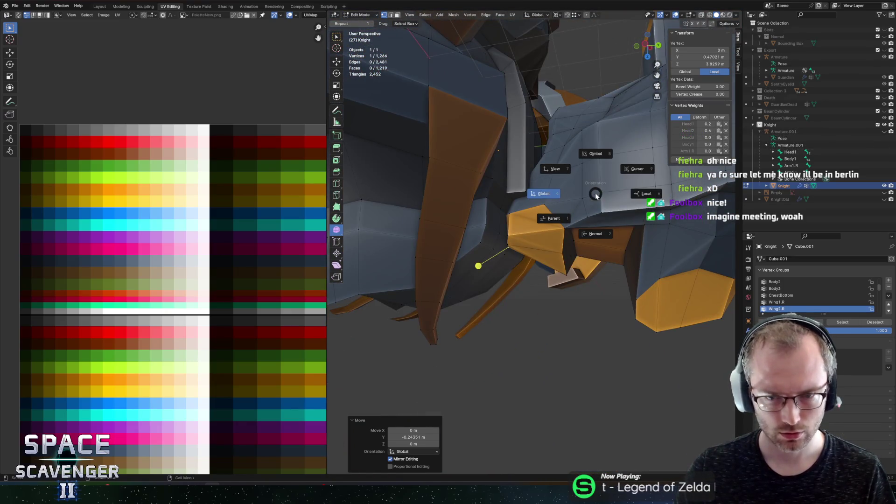
drag(579, 232, 584, 198)
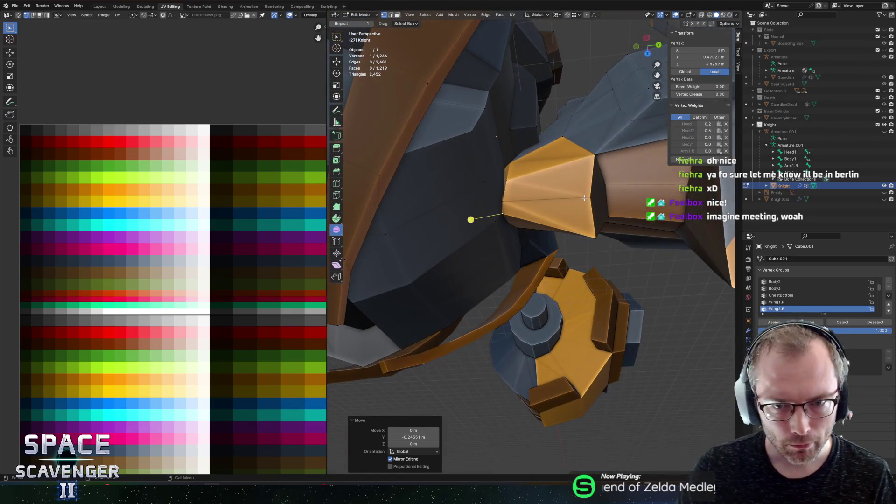
key(g)
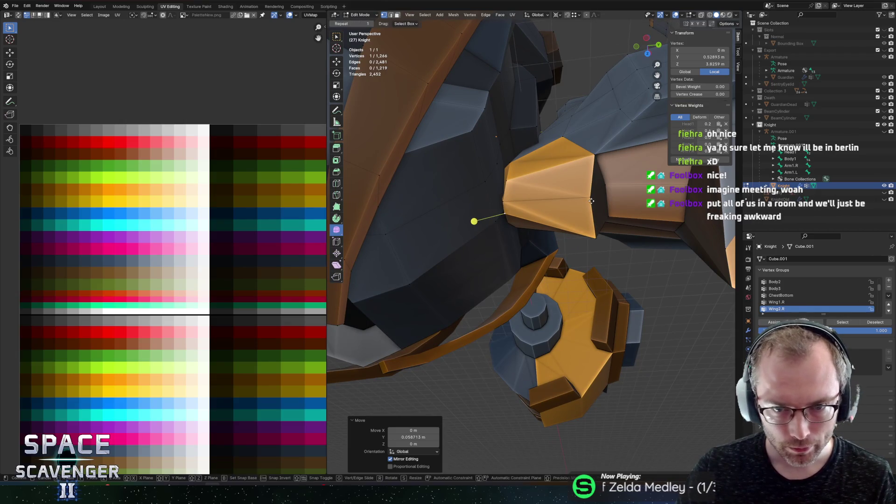
click(526, 226)
key(g)
click(534, 228)
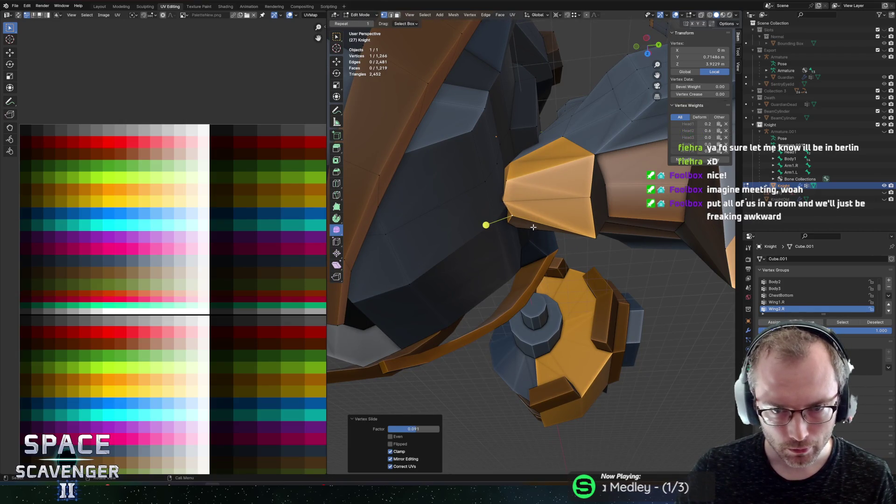
key(2)
alt+click(511, 197)
key(g)
key(g)
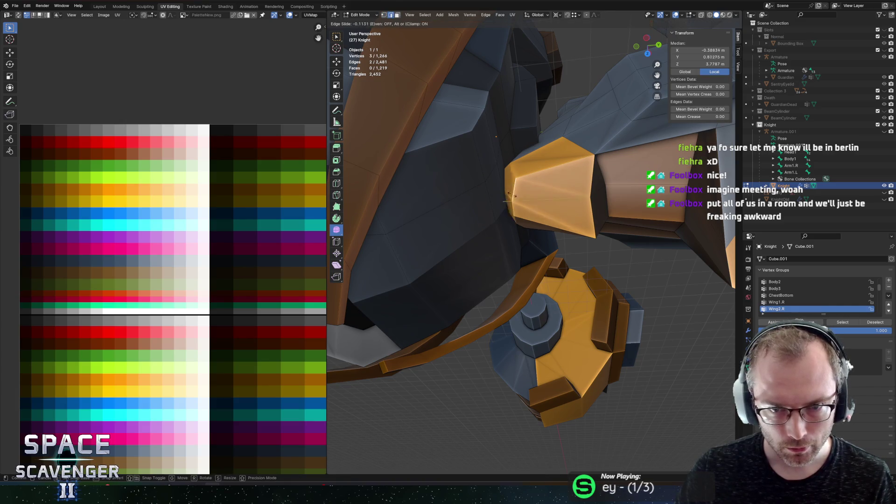
click(515, 195)
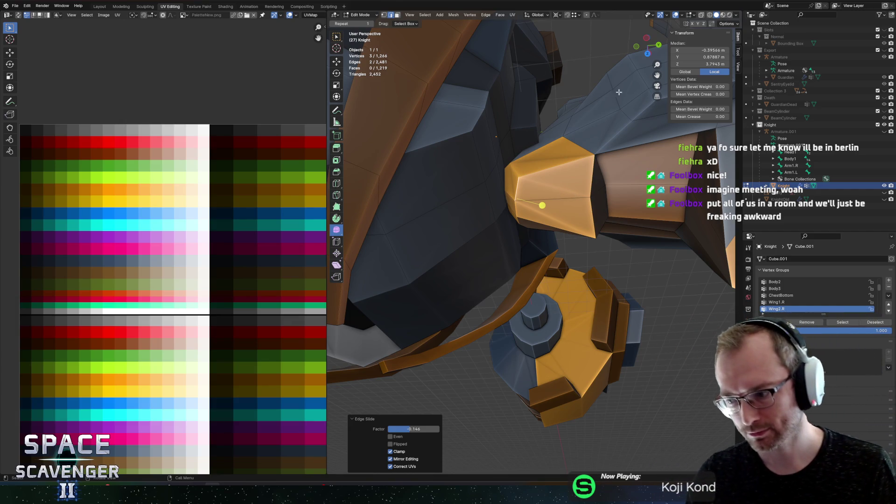
Step: Select the body edge loop and scale it narrower along Y, then Z, then Y again
alt+click(509, 182)
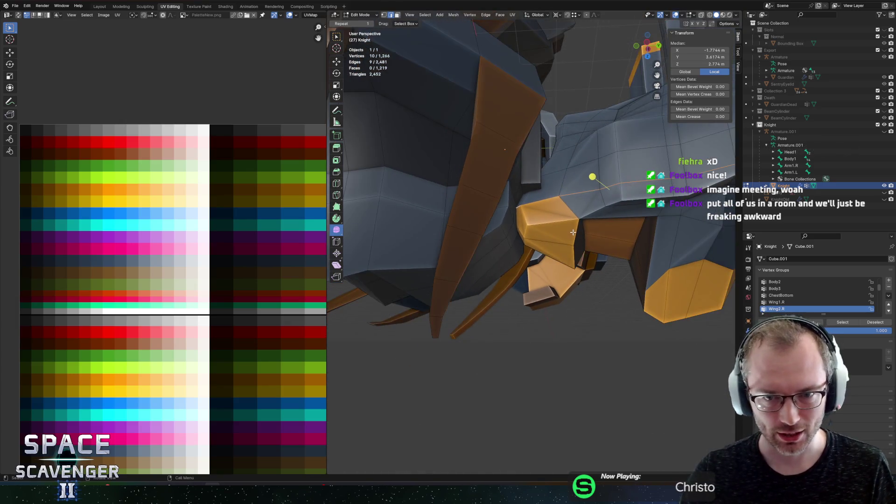
key(s)
key(y)
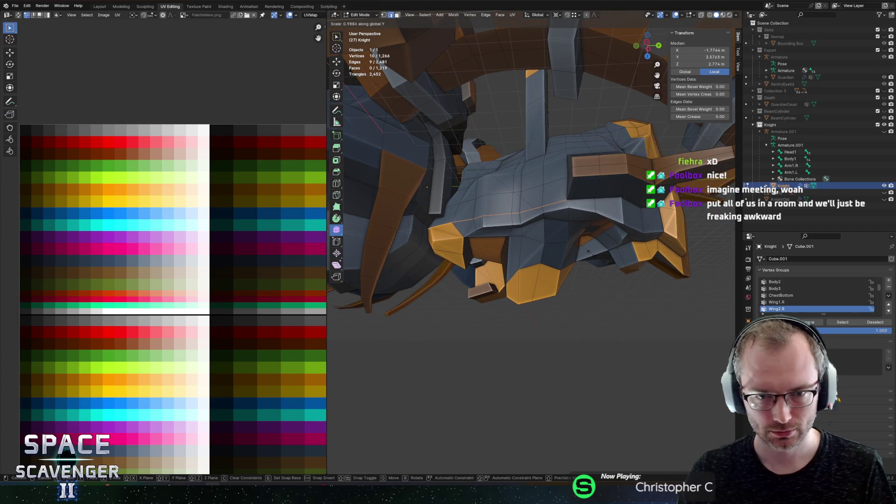
click(593, 242)
key(s)
key(z)
click(589, 240)
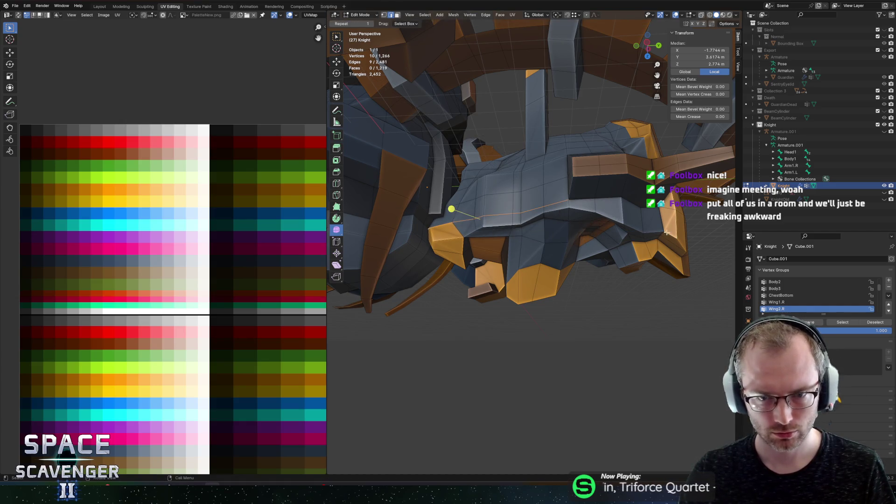
key(s)
key(y)
click(649, 232)
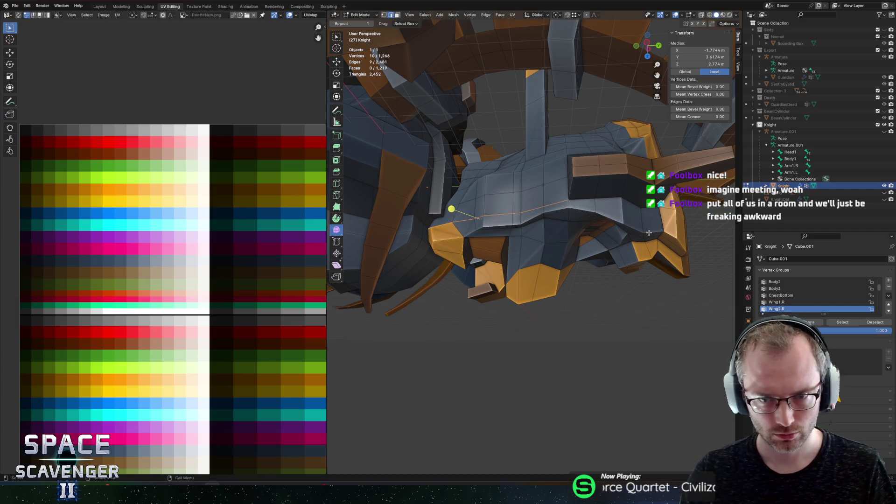
Step: Cancel a trial Y move of the edge loop and orbit to look down on it
key(g)
key(y)
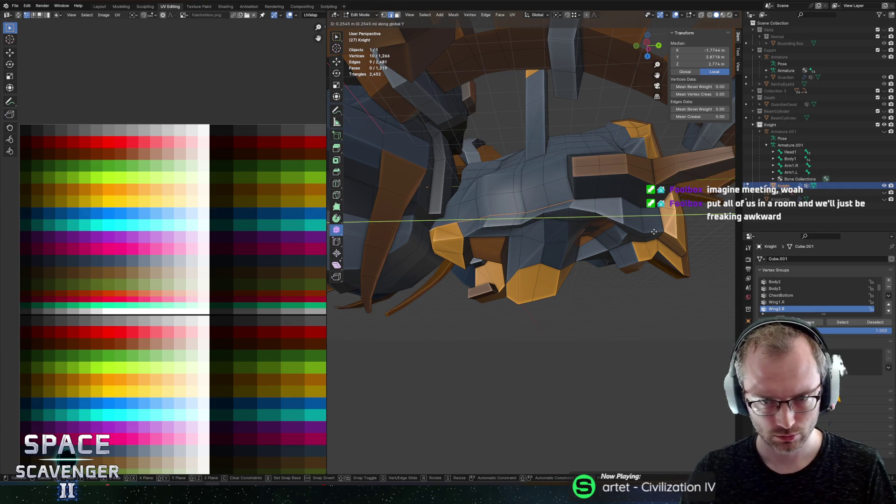
right_click(653, 232)
mouse_move(619, 204)
mouse_down()
mouse_move(522, 210)
mouse_move(576, 223)
mouse_move(580, 252)
mouse_move(555, 251)
mouse_up()
alt+middle_click(515, 206)
Step: Edge-slide one body loop and move another edge loop along Y
key(g)
key(g)
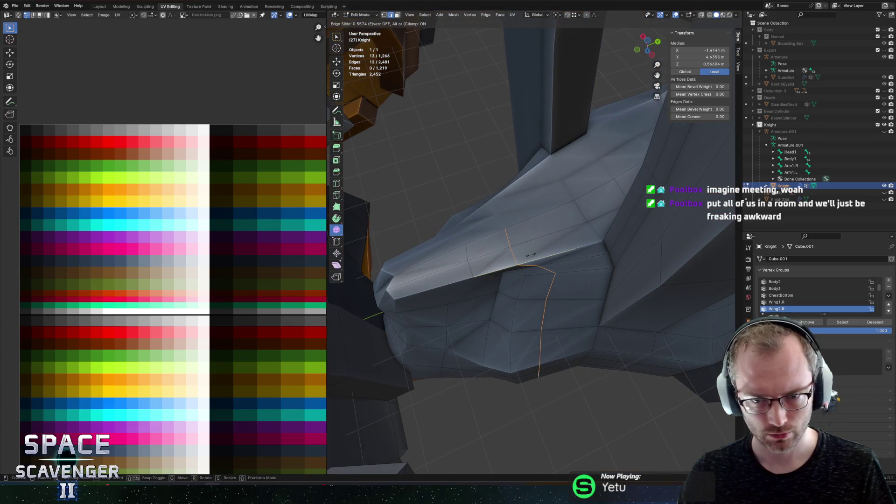
click(530, 255)
key(g)
key(y)
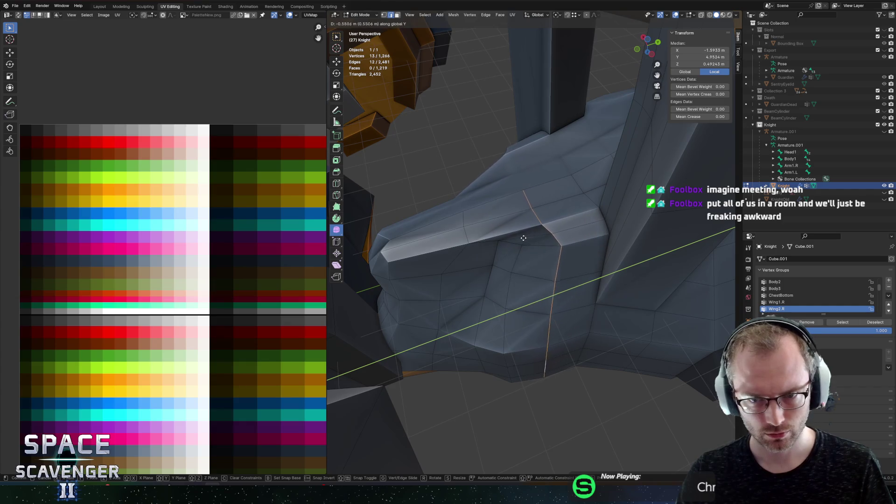
click(520, 238)
Step: In vertex mode, select the long face loop and the ledge face loop, then view the Knight from the front
key(1)
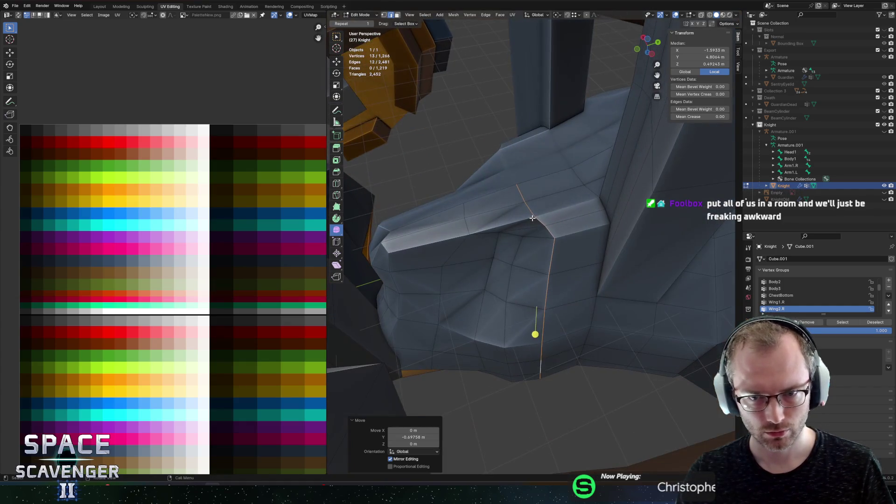
scroll(505, 196, up, 3)
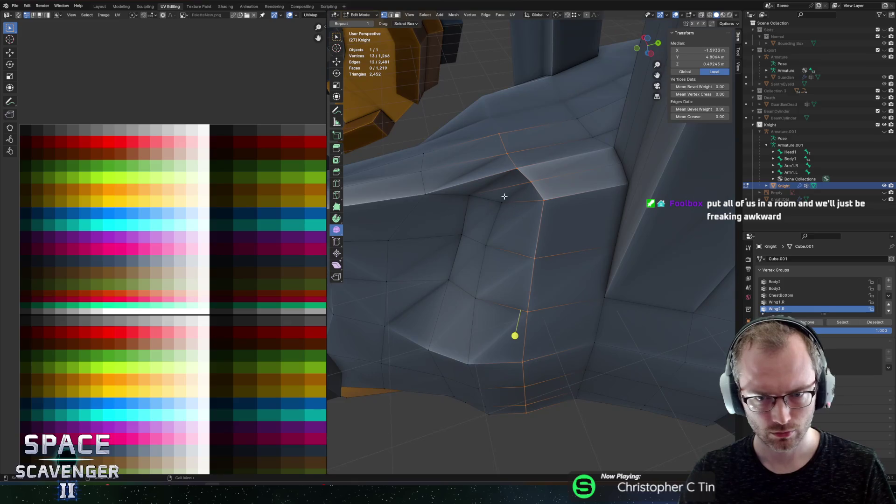
alt+click(450, 192)
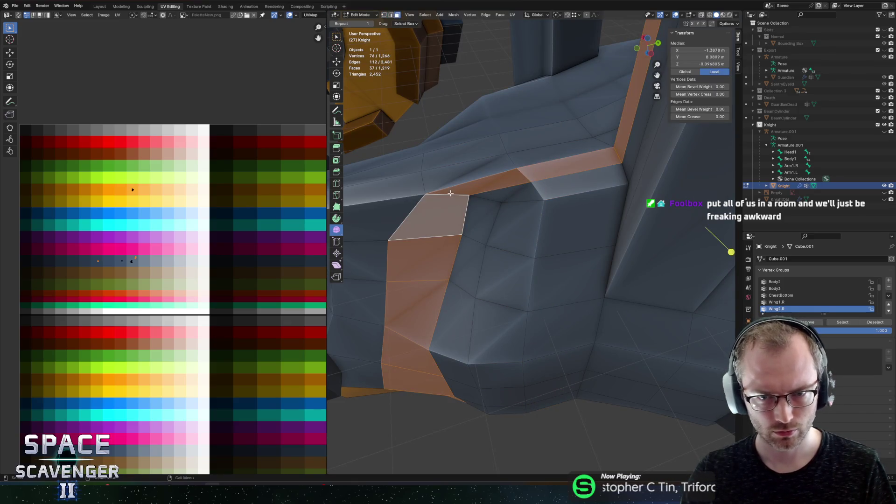
scroll(459, 211, down, 3)
alt+click(459, 217)
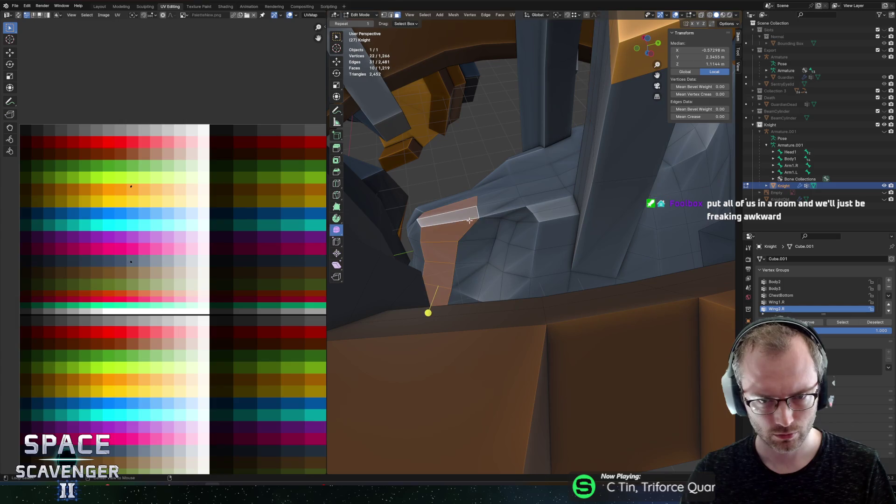
mouse_move(512, 236)
mouse_down()
mouse_move(512, 226)
mouse_move(451, 227)
mouse_move(514, 173)
mouse_move(582, 179)
mouse_move(585, 193)
mouse_move(554, 177)
mouse_move(556, 165)
mouse_move(512, 190)
mouse_move(530, 197)
mouse_up()
key(2)
alt+click(511, 190)
Step: Edge-slide several plate loops into new positions, redoing one slide after an undo
key(g)
key(g)
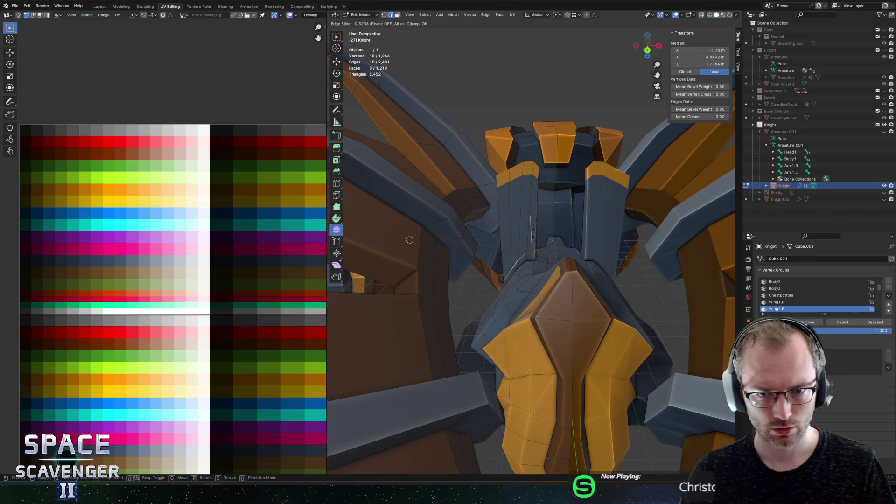
key(Return)
key(g)
key(g)
key(Return)
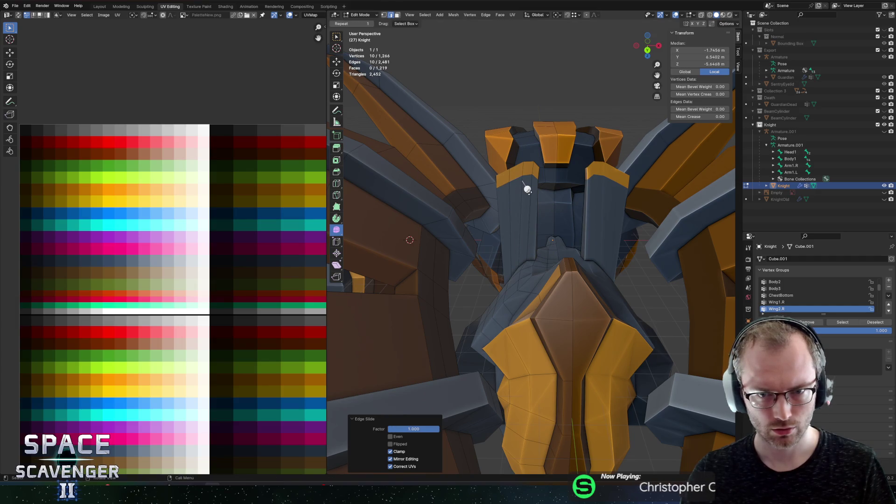
key(g)
key(g)
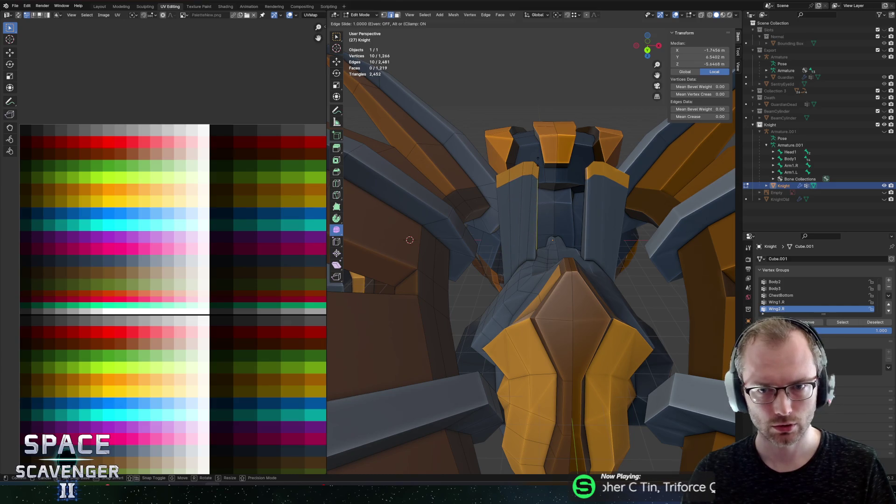
key(Return)
key(g)
key(g)
key(Return)
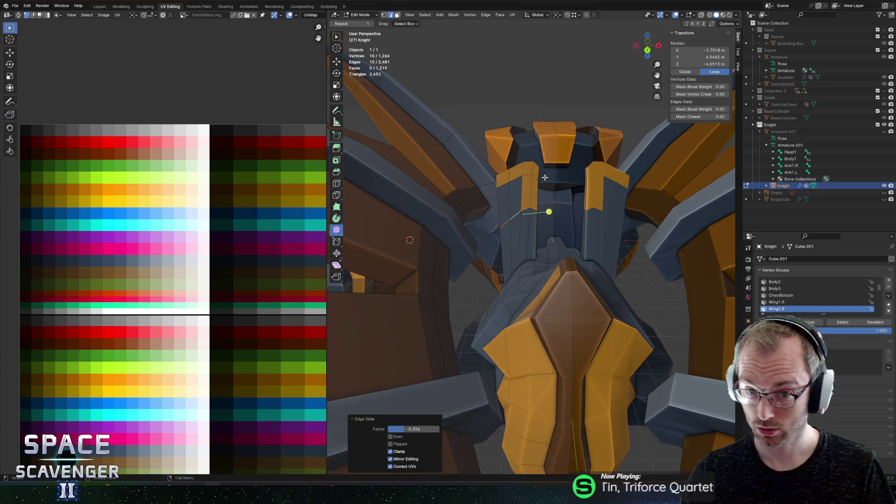
key(ctrl+z)
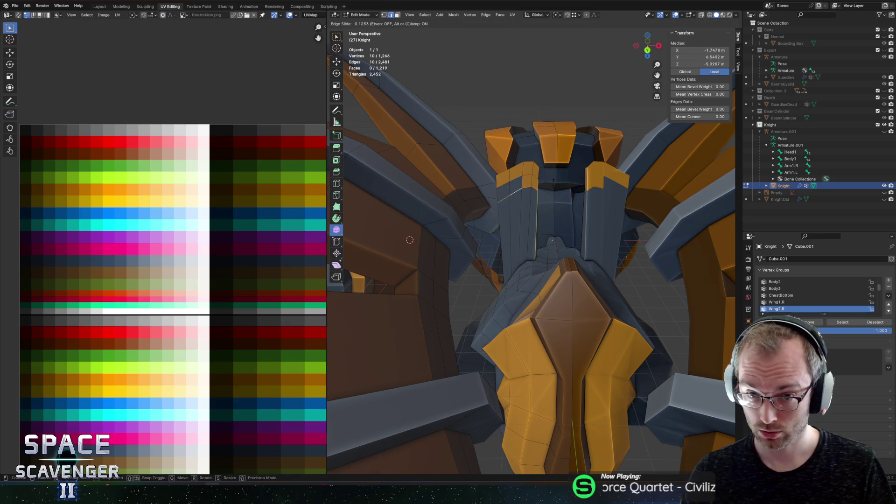
key(g)
key(g)
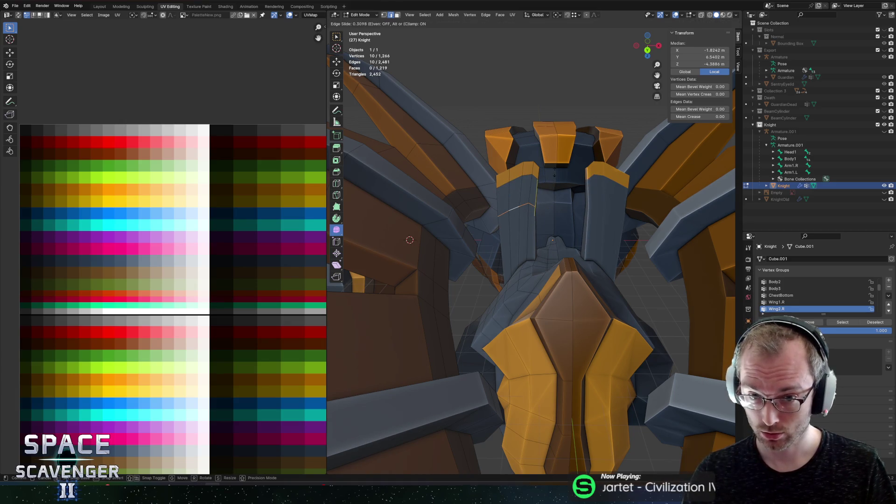
key(Return)
Step: Merge duplicate vertices by distance across the whole mesh
key(a)
key(m)
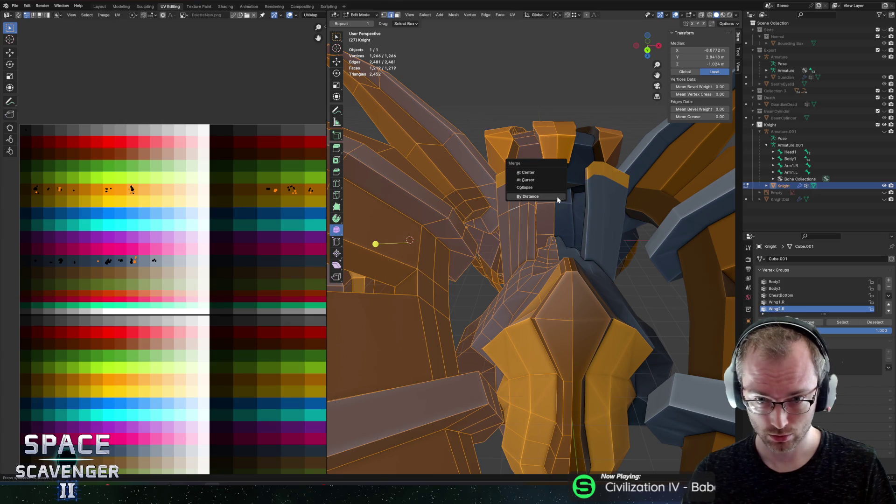
click(557, 198)
Step: Slide the shoulder-plate edge loop near the plate edge and down the limb
alt+click(523, 204)
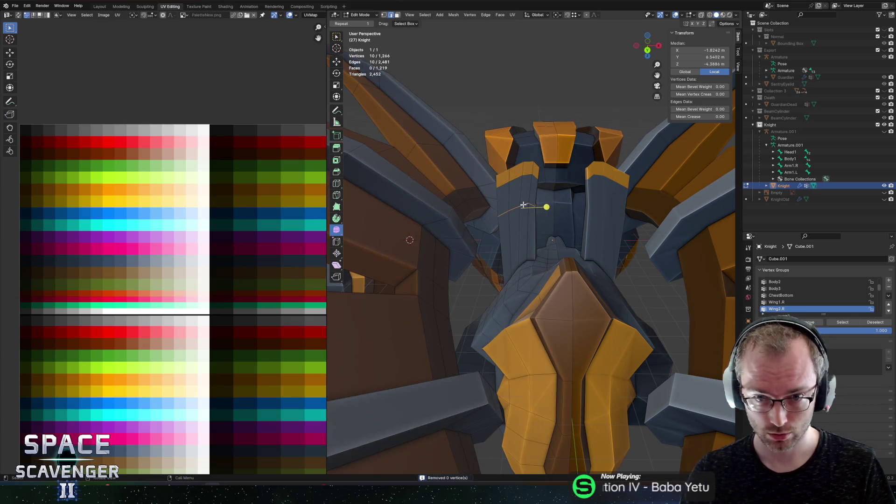
key(g)
key(g)
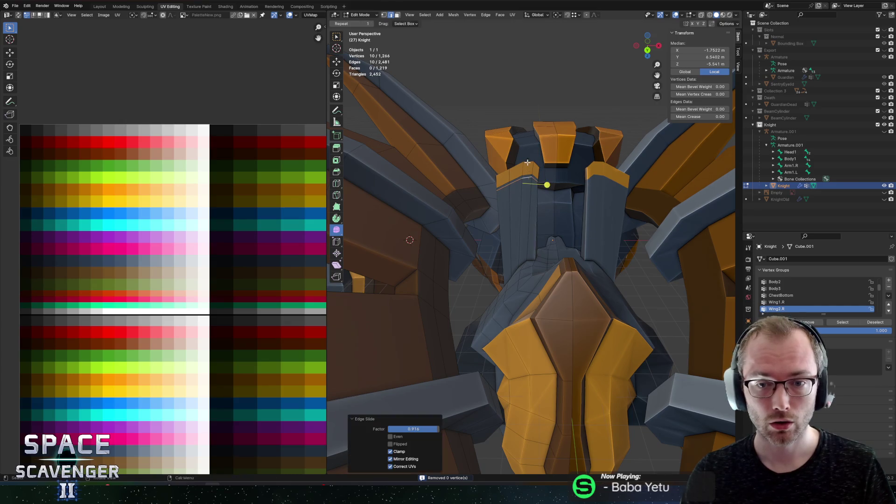
click(527, 162)
scroll(527, 162, up, 4)
key(g)
key(g)
Step: Flatten the selected torso loop with a zero Z scale
key(s)
key(z)
click(506, 263)
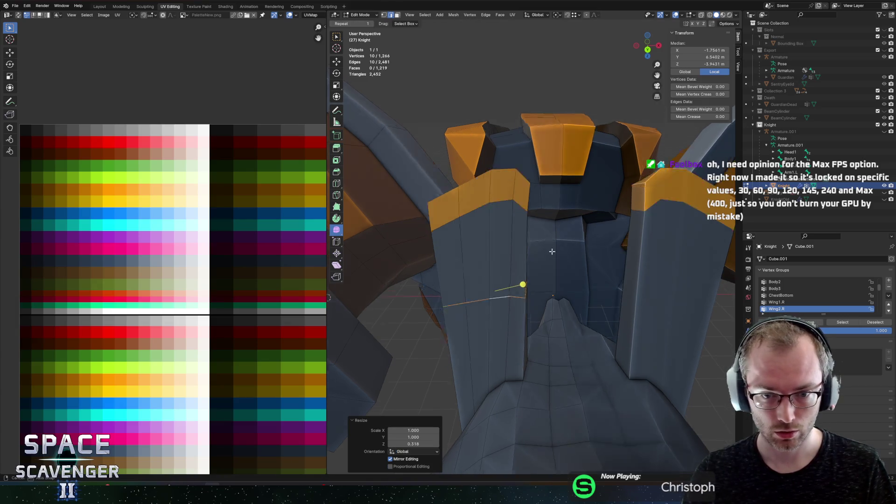
key(s)
key(z)
key(0)
key(Return)
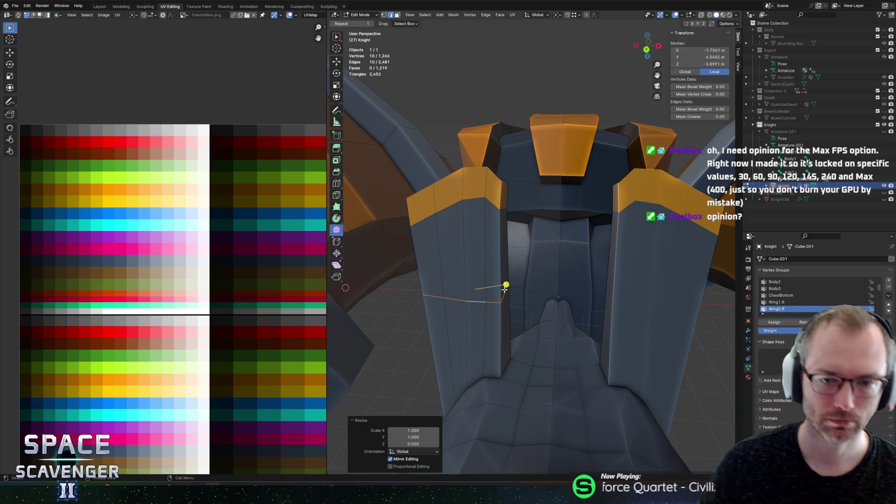
Step: Zoom in on the now-level torso edge loop
scroll(496, 326, up, 3)
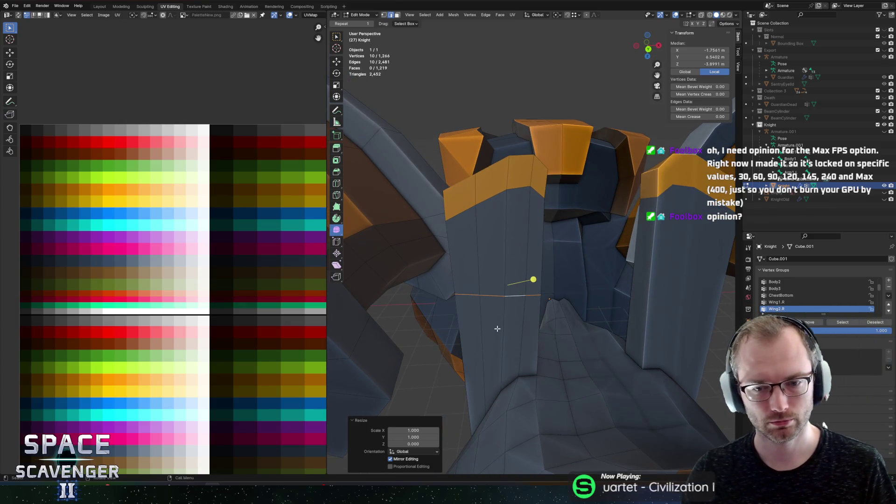
Step: Insert a new loop cut across the Knight's lower torso plate
scroll(497, 322, up, 3)
key(ctrl+r)
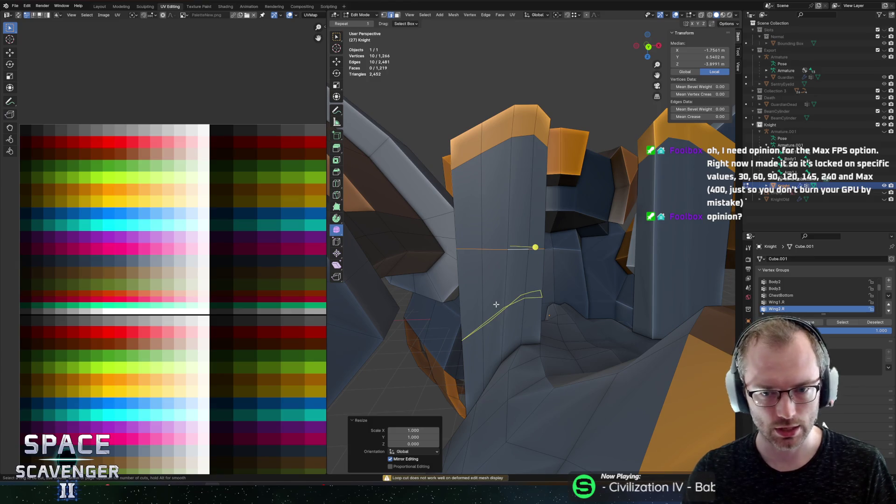
click(496, 304)
click(489, 343)
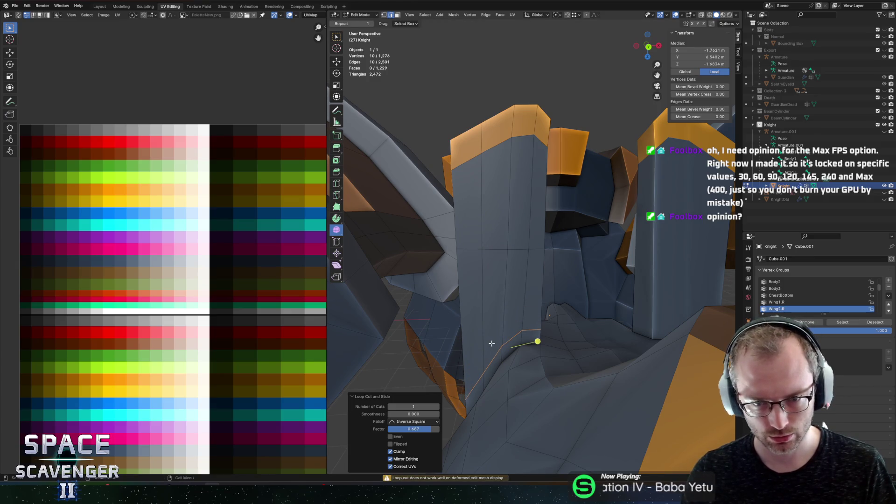
Step: Move the new face band's and top face's UVs onto the orange swatch and check the colour
alt+shift+click(518, 333)
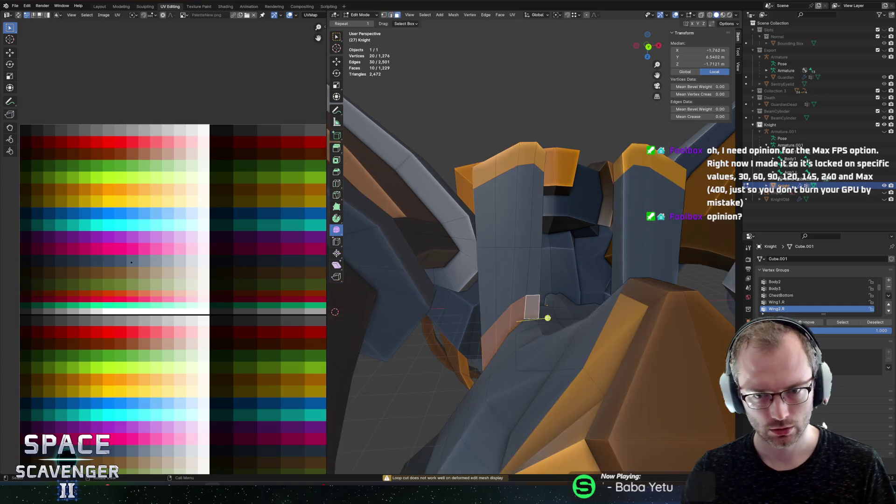
scroll(526, 202, down, 1)
shift+click(519, 175)
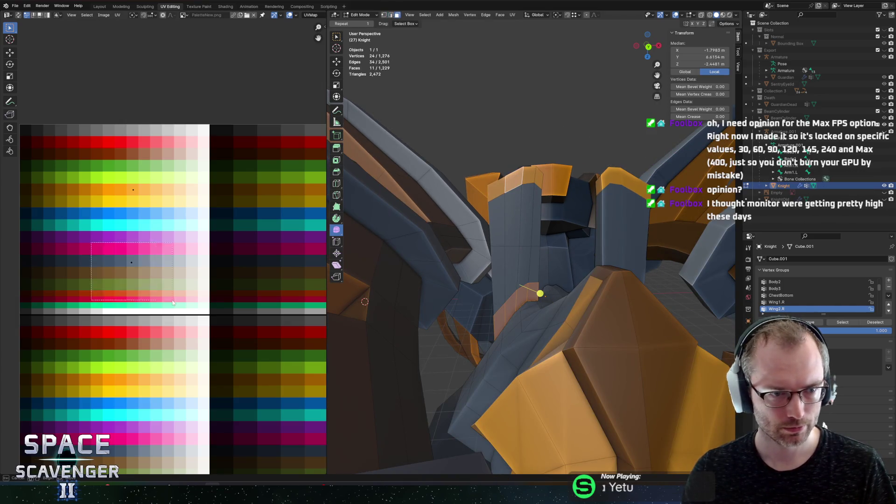
key(g)
click(175, 228)
key(Tab)
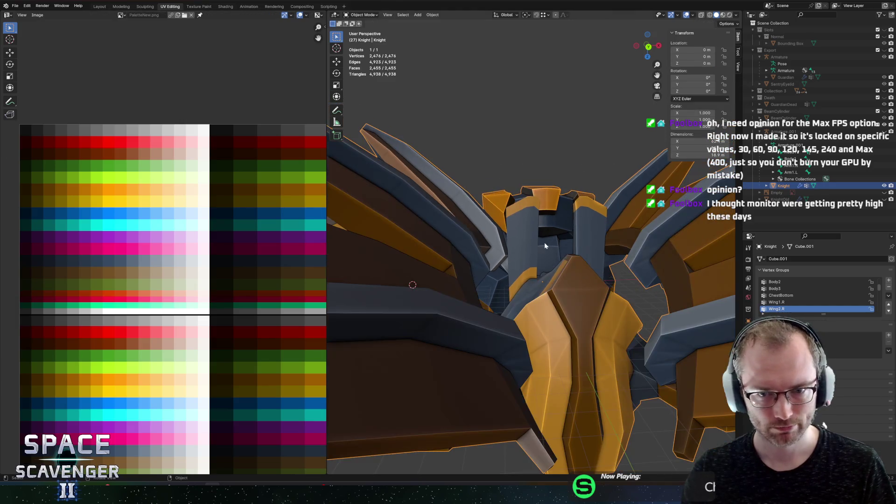
mouse_move(566, 234)
mouse_down()
mouse_move(589, 239)
mouse_move(553, 253)
mouse_up()
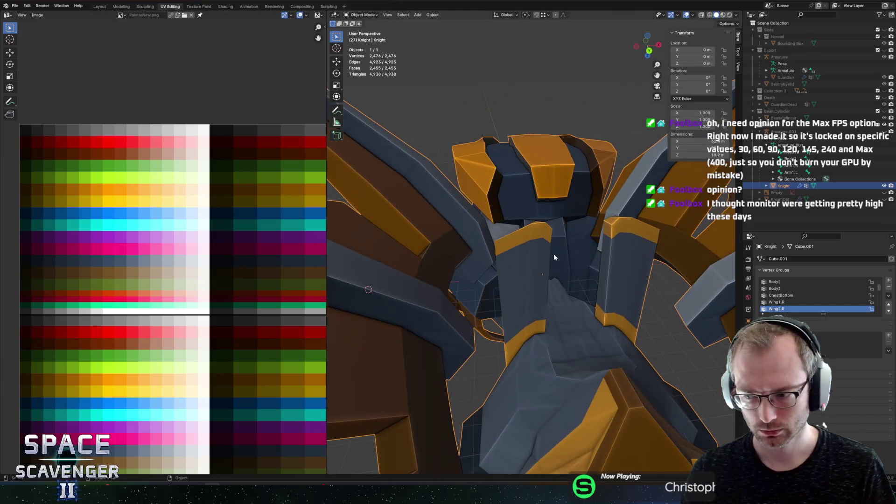
key(Tab)
key(ctrl+r)
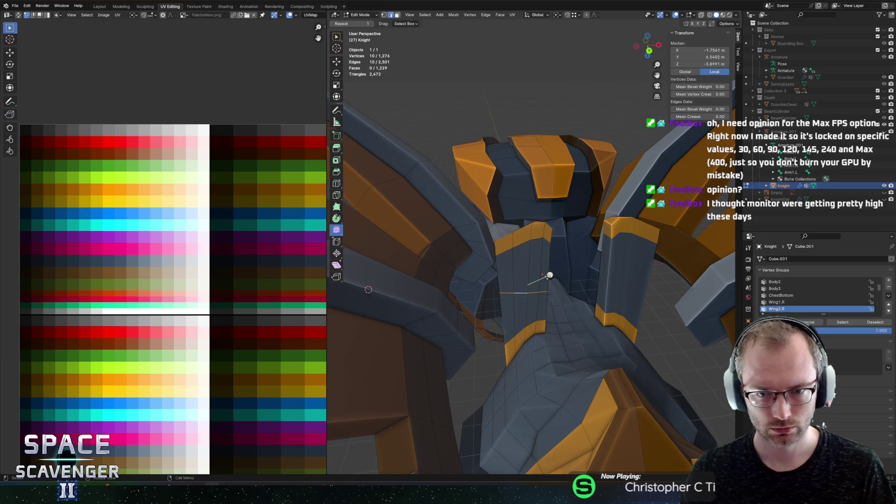
Step: Shift the torso loop along X, then move a path of shoulder-plate faces along X
click(542, 257)
key(x)
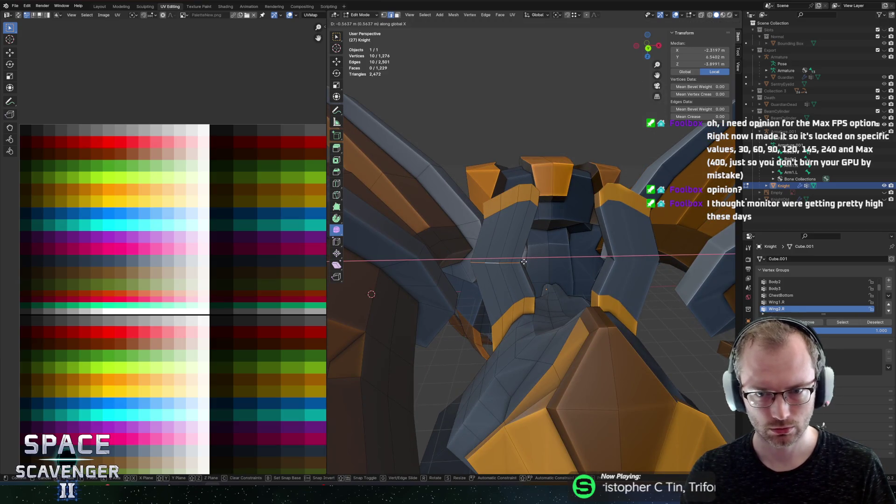
click(524, 261)
drag(524, 261, 531, 278)
click(530, 278)
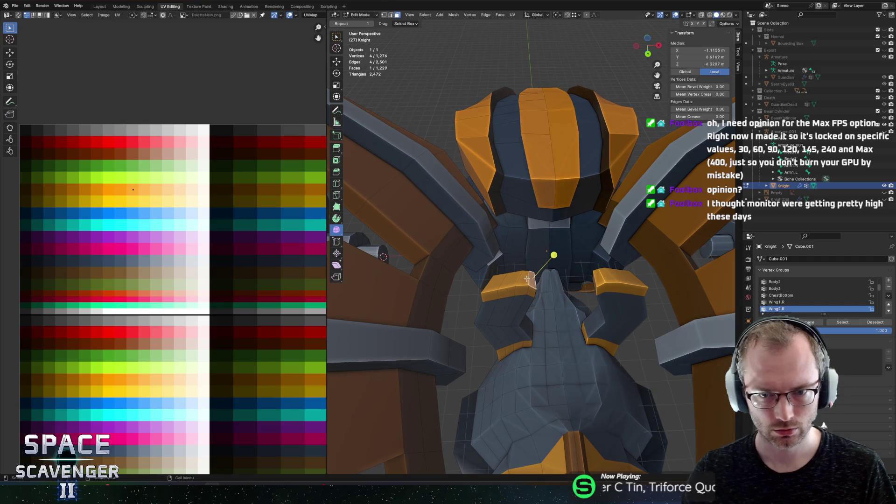
ctrl+click(492, 284)
key(g)
key(x)
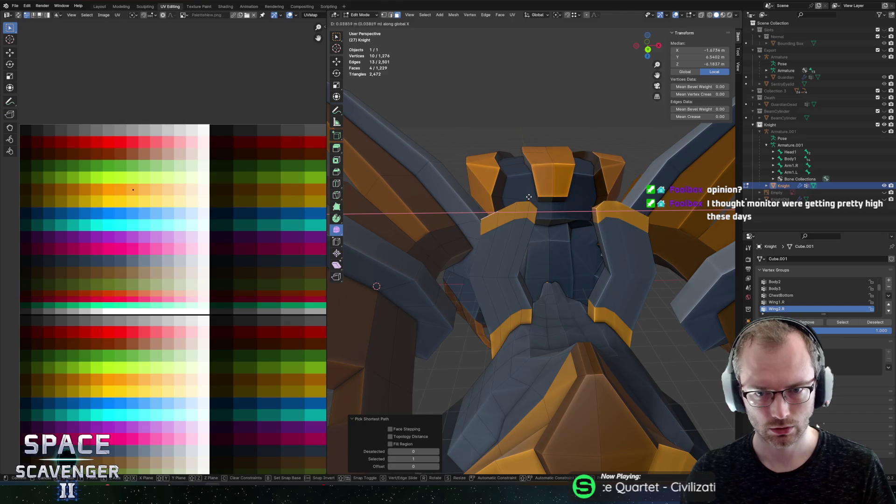
click(532, 197)
Step: Widen the shoulder faces along X and flatten them to one height with proportional editing on
key(s)
key(x)
click(575, 199)
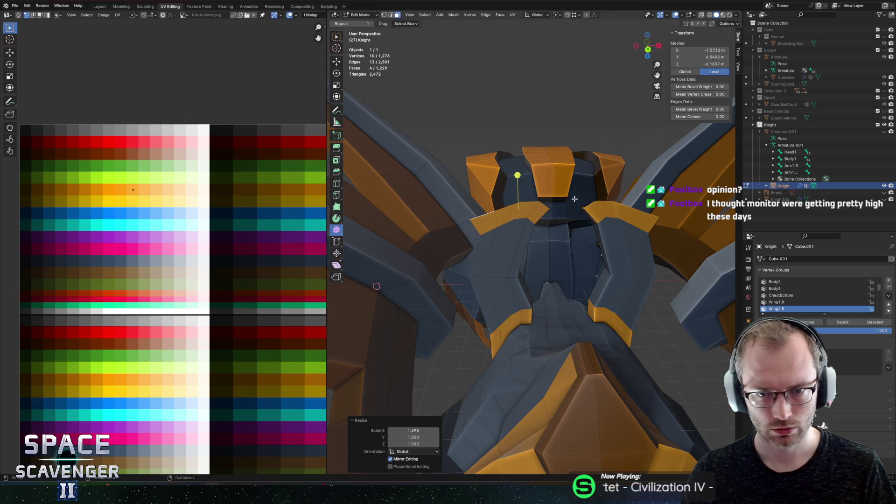
key(o)
key(KP_Decimal)
text(sze: 1.95)
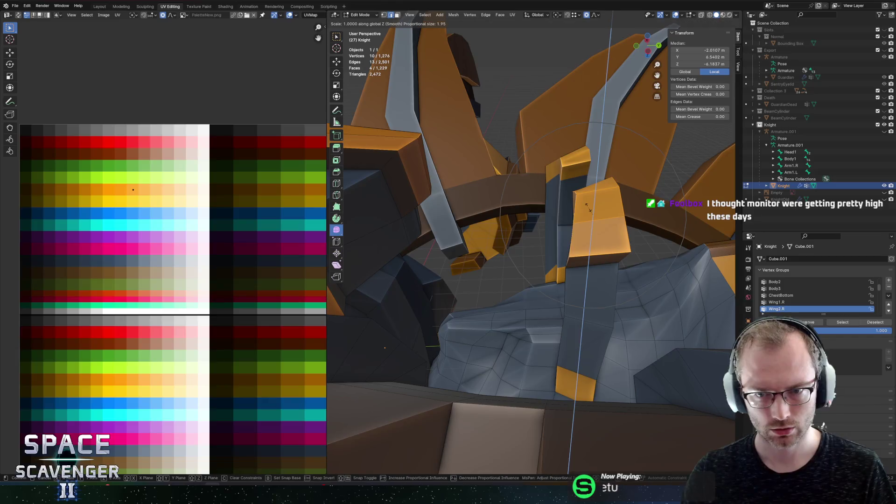
text(0)
key(Return)
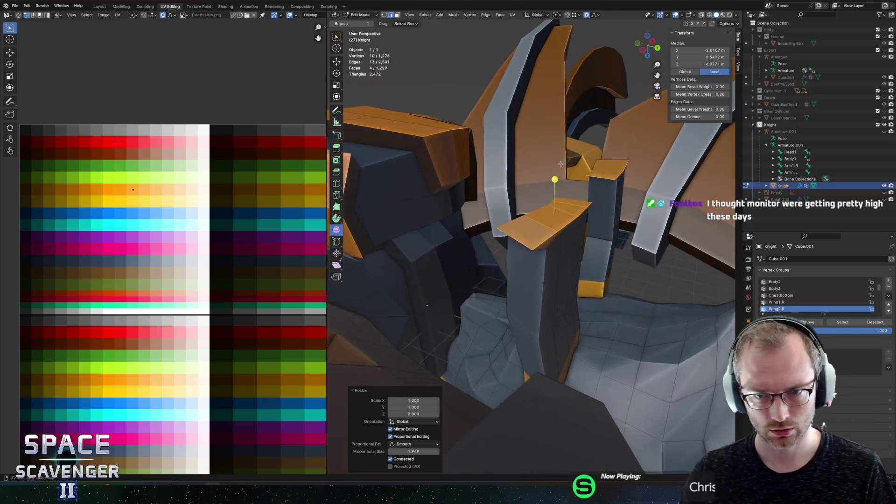
Step: Lower the shoulder faces along Z
key(g)
key(z)
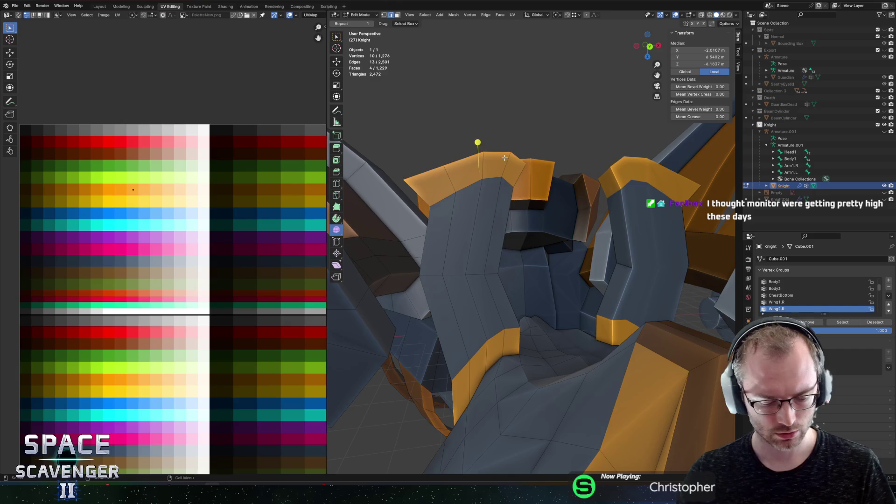
key(Escape)
key(g)
key(z)
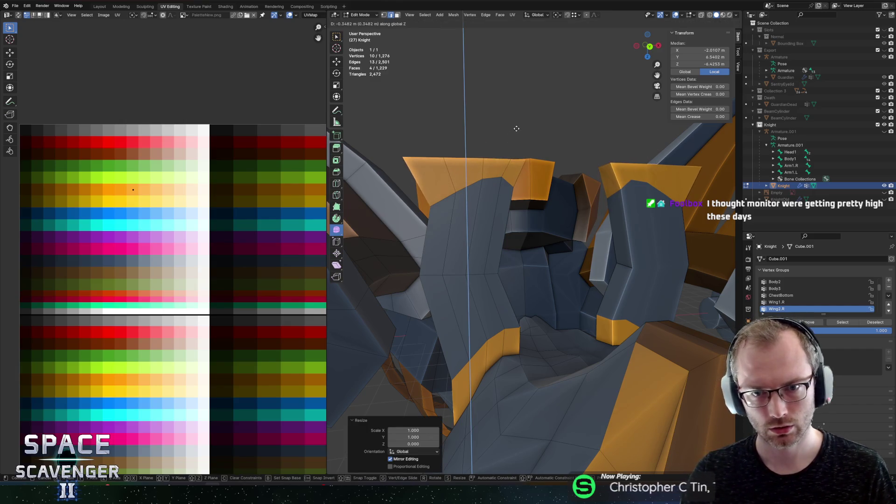
click(517, 128)
Step: Straighten a plate edge by scaling it to zero along X
mouse_move(491, 185)
mouse_down()
mouse_move(478, 193)
mouse_move(487, 230)
mouse_up()
click(487, 231)
right_click(486, 231)
key(Escape)
key(s)
key(x)
key(0)
key(Return)
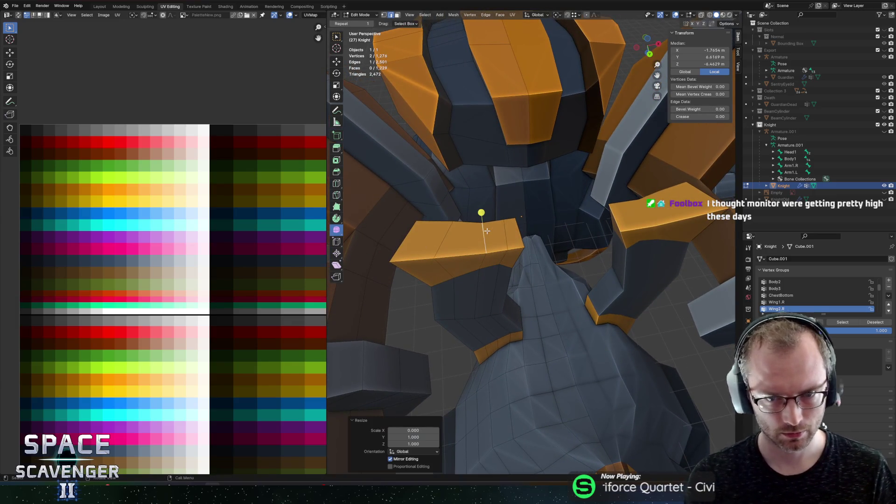
Step: Select the orange plate's left edges and flatten the body edge loop to zero height
click(442, 237)
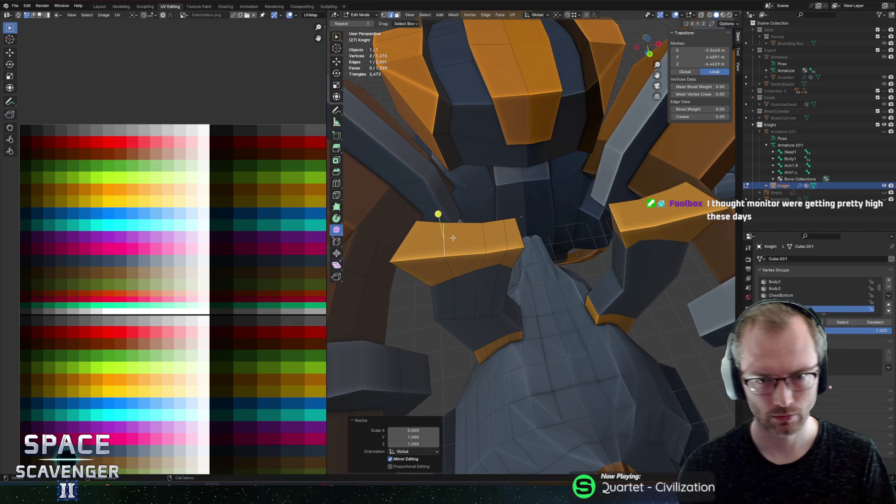
click(406, 235)
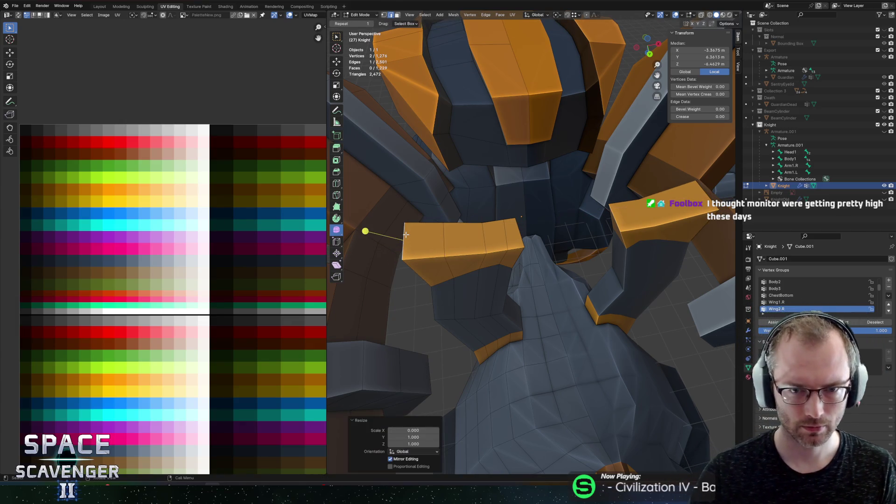
mouse_move(493, 226)
mouse_down()
mouse_move(496, 271)
mouse_move(502, 235)
mouse_up()
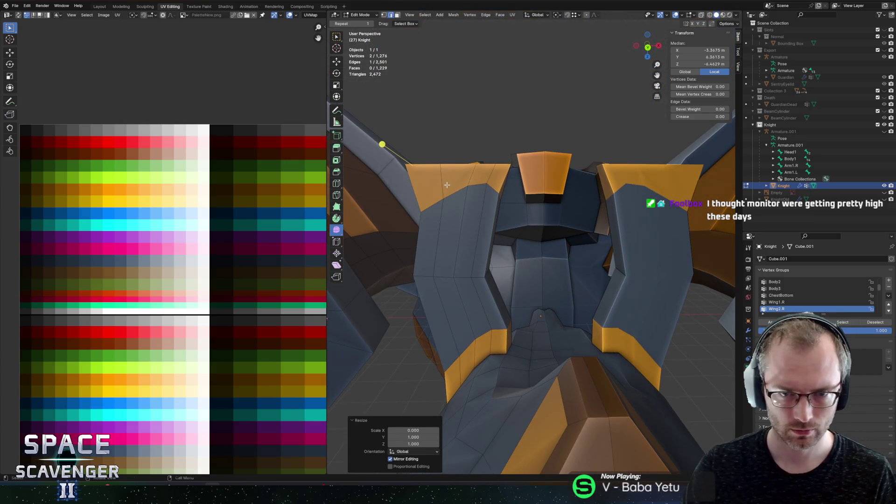
alt+click(459, 192)
key(z)
key(0)
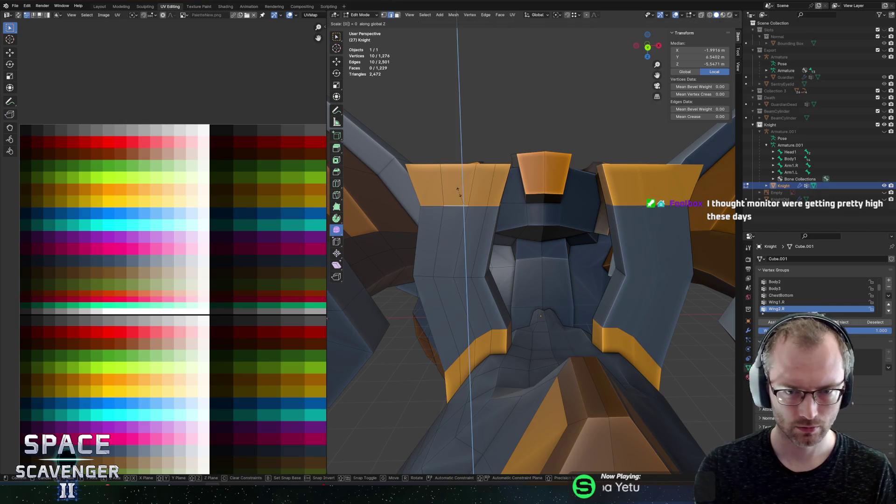
key(Return)
Step: Move the flattened loop along X and edge-slide the body loops into place
key(g)
key(x)
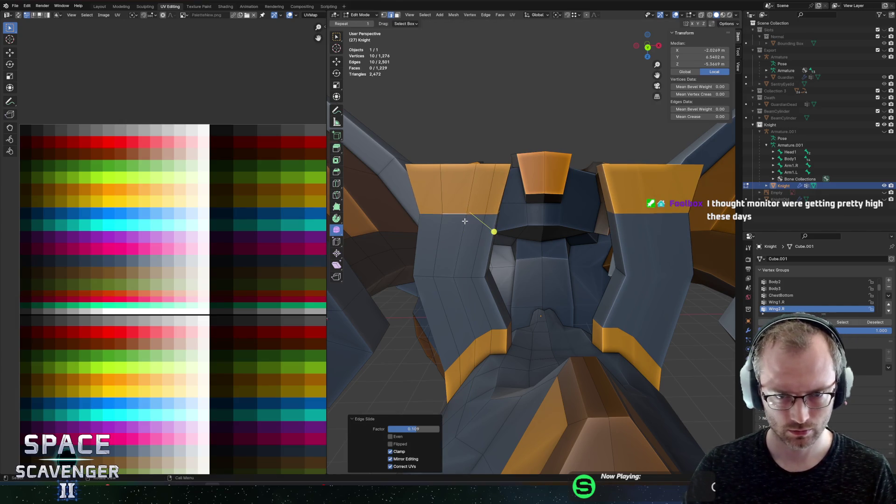
click(462, 221)
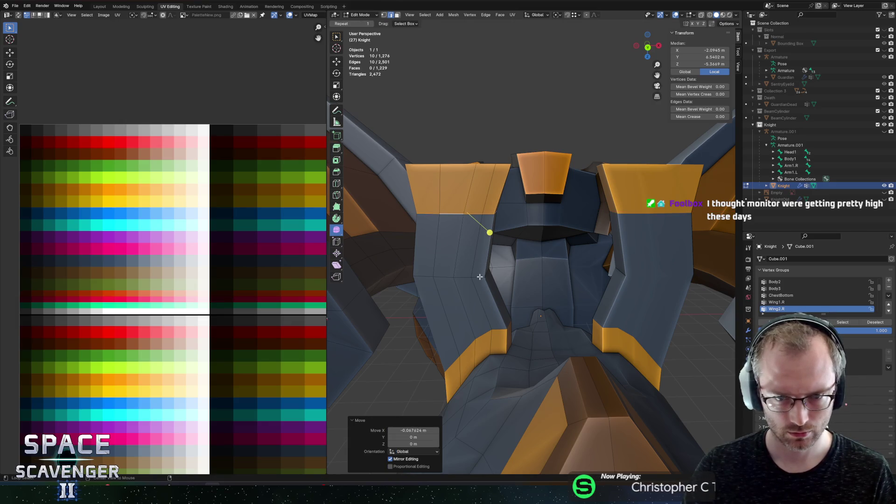
scroll(479, 260, down, 4)
key(g)
key(g)
click(503, 239)
key(g)
key(g)
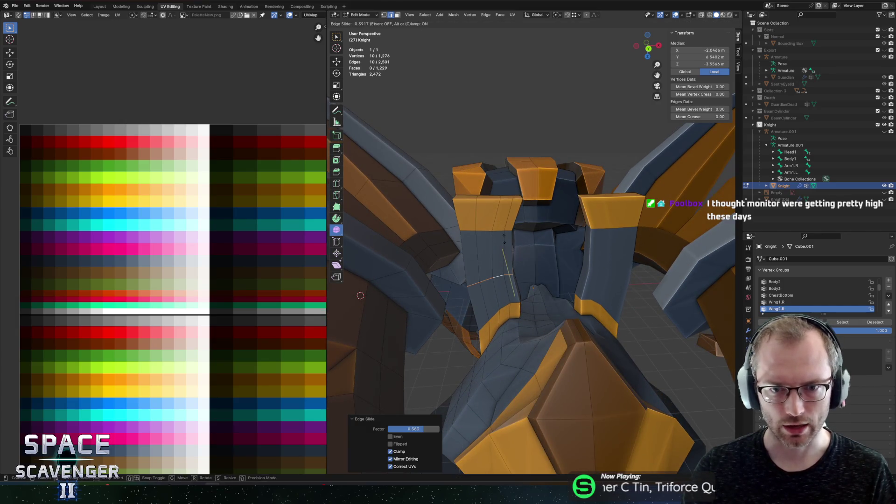
click(505, 232)
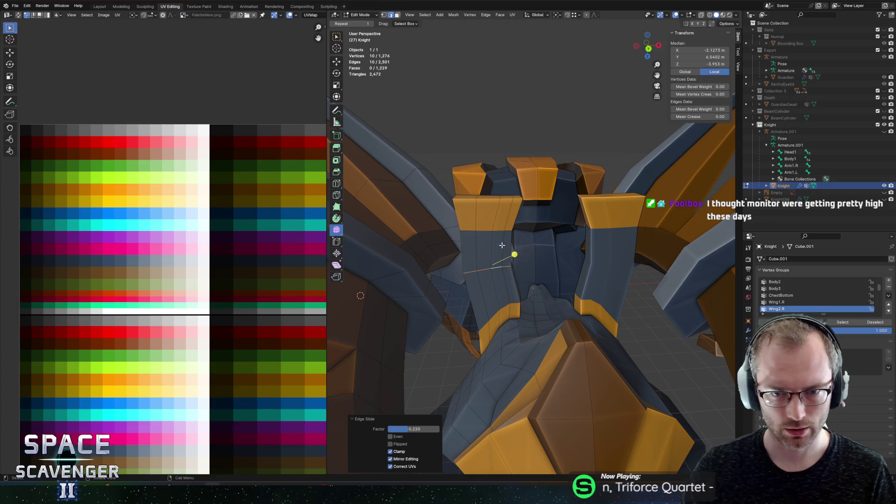
Step: Raise two shoulder-plate top edges vertically along Z
drag(494, 241, 488, 251)
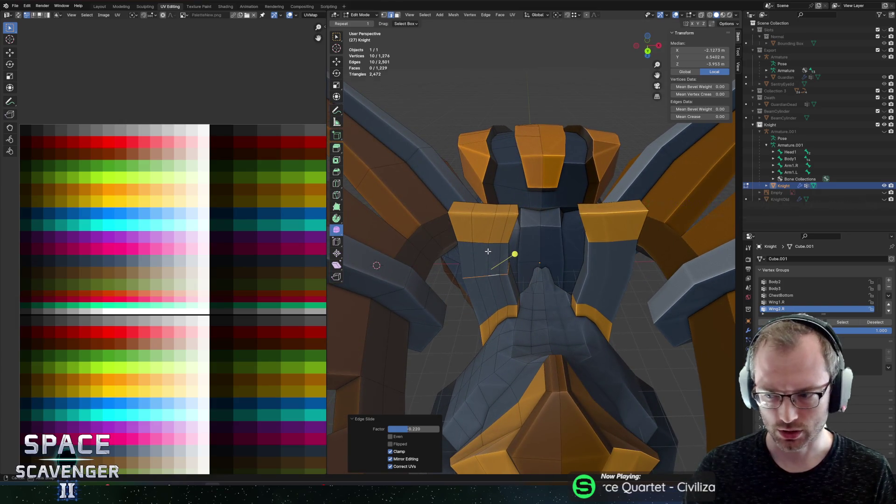
click(496, 205)
key(g)
key(z)
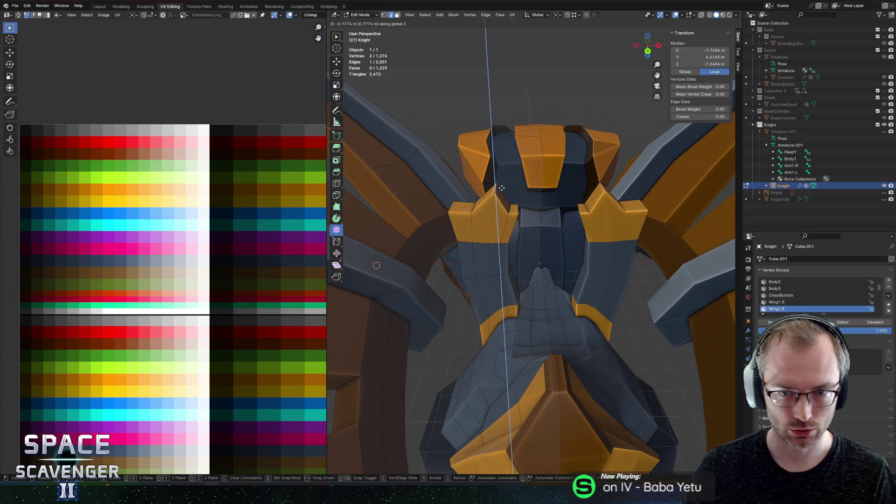
click(496, 192)
click(453, 209)
key(g)
key(z)
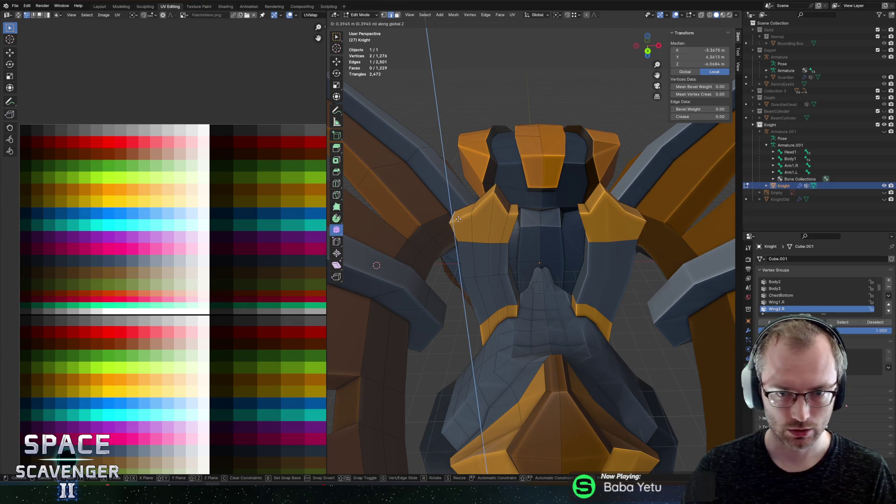
click(456, 193)
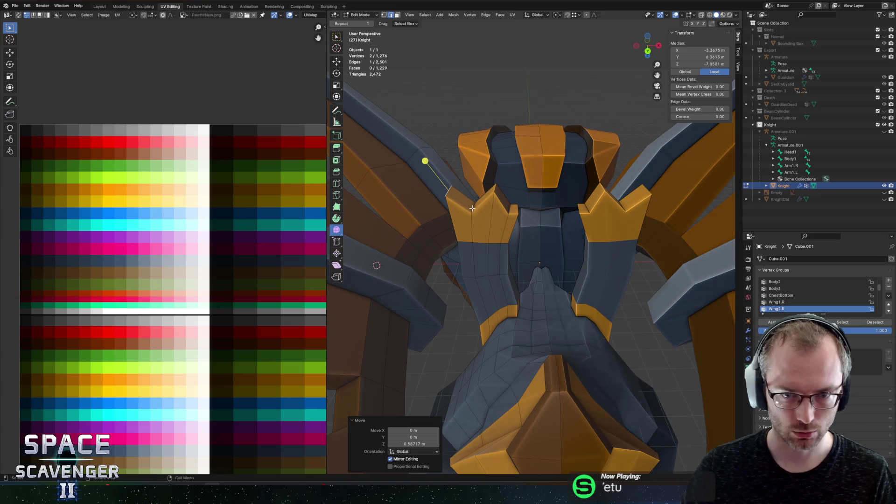
Step: Shift one shoulder edge along X, raise another into a spike point, and edge-slide it
click(473, 209)
key(g)
key(x)
click(496, 196)
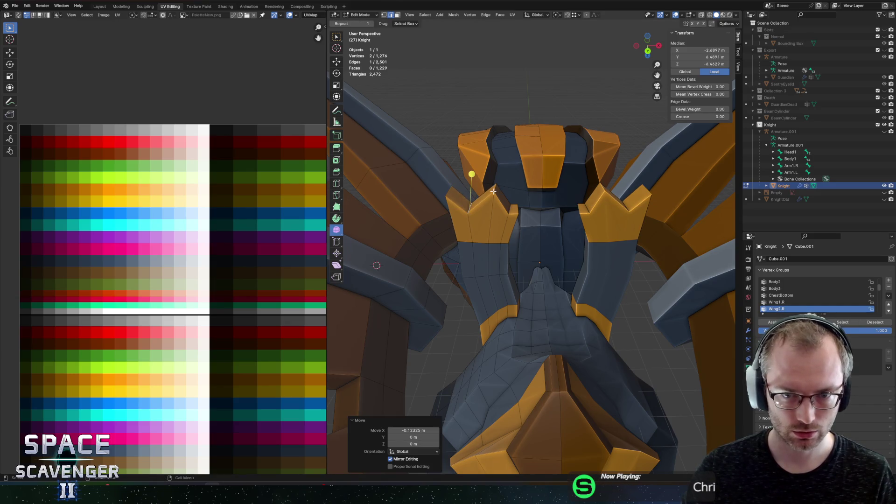
click(493, 191)
key(g)
key(z)
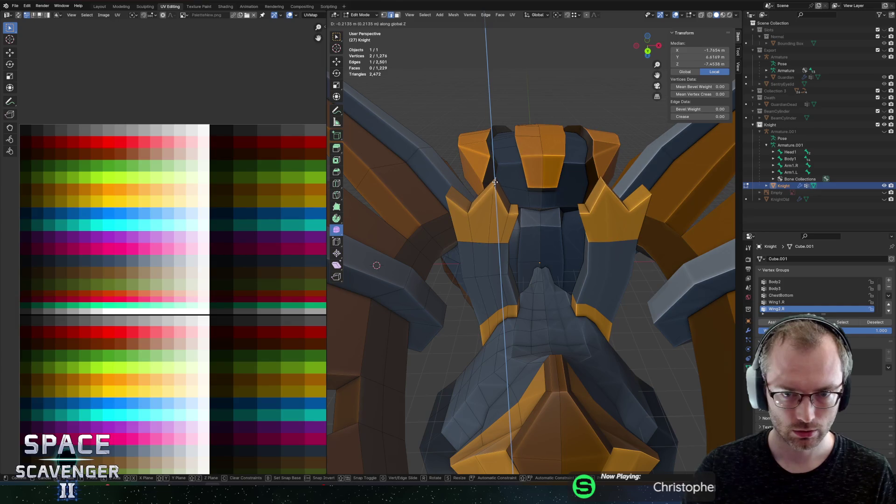
click(496, 177)
scroll(507, 202, up, 3)
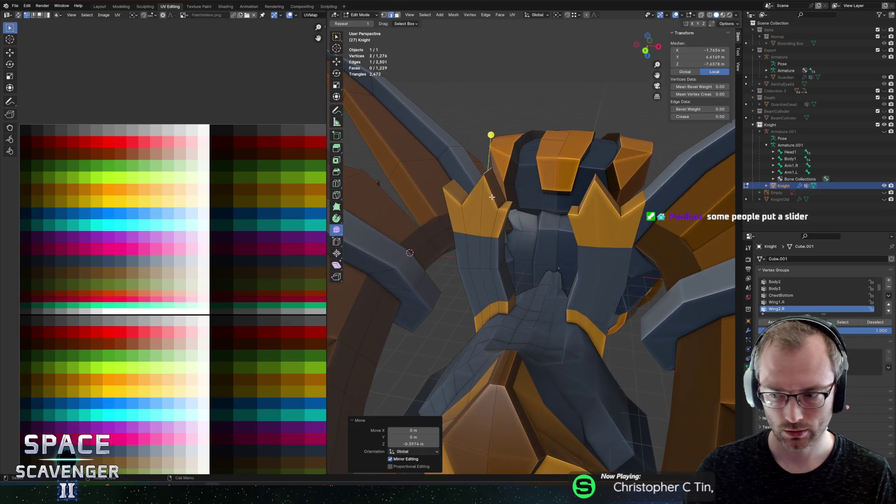
key(g)
key(g)
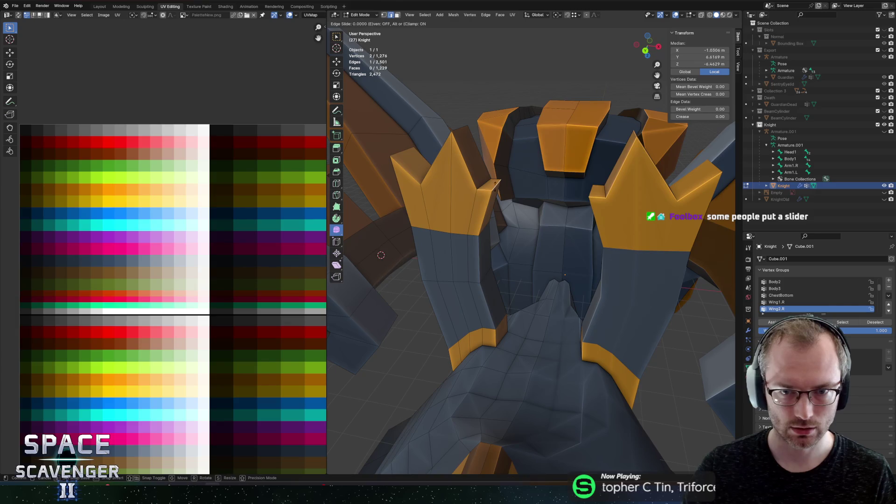
click(502, 178)
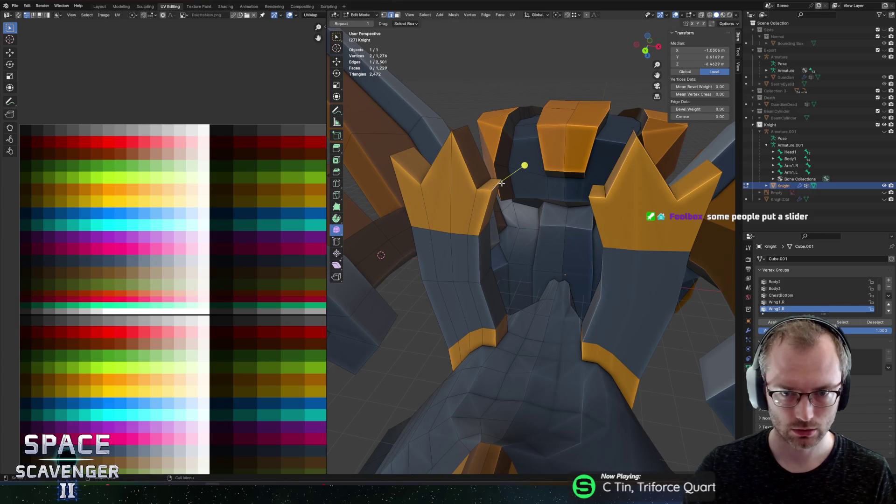
Step: Check the whole Knight outside Edit Mode, then return to editing the mesh
key(Tab)
scroll(513, 168, down, 4)
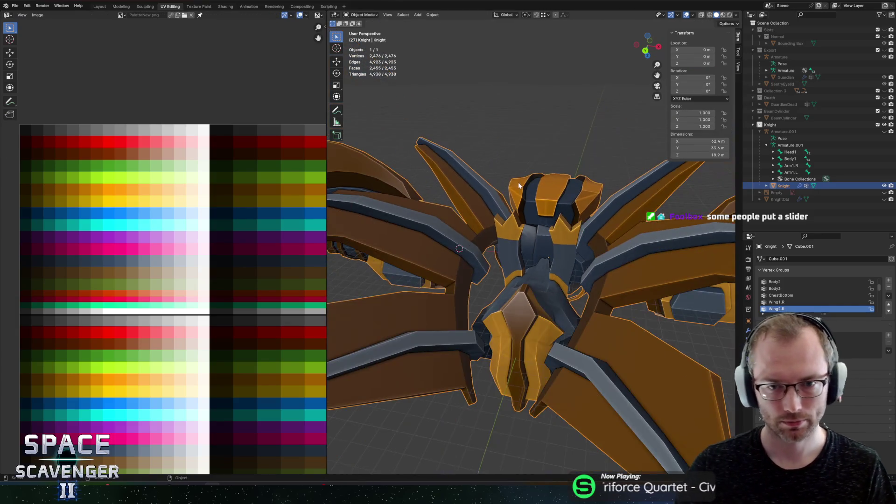
scroll(546, 149, up, 4)
key(Tab)
scroll(513, 195, up, 1)
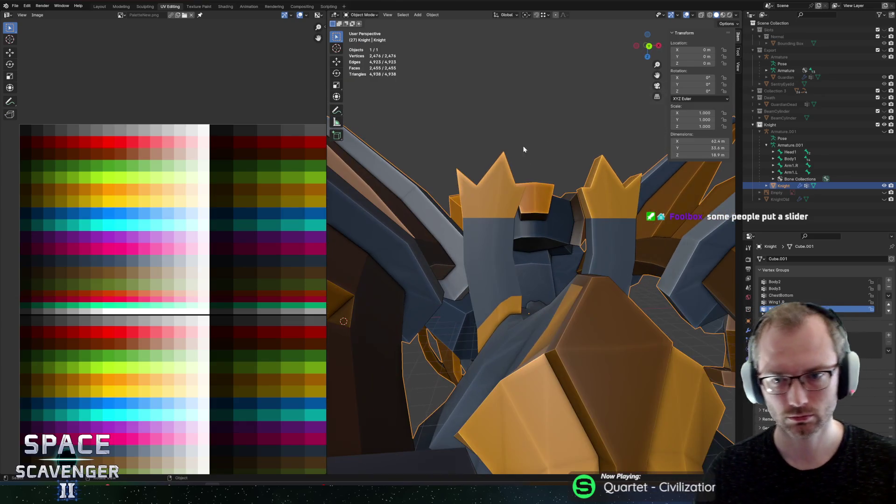
scroll(484, 228, up, 1)
Step: Try an inset on the helmet front panel with a Shift+Z scale, then undo it
key(l)
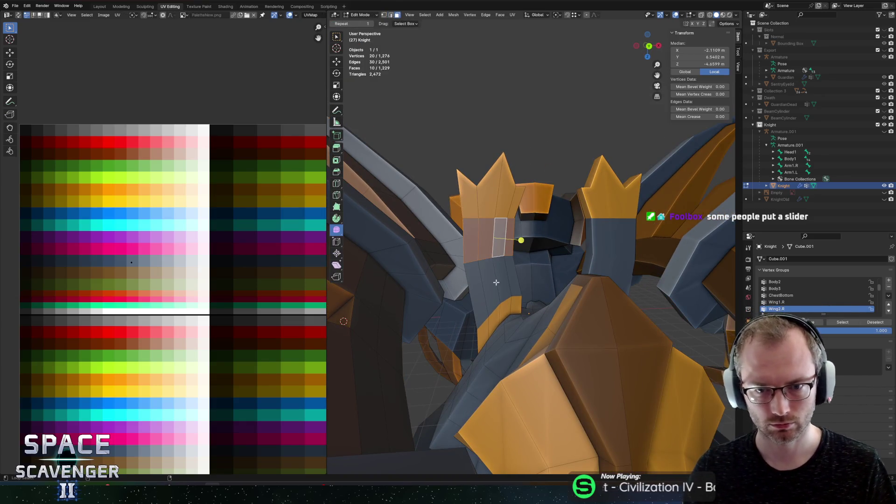
key(l)
key(e)
right_click(510, 268)
key(s)
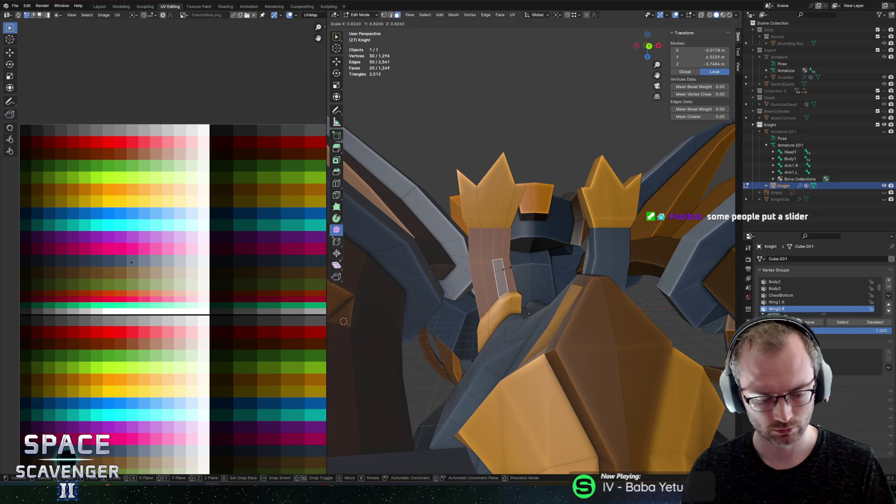
key(shift+z)
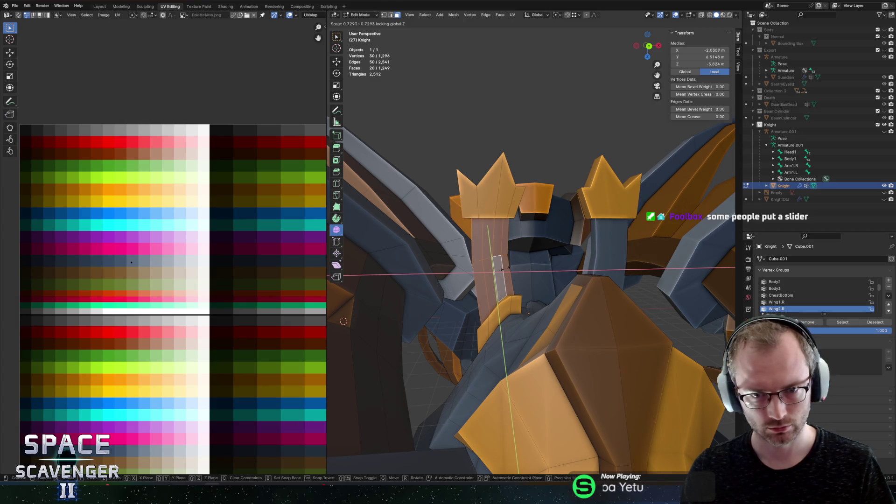
click(507, 268)
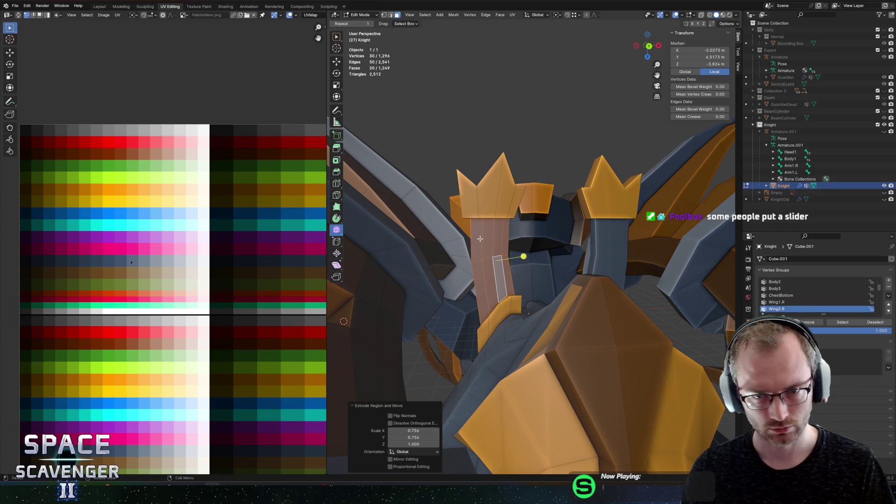
key(ctrl+z)
Step: Select the column's vertical loop, turn on X-ray, and pick the two eye-opening edges
alt+click(503, 244)
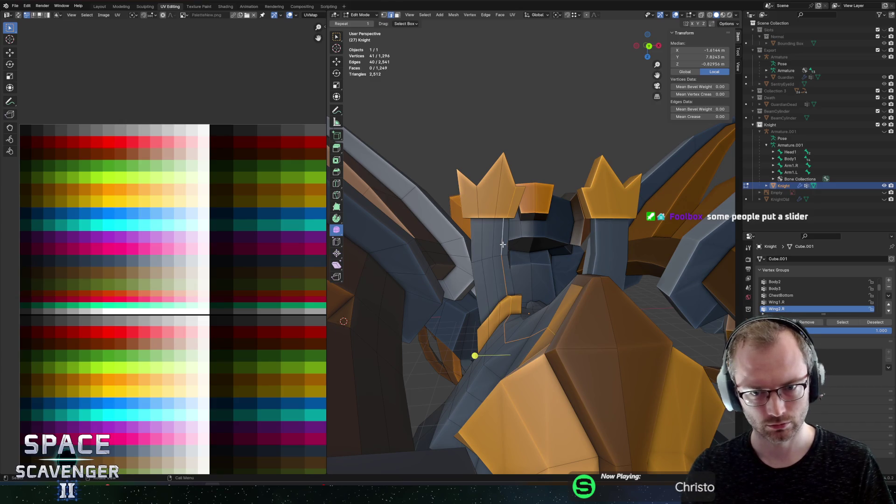
mouse_move(541, 287)
mouse_down()
mouse_move(560, 316)
mouse_move(556, 277)
mouse_move(581, 307)
mouse_move(604, 214)
mouse_move(533, 194)
mouse_move(490, 270)
mouse_move(490, 296)
mouse_move(526, 177)
mouse_up()
key(alt+z)
key(alt+z)
scroll(509, 188, up, 5)
click(526, 275)
shift+click(527, 179)
Step: Edge-slide the selected eye edges along the helmet, then check the whole Knight
key(g)
key(g)
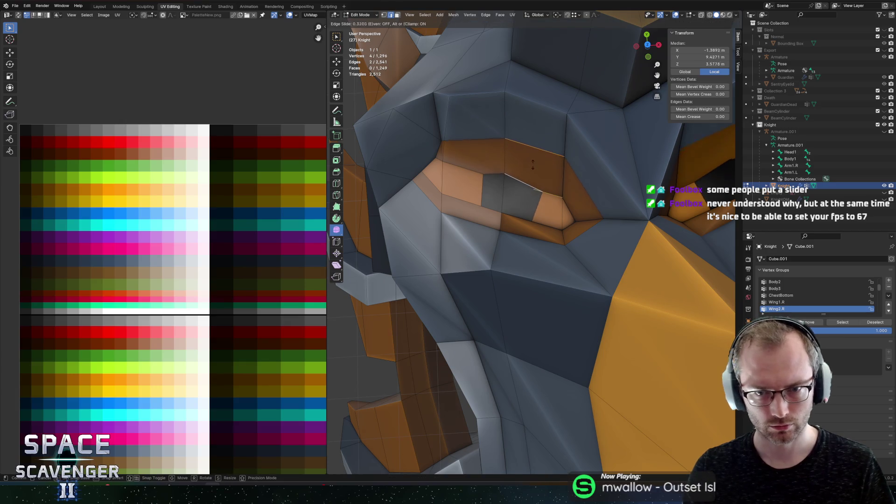
click(534, 154)
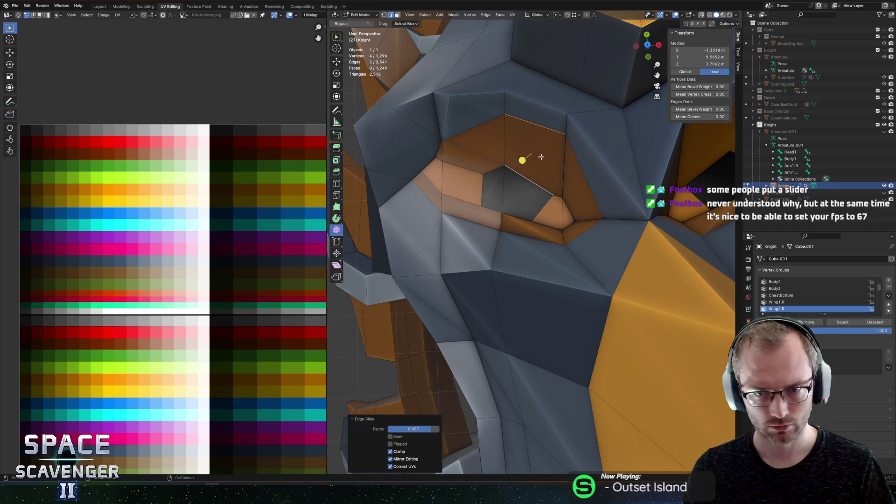
key(Tab)
scroll(580, 208, down, 10)
Step: Back in Edit Mode, slide individual eye-slit edges to new positions
key(Tab)
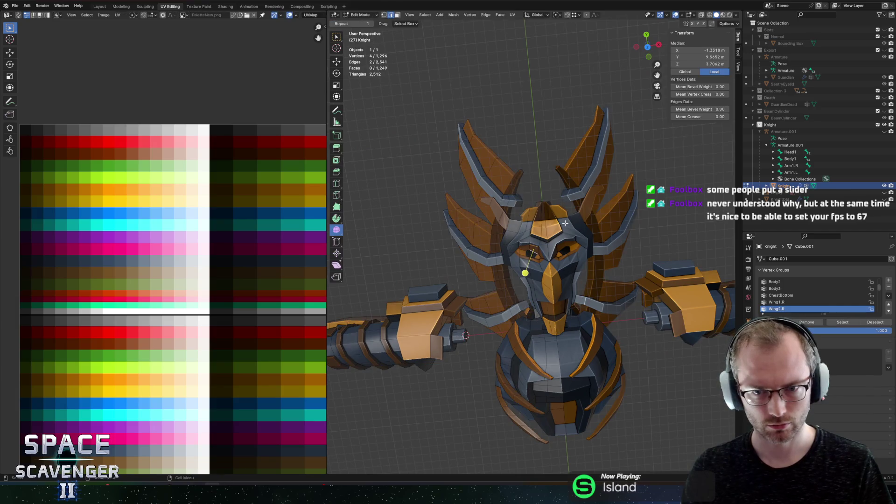
scroll(541, 242, up, 6)
scroll(540, 242, up, 2)
click(539, 256)
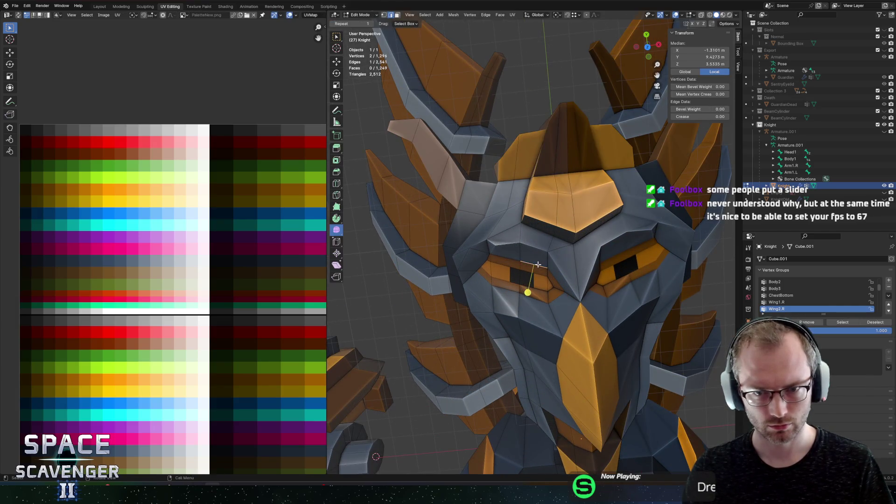
key(g)
key(g)
click(536, 258)
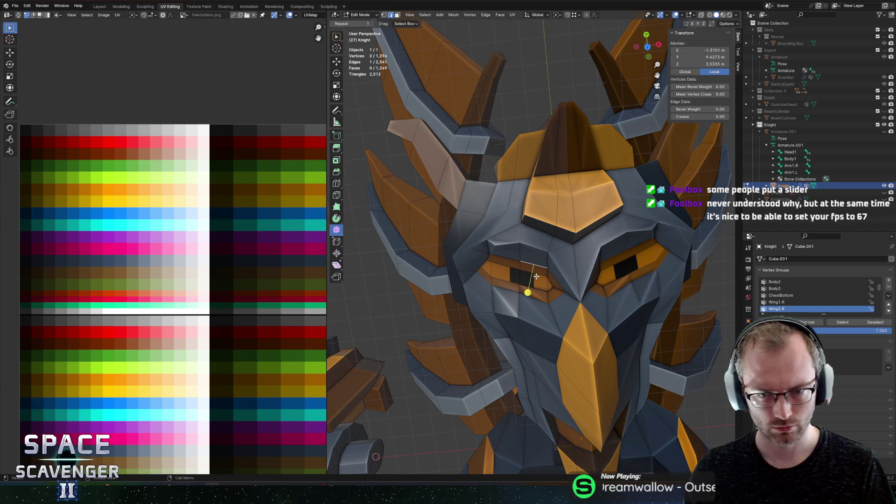
key(g)
key(g)
click(541, 272)
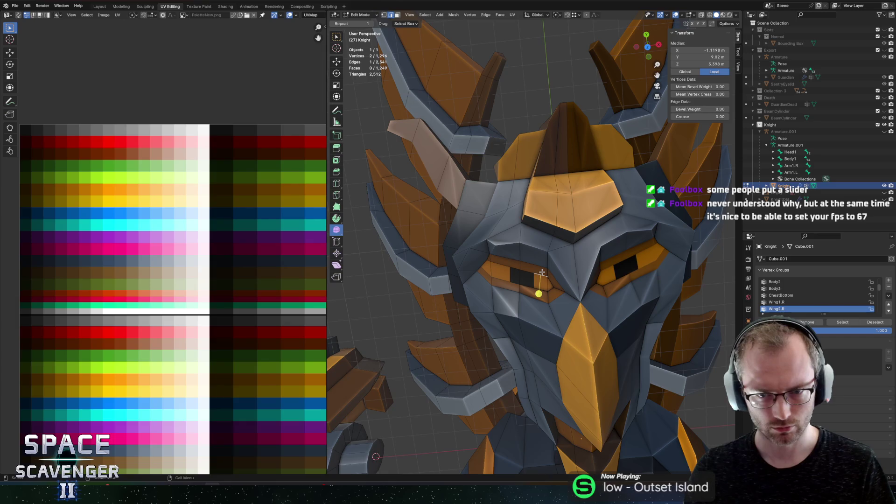
Step: Slide two eye edges together to widen the opening, then frame the Knight in Object Mode
key(g)
key(g)
click(536, 274)
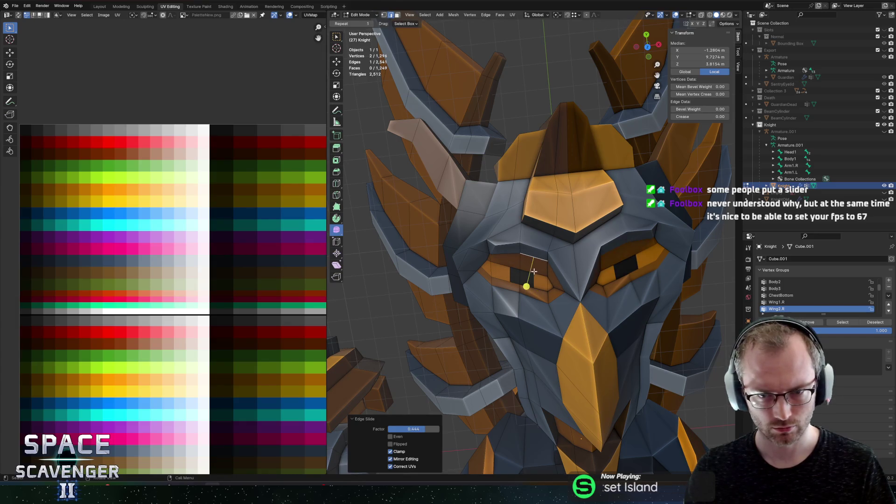
shift+click(536, 275)
key(g)
key(g)
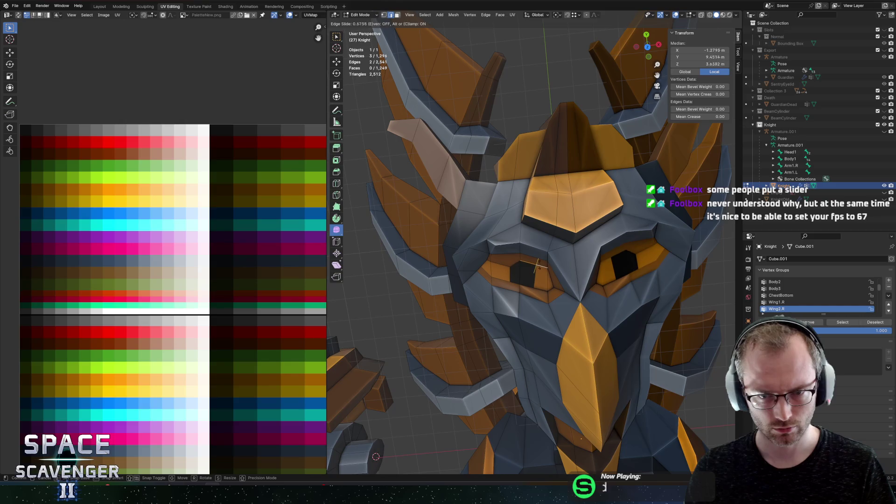
click(540, 269)
key(Tab)
key(KP_Decimal)
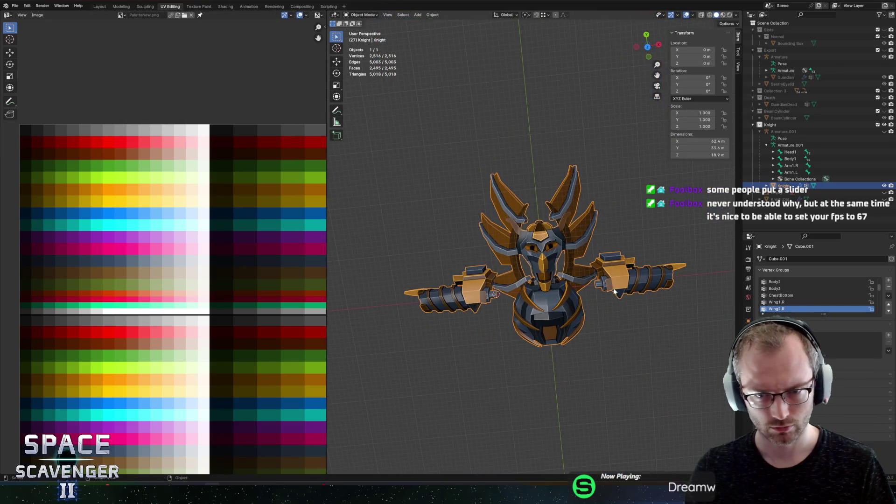
Step: In Edit Mode, undo the extra eye-edge selection, look up at the Knight and deselect everything
scroll(598, 290, up, 7)
key(Tab)
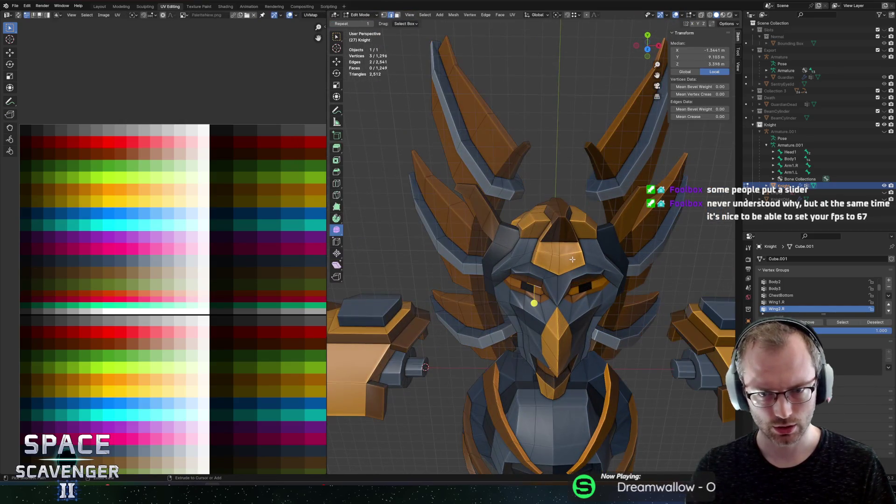
key(ctrl+z)
key(ctrl+z)
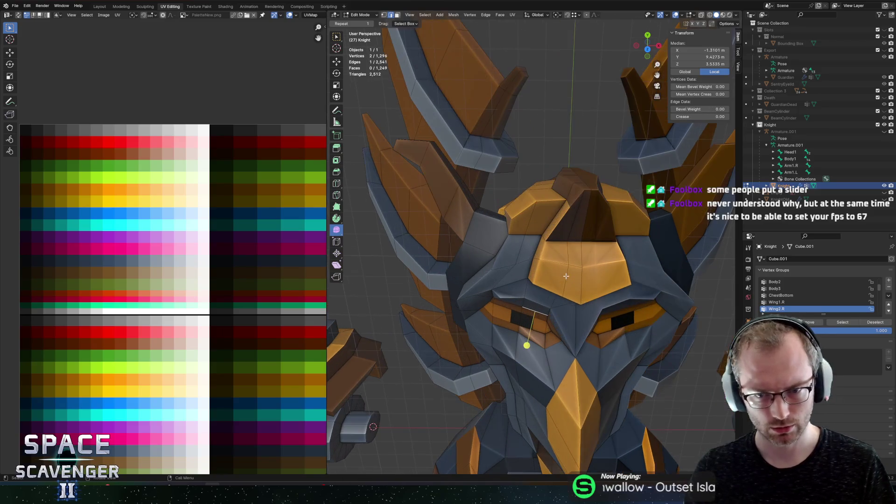
scroll(560, 274, up, 2)
scroll(559, 272, down, 4)
mouse_move(559, 272)
mouse_down()
mouse_move(551, 213)
mouse_move(633, 191)
mouse_move(495, 294)
mouse_move(556, 285)
mouse_up()
key(alt+a)
Step: Move the selected head faces' UVs onto another palette colour and inspect the recolour
click(515, 252)
shift+click(584, 270)
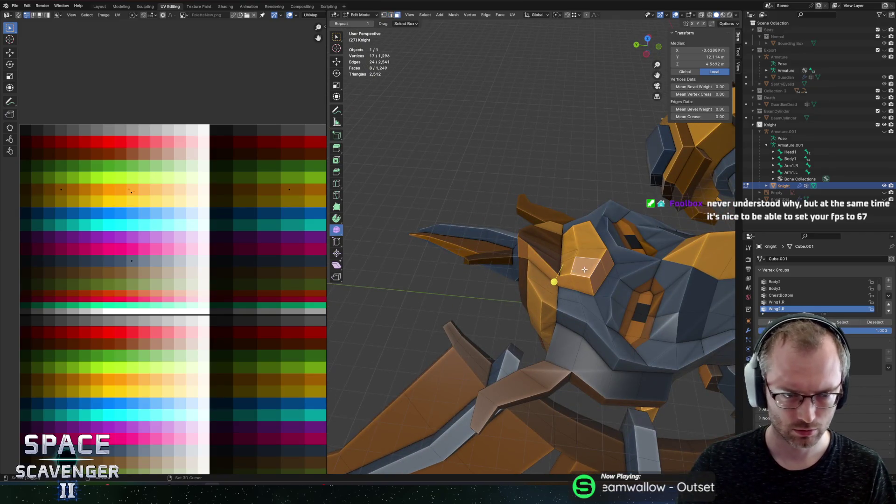
key(g)
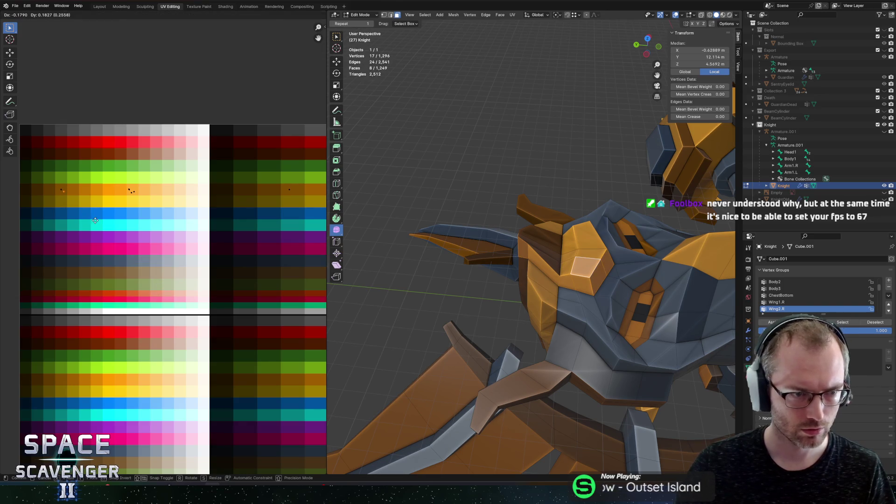
click(95, 220)
key(Tab)
mouse_move(545, 259)
mouse_down()
mouse_move(559, 284)
mouse_move(533, 290)
mouse_move(483, 278)
mouse_move(569, 282)
mouse_move(552, 348)
mouse_up()
key(Tab)
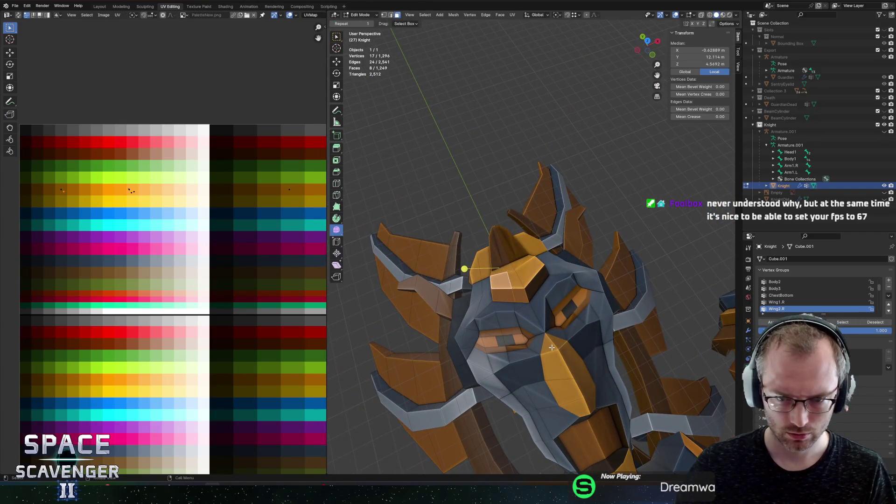
Step: Extrude two selected faces straight up into a raised block
click(557, 371)
shift+click(568, 393)
drag(568, 393, 580, 255)
key(e)
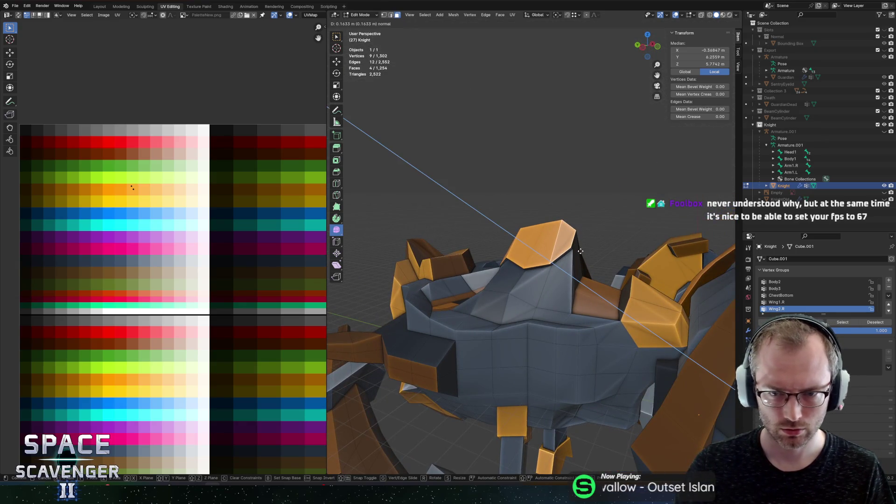
key(z)
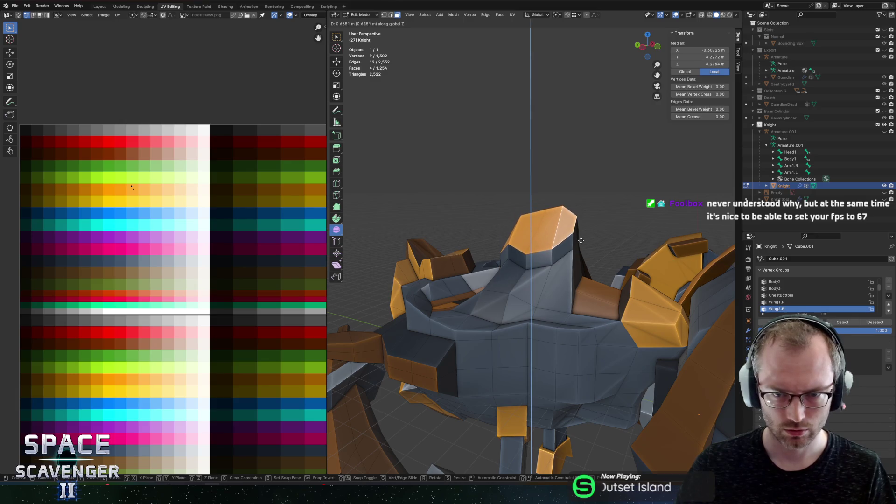
click(581, 240)
Step: Lower the block's base edge loop vertically
key(2)
alt+click(578, 257)
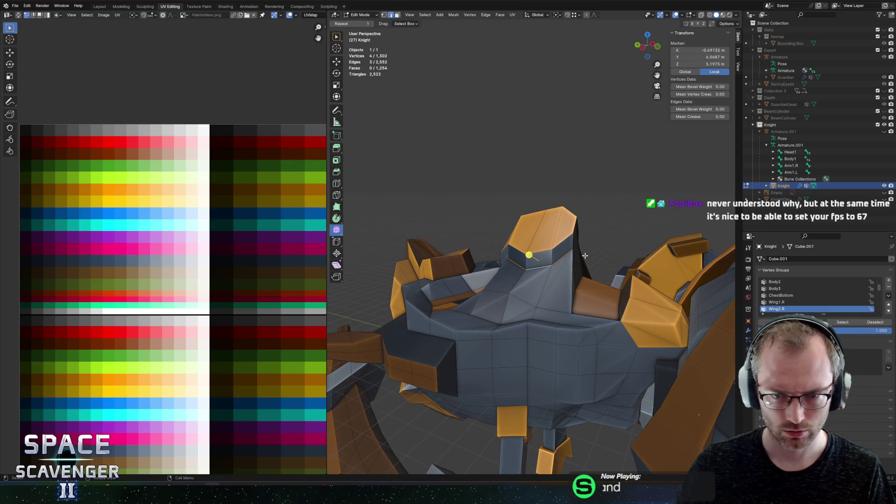
key(g)
key(z)
click(581, 273)
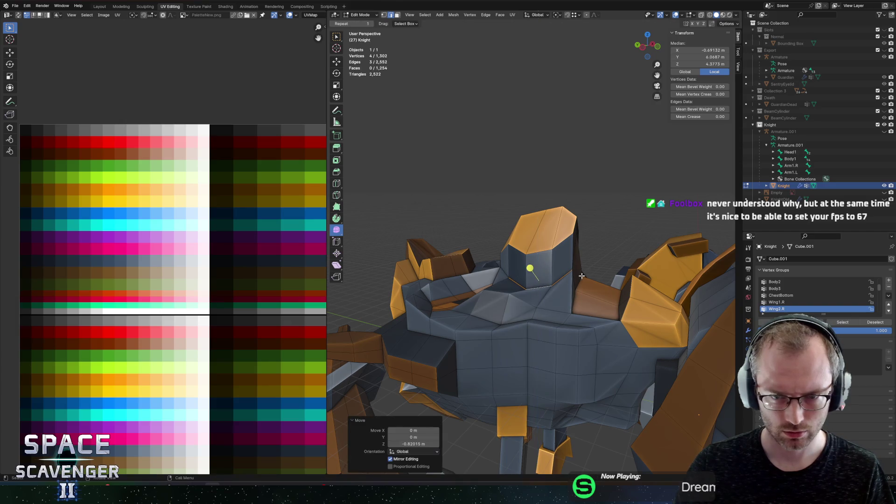
Step: Reposition vertices beside the block, moving one 0.9345 m along Y
mouse_move(643, 292)
mouse_down()
mouse_move(498, 257)
mouse_move(530, 266)
mouse_up()
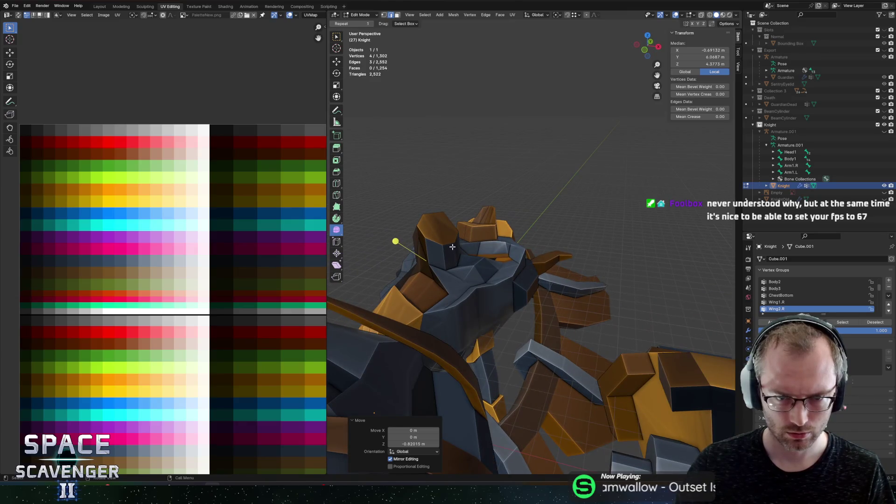
drag(447, 247, 466, 300)
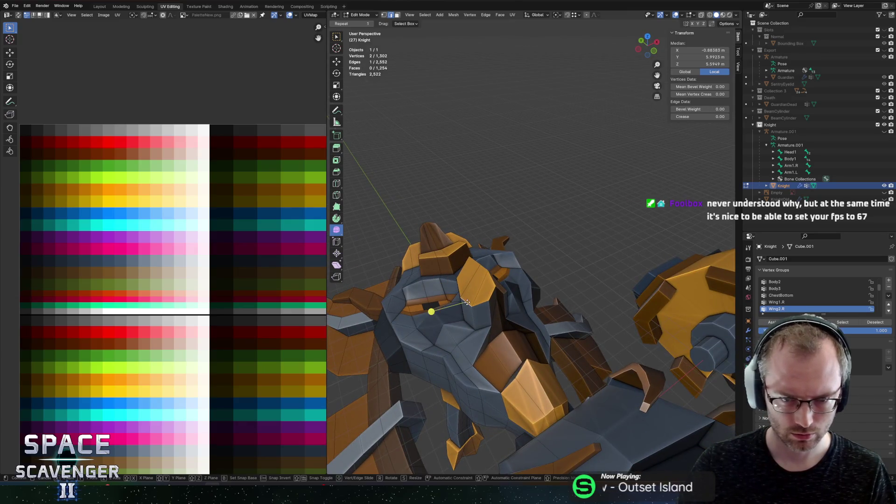
click(476, 304)
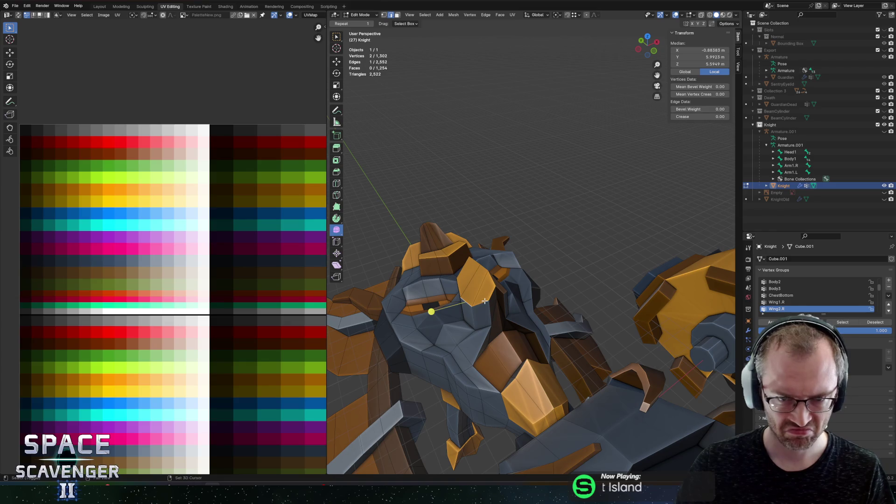
click(473, 309)
click(516, 320)
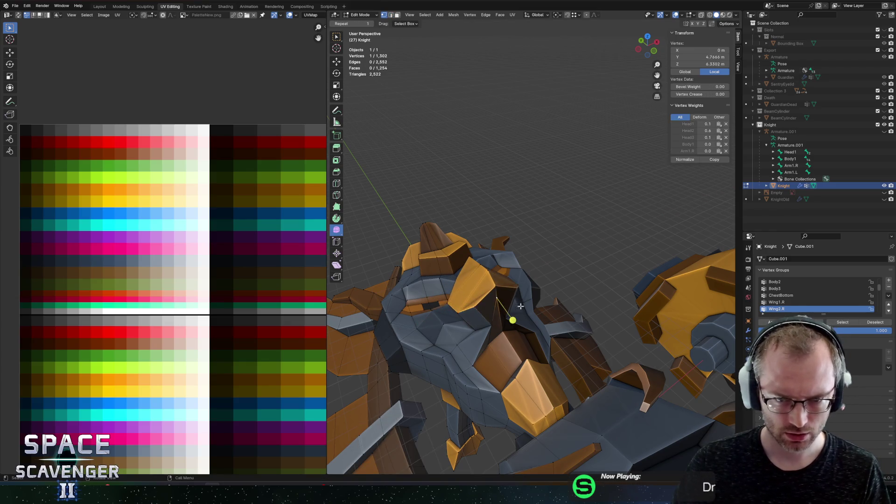
scroll(518, 313, up, 3)
key(g)
key(y)
click(541, 336)
Step: Connect two vertices with a new edge using J
drag(541, 336, 587, 336)
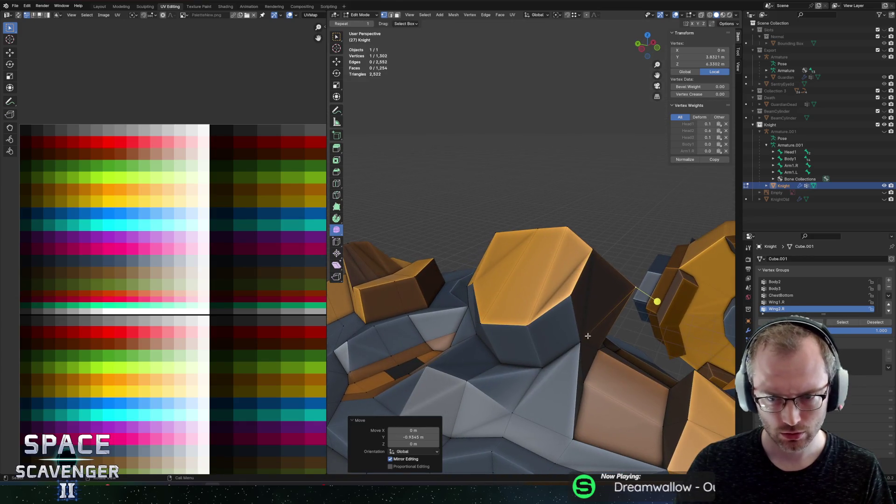
shift+click(572, 295)
key(j)
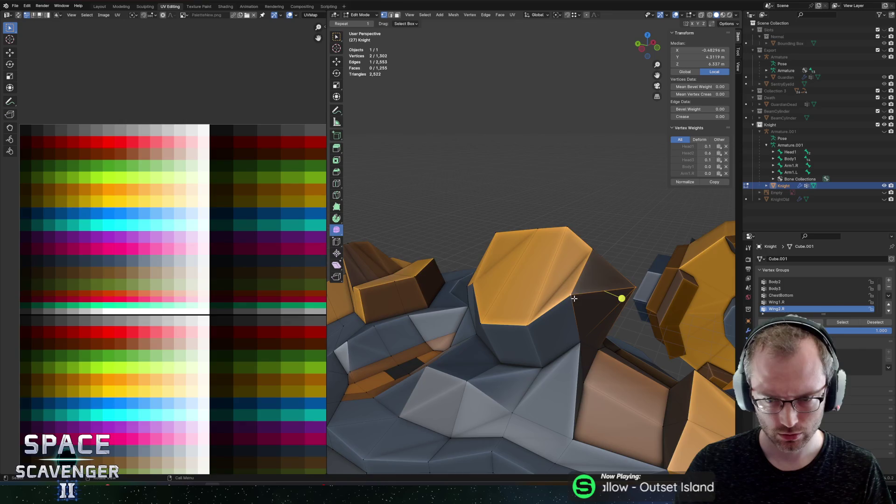
click(536, 298)
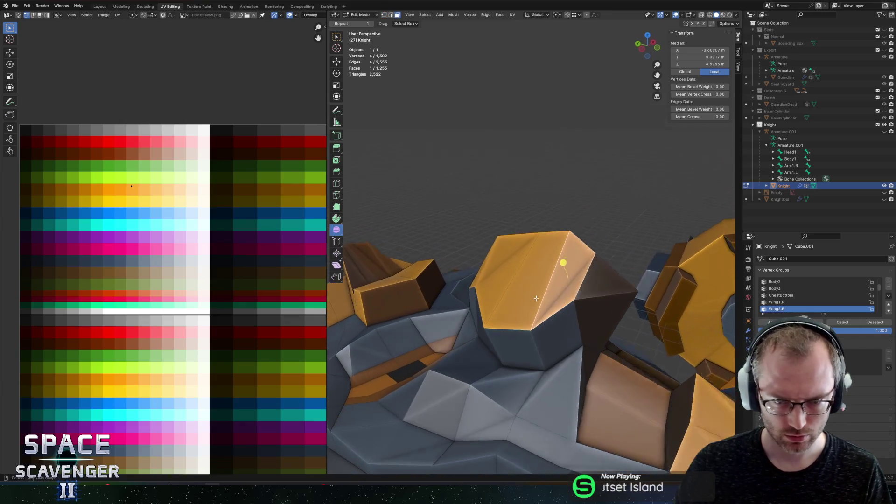
Step: Slide vertices on the block top into new positions
key(1)
click(569, 235)
click(547, 225)
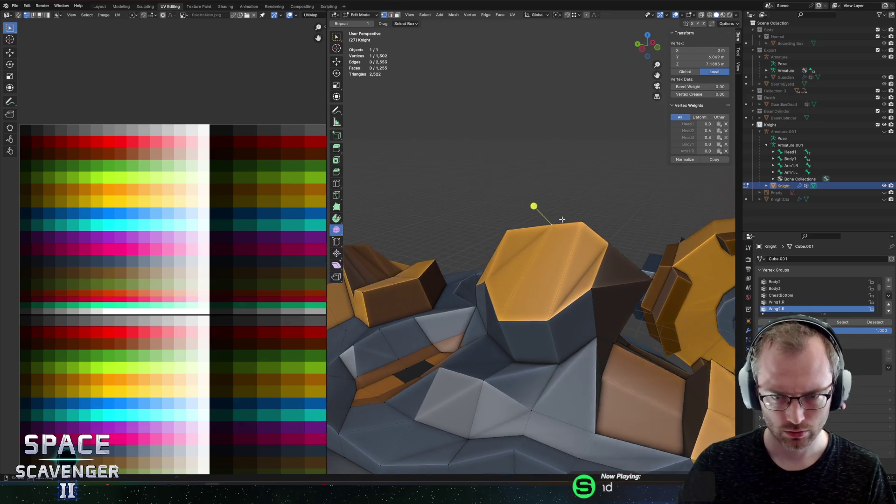
click(556, 200)
click(612, 157)
key(g)
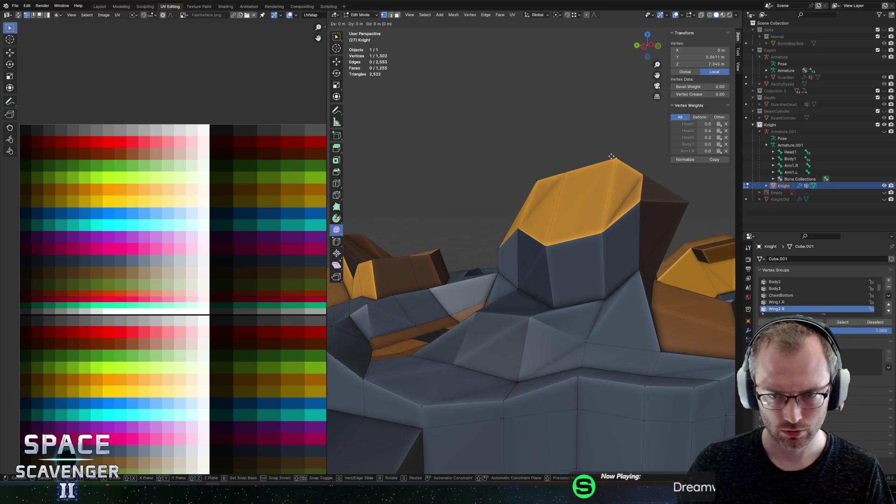
click(601, 159)
Step: Raise a top corner vertex 0.28661 m and lower another 0.35869 m
click(647, 168)
key(g)
key(z)
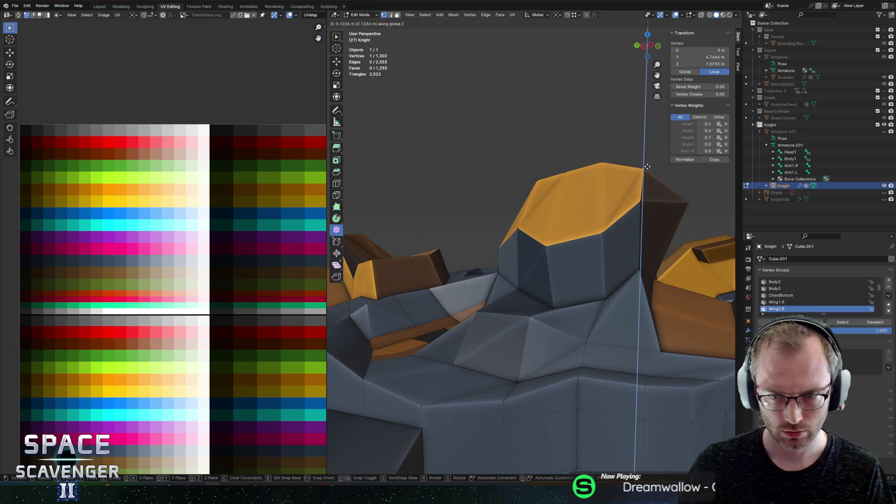
click(647, 159)
click(513, 233)
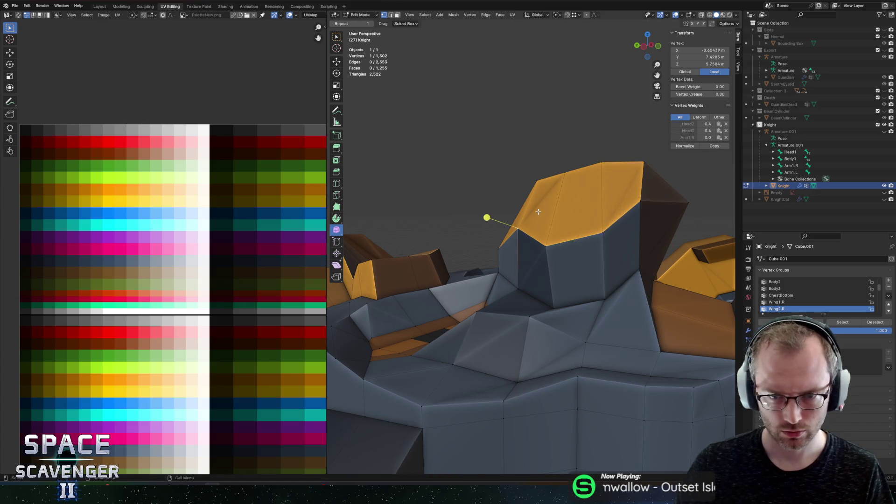
click(566, 272)
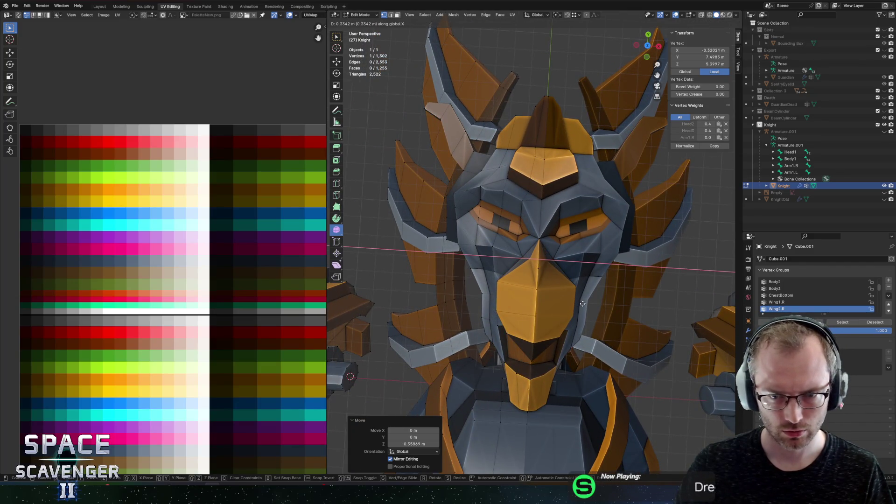
Step: Move two block vertices sideways along the X axis
right_click(582, 304)
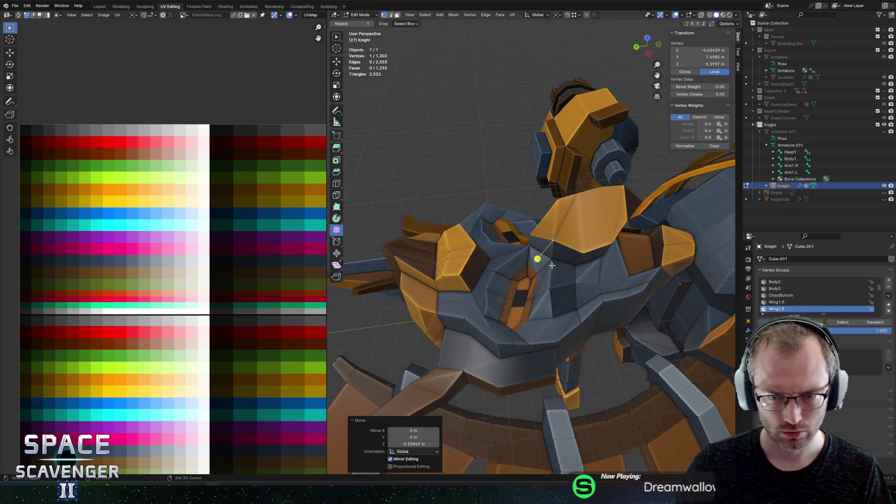
shift+click(552, 264)
key(g)
key(x)
click(568, 238)
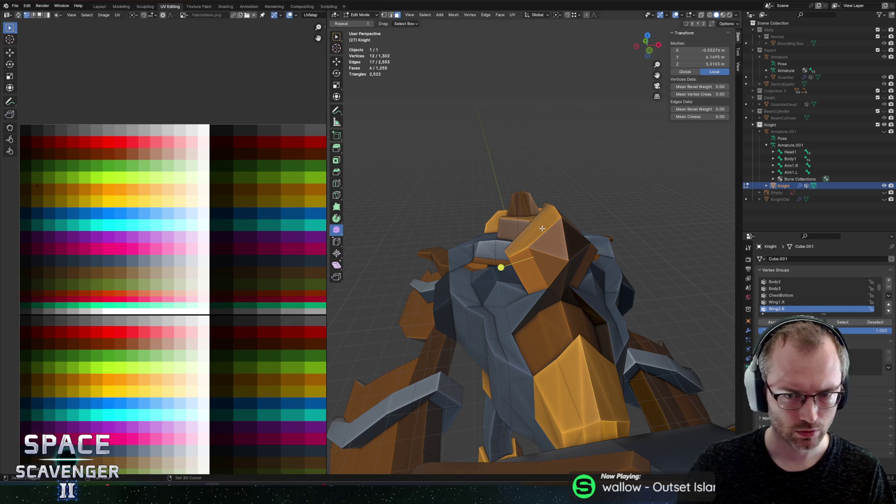
Step: Move the selected UVs onto the orange palette cells and inspect the Knight from above
scroll(167, 213, up, 2)
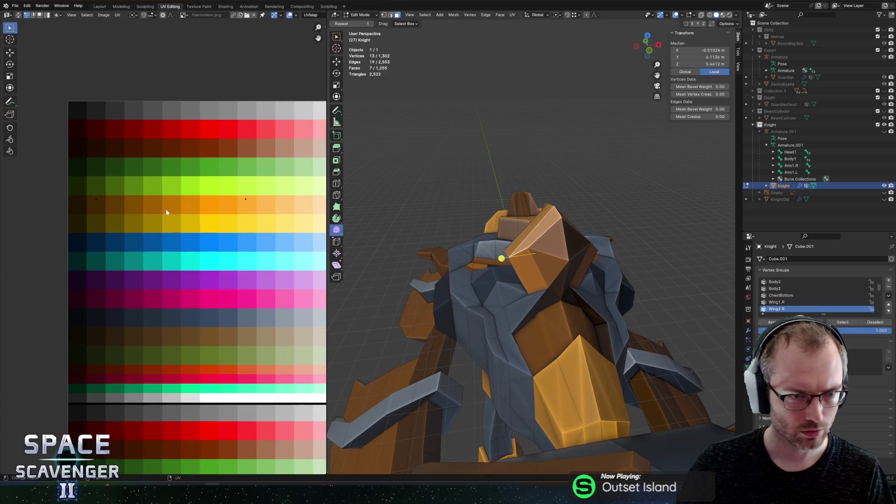
key(g)
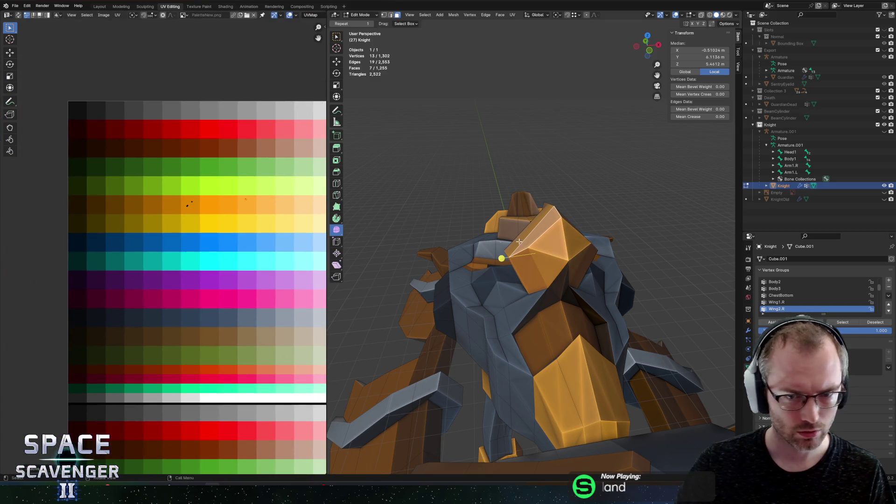
key(Tab)
mouse_move(518, 242)
mouse_down()
mouse_move(574, 178)
mouse_move(560, 210)
mouse_move(565, 240)
mouse_move(594, 200)
mouse_up()
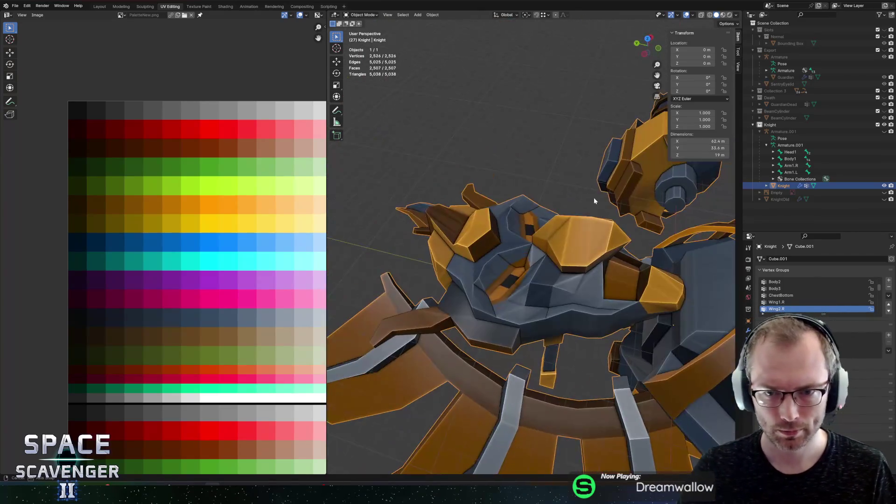
key(Tab)
scroll(578, 219, up, 2)
Step: Shift face-plate vertices along X to reshape the Knight's face
click(556, 236)
key(g)
key(x)
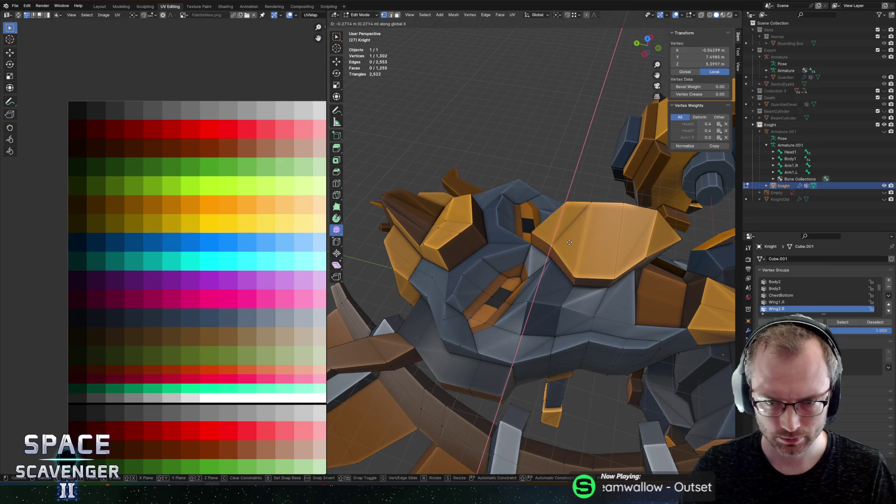
click(570, 243)
shift+click(525, 254)
drag(525, 254, 509, 259)
key(g)
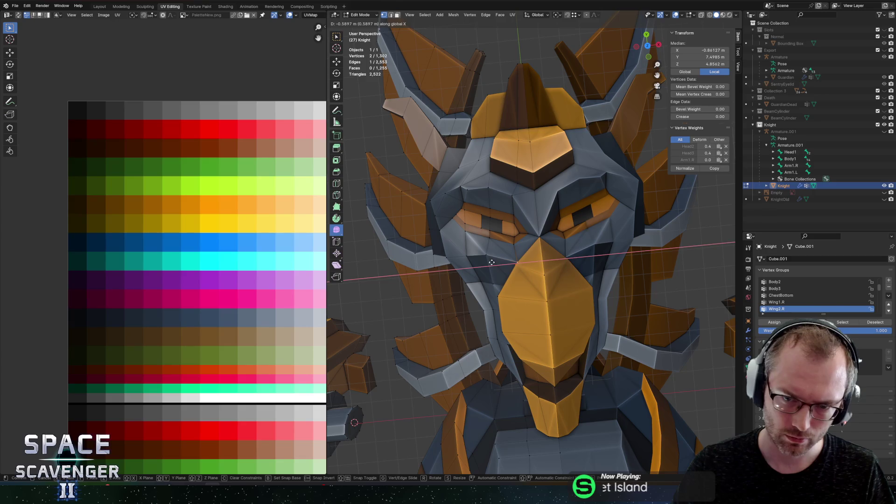
click(503, 262)
Step: Lower a face-plate vertex vertically along Z
click(516, 257)
mouse_move(516, 257)
mouse_down()
mouse_move(575, 209)
mouse_move(548, 203)
mouse_up()
key(g)
key(z)
click(549, 210)
key(g)
key(x)
right_click(549, 210)
key(g)
key(z)
click(532, 205)
Step: Export the Knight as Knight.fbx and load the boss level in the running game
key(Tab)
scroll(518, 247, down, 3)
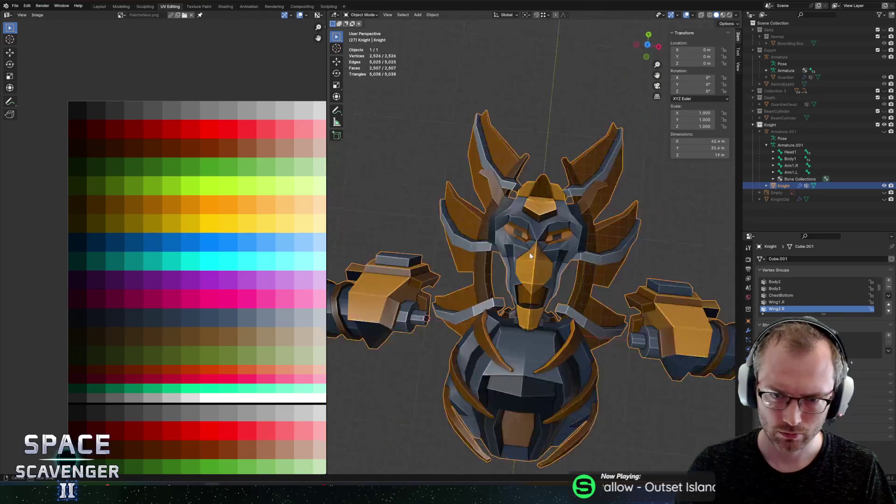
key(ctrl+alt+e)
click(672, 426)
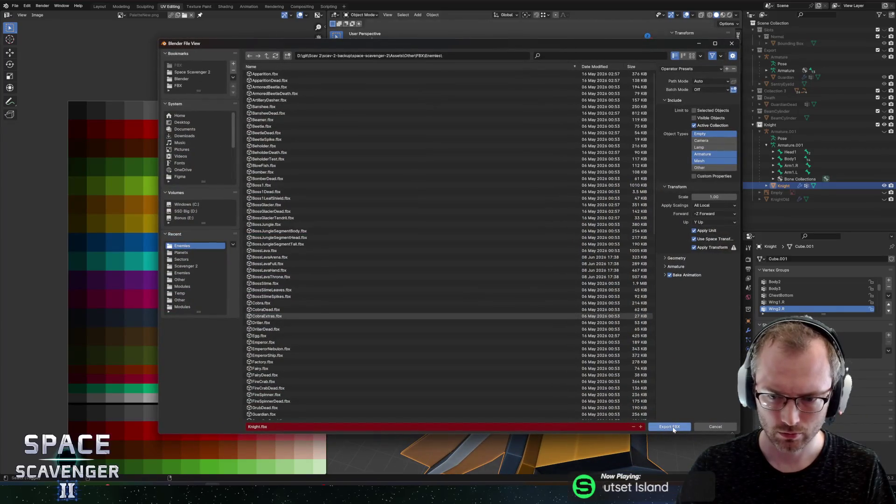
key(alt+Tab)
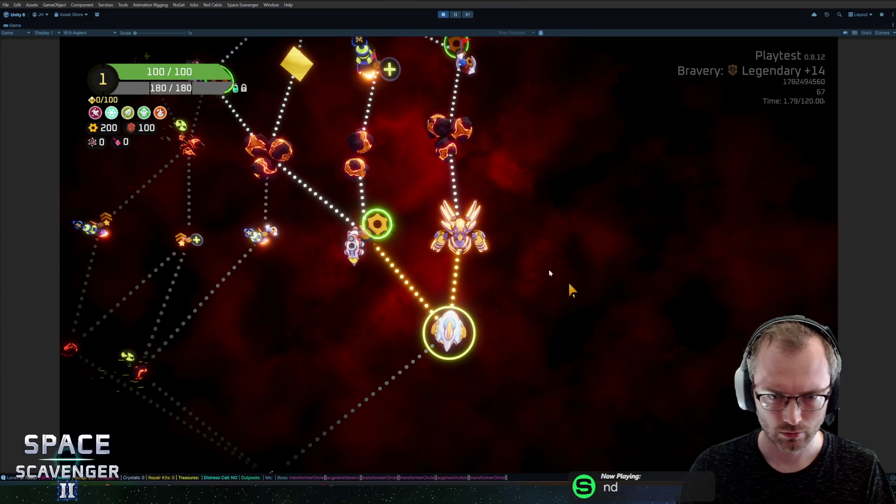
click(494, 247)
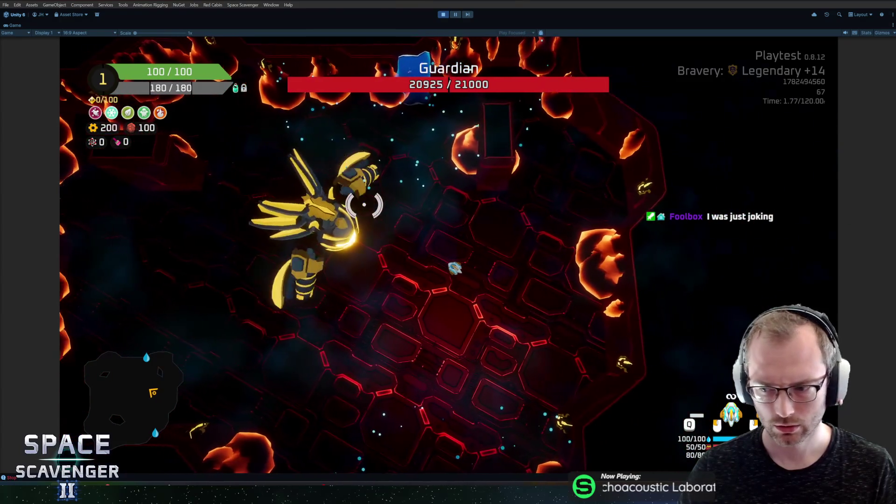
Step: Pause the Guardian boss fight and return to Blender
key(Escape)
key(alt+Tab)
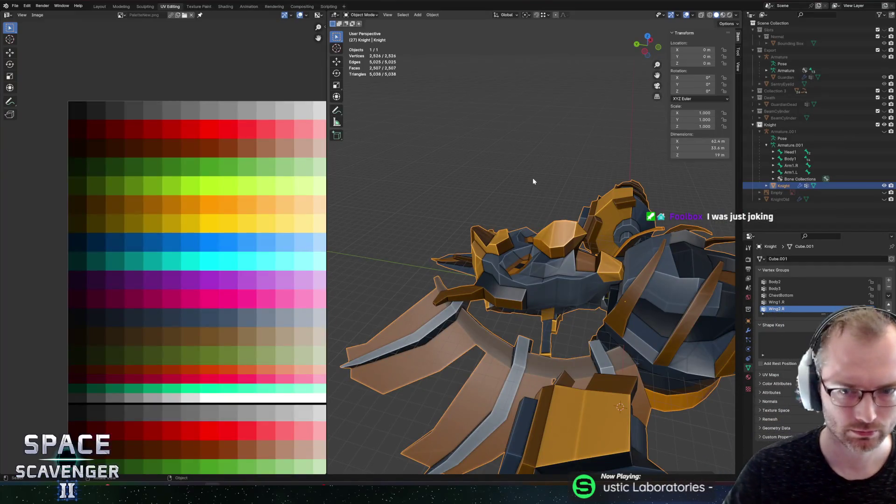
Step: Select shoulder-plate faces and try vertical moves, cancelling both
drag(579, 151, 563, 247)
key(Tab)
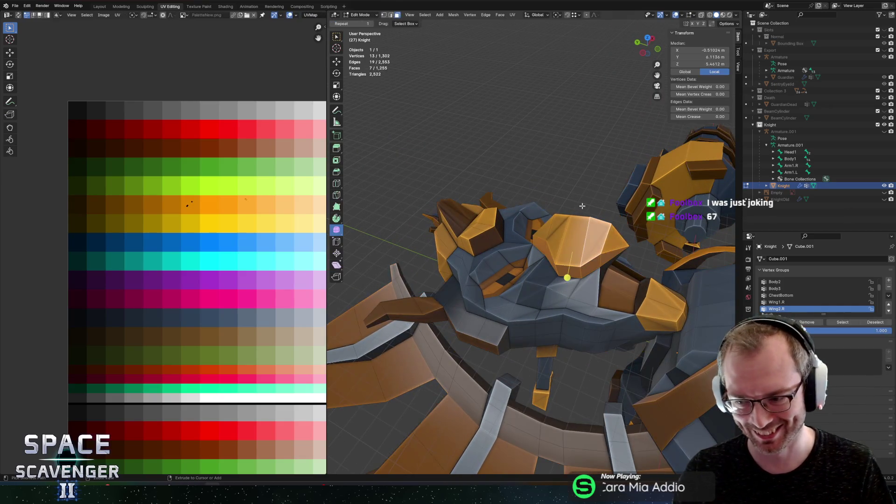
click(587, 185)
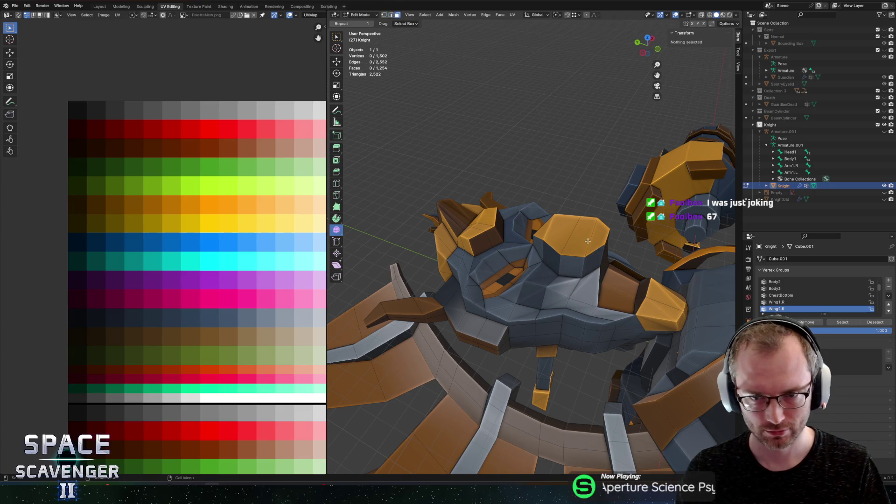
ctrl+click(568, 182)
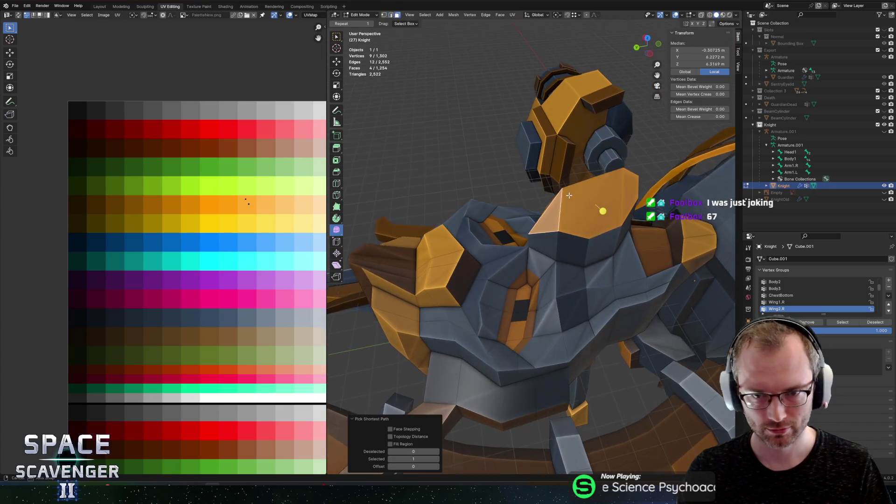
key(g)
key(z)
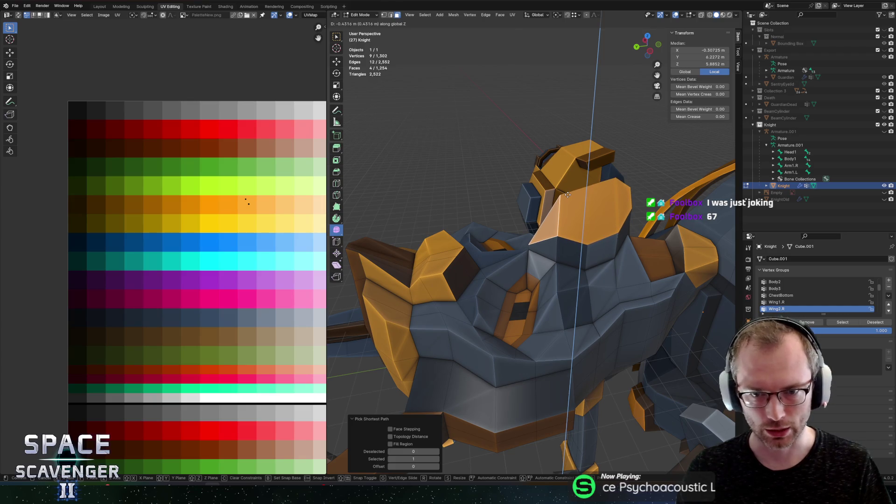
right_click(567, 194)
click(582, 213)
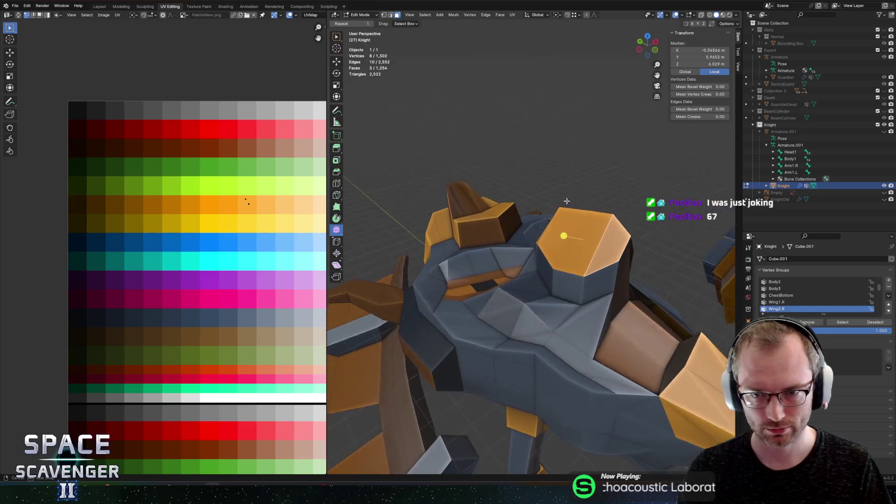
shift+click(567, 234)
key(g)
key(z)
right_click(560, 222)
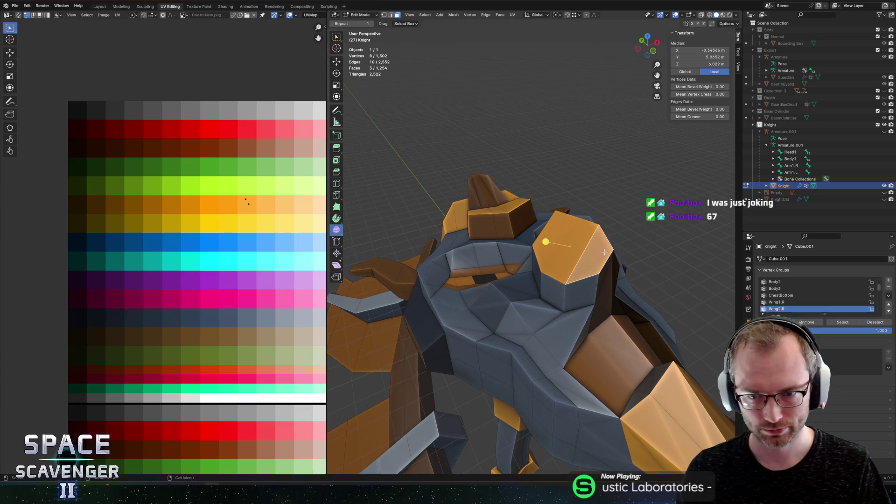
Step: Slide the plate's corner vertex and move its top vertex, undoing the last move
click(648, 213)
key(g)
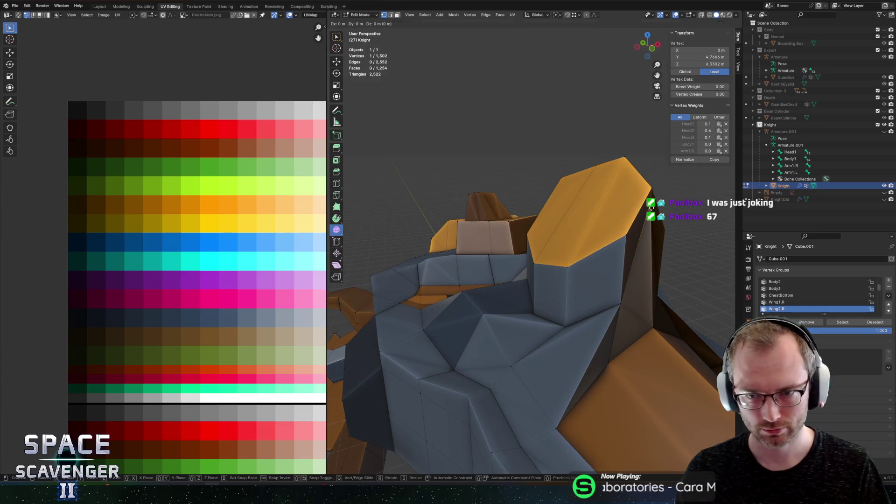
click(652, 287)
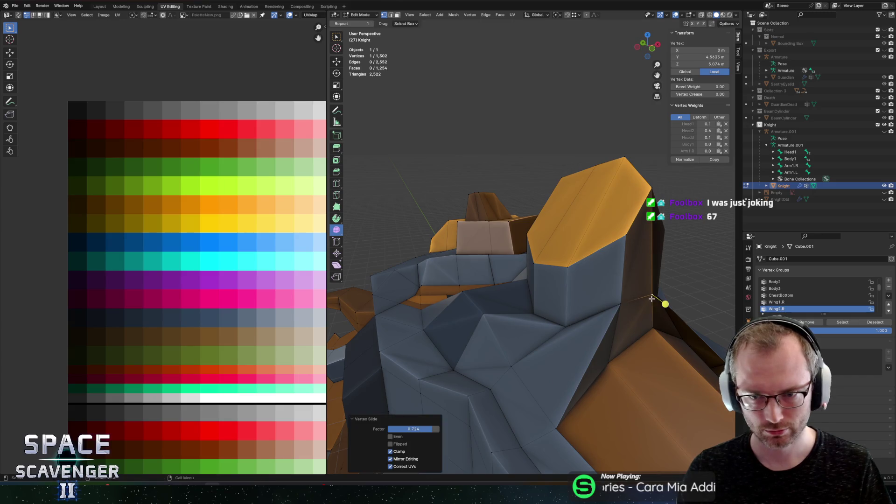
mouse_move(438, 323)
mouse_down()
mouse_move(631, 331)
mouse_move(571, 291)
mouse_up()
click(652, 326)
click(570, 242)
key(g)
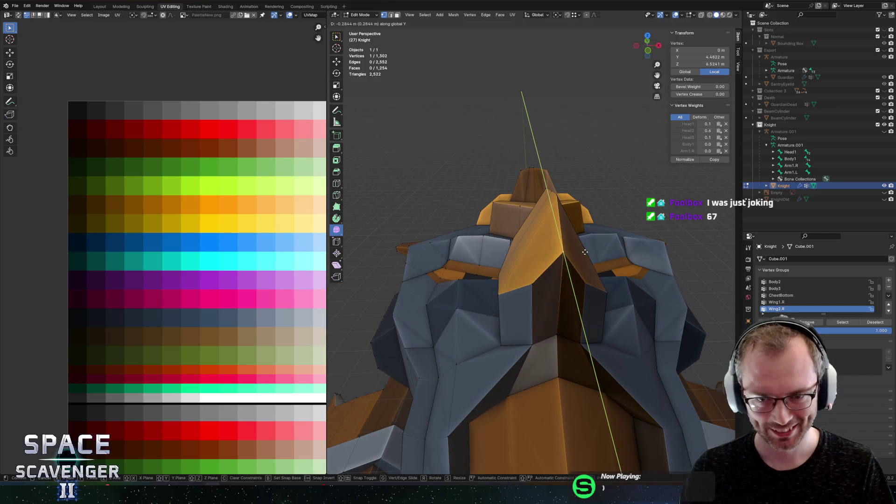
click(583, 259)
drag(584, 259, 649, 264)
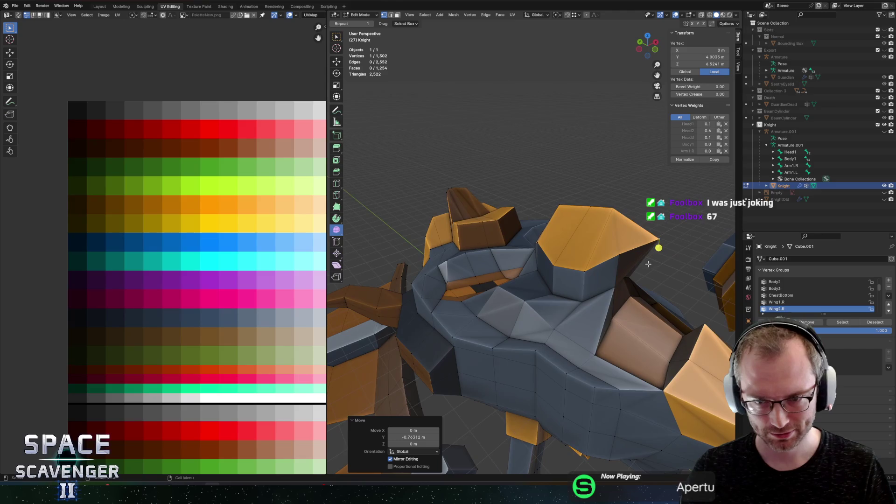
key(ctrl+z)
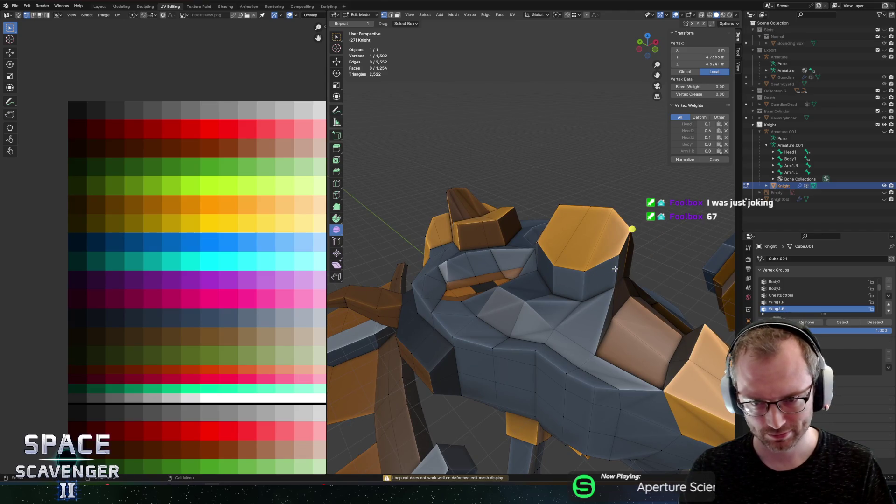
Step: Add an edge loop, move a vertex along Y, and select the plate's top band of faces
key(ctrl+z)
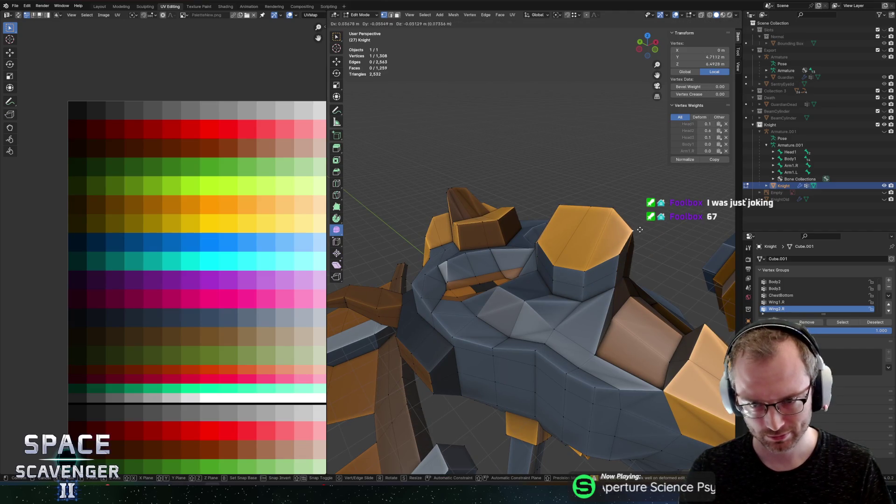
click(656, 240)
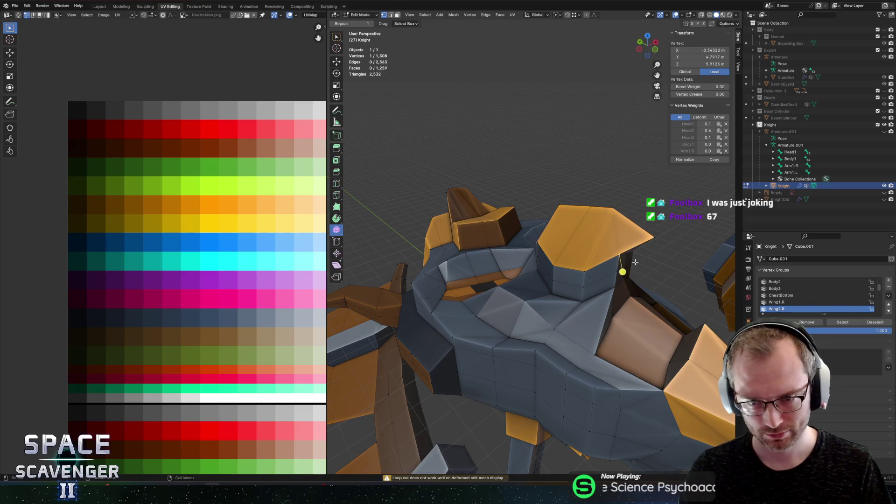
shift+click(615, 256)
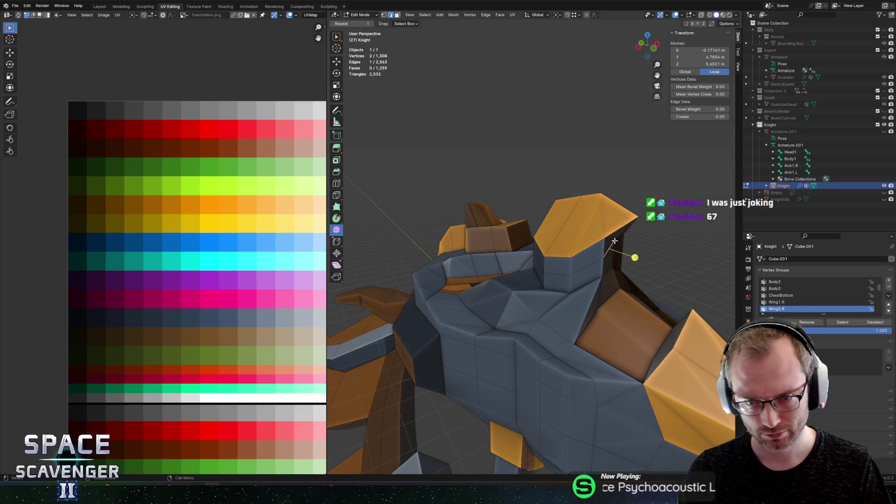
mouse_move(613, 241)
mouse_down()
mouse_move(564, 242)
mouse_move(579, 231)
mouse_move(571, 224)
mouse_up()
drag(604, 265, 620, 273)
ctrl+alt+click(632, 276)
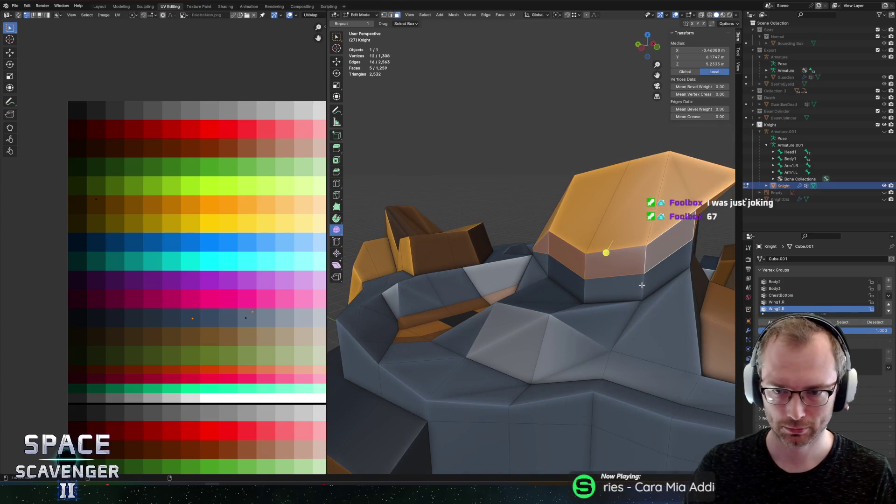
Step: Add the plate's lower band of faces and shift their UVs onto another palette swatch
alt+shift+click(583, 290)
key(g)
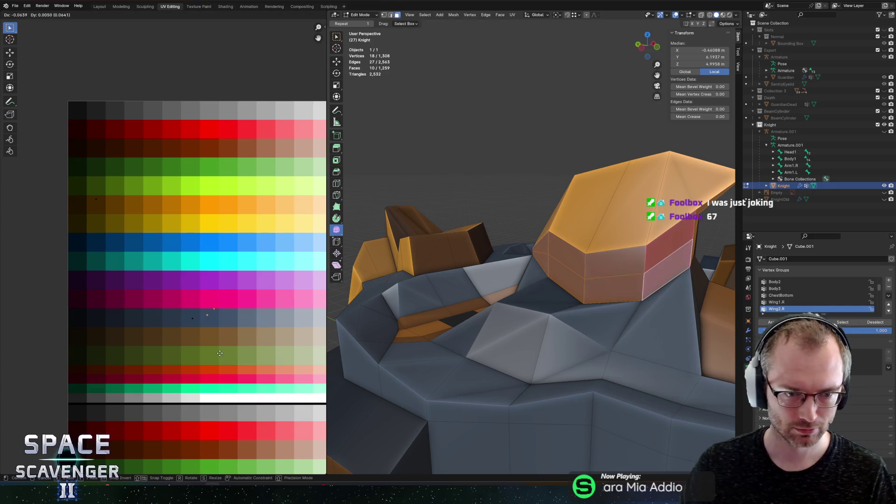
key(g)
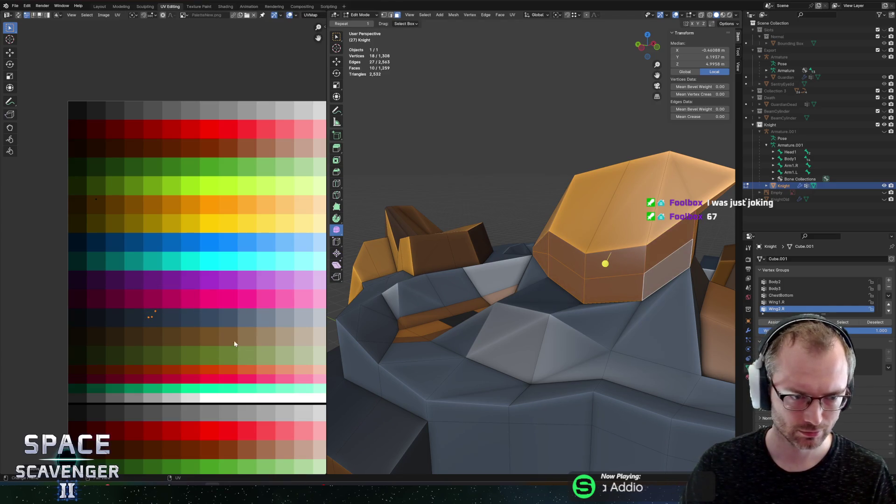
key(a)
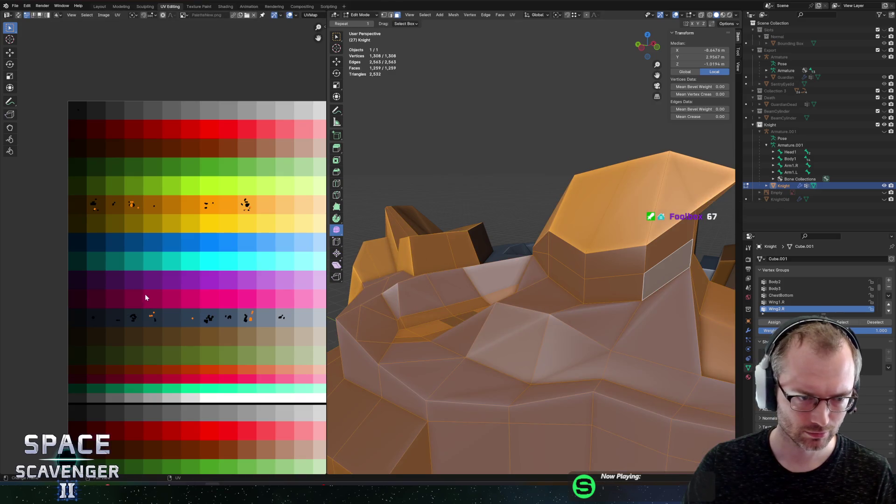
key(Tab)
Step: Select the small block's faces between the chest plates
mouse_move(560, 265)
mouse_down()
mouse_move(576, 166)
mouse_move(577, 187)
mouse_move(592, 202)
mouse_move(570, 207)
mouse_up()
key(Tab)
click(550, 227)
scroll(550, 224, up, 6)
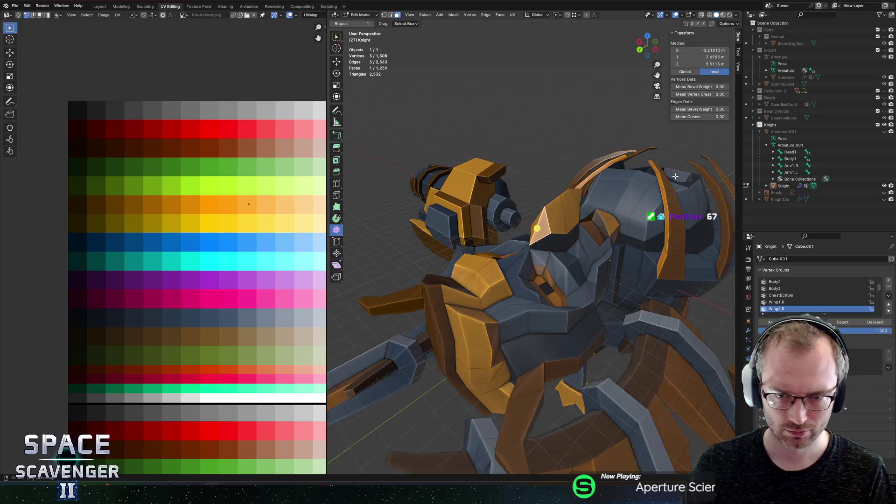
mouse_move(557, 242)
mouse_down()
mouse_move(558, 185)
mouse_move(595, 262)
mouse_move(607, 246)
mouse_move(608, 179)
mouse_up()
click(559, 226)
scroll(562, 201, down, 5)
Step: Lower the chest block's faces about 0.34 m along Z
key(Tab)
scroll(605, 279, up, 3)
key(Tab)
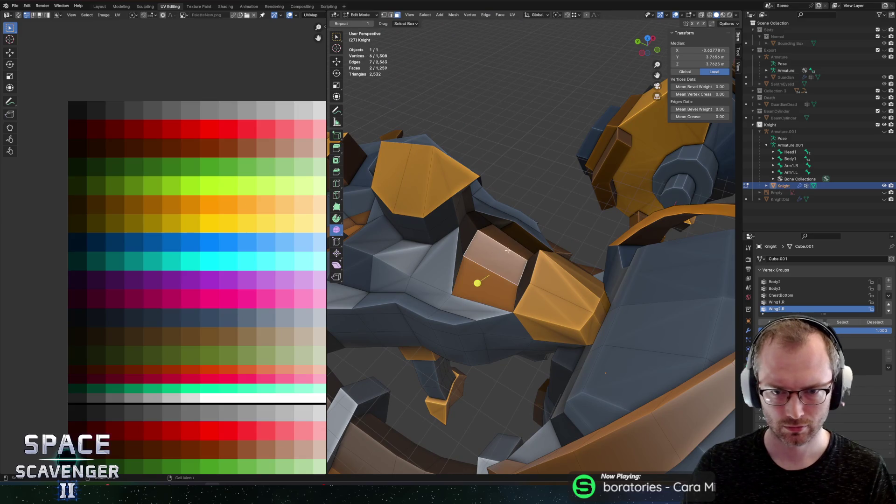
drag(508, 251, 571, 218)
key(g)
key(z)
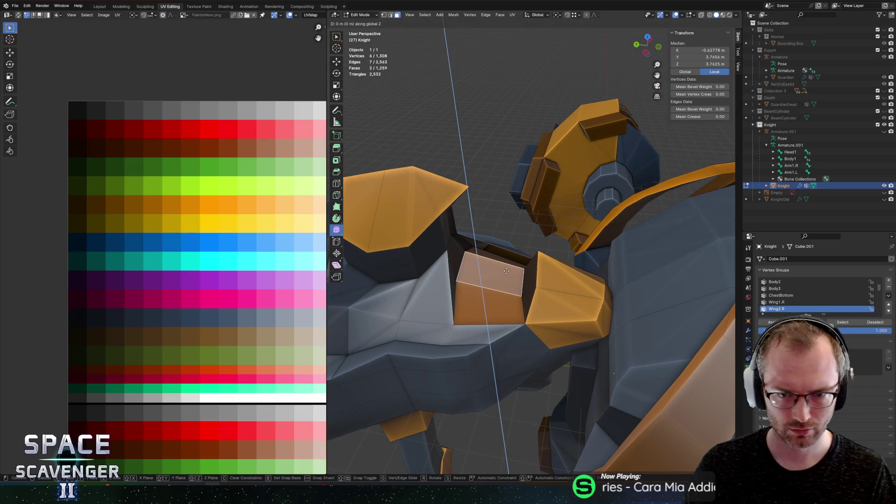
click(520, 283)
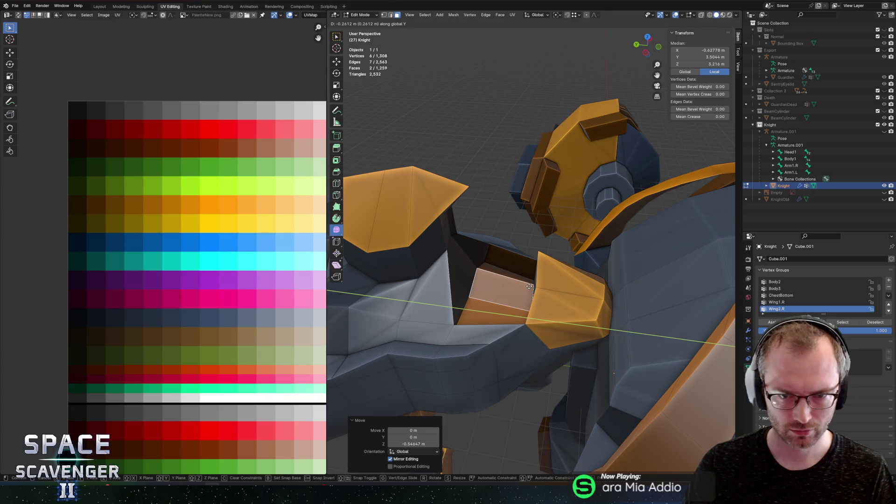
click(523, 286)
scroll(253, 245, down, 3)
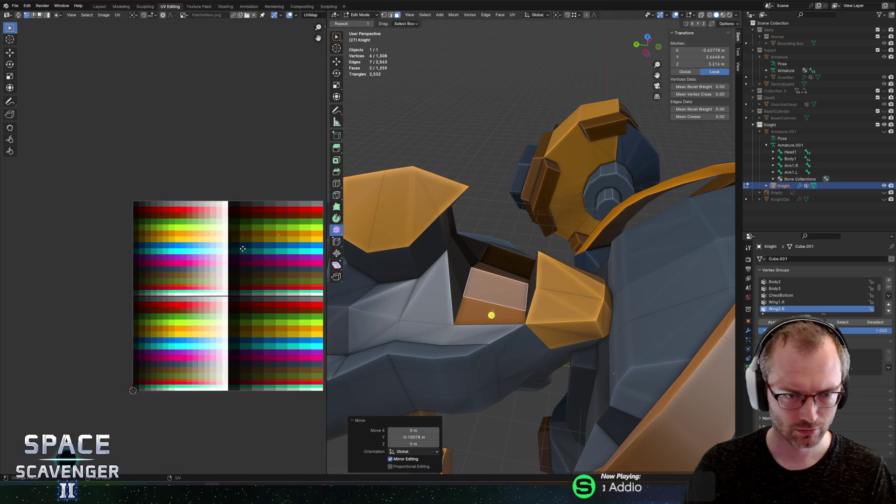
Step: From the front view, slide a vertex beside the Knight's face along its edge
key(Tab)
scroll(553, 259, down, 3)
key(KP_1)
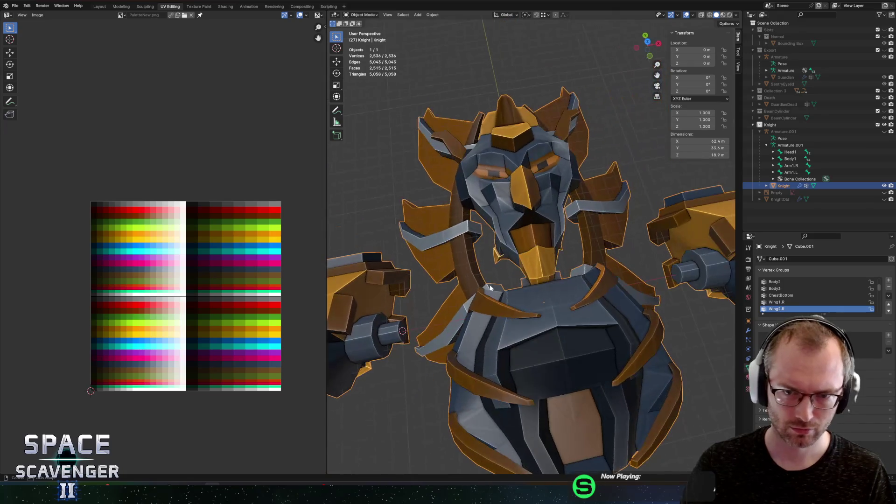
scroll(520, 231, up, 5)
key(Tab)
click(474, 216)
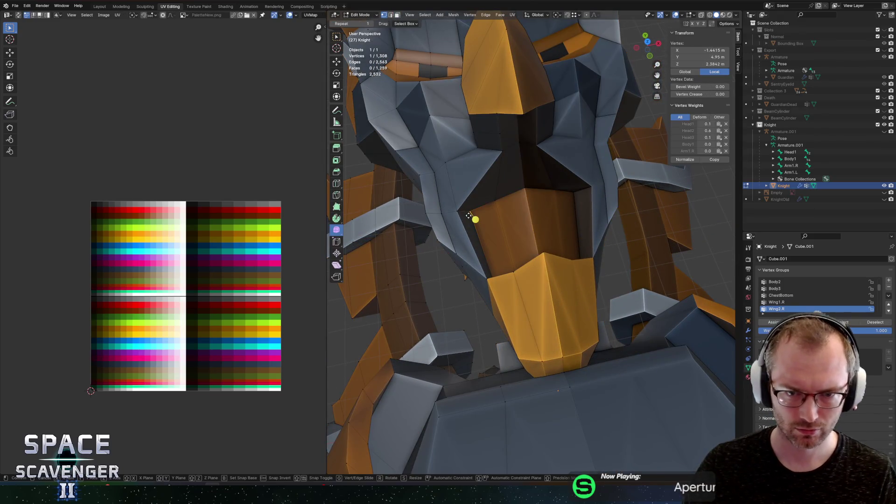
key(g)
key(g)
click(483, 237)
Step: Slide a vertex near the jaw along its edges twice
scroll(488, 242, down, 2)
click(495, 206)
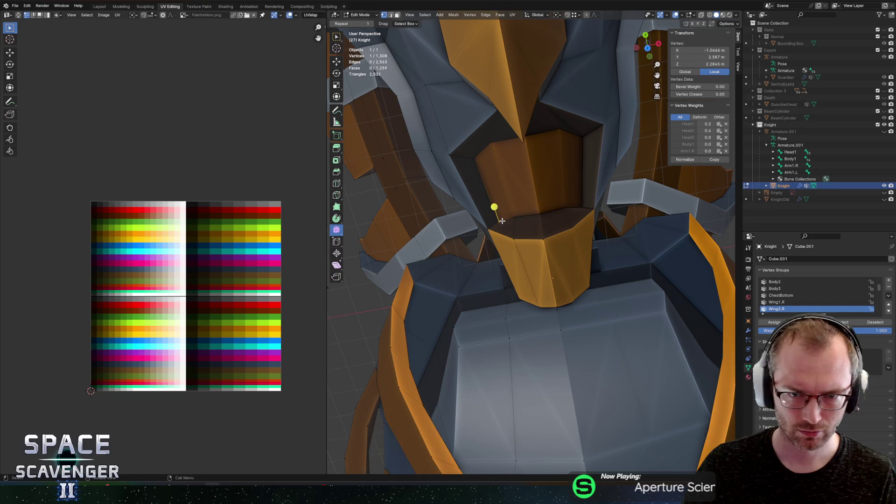
key(g)
key(g)
click(493, 203)
key(g)
key(g)
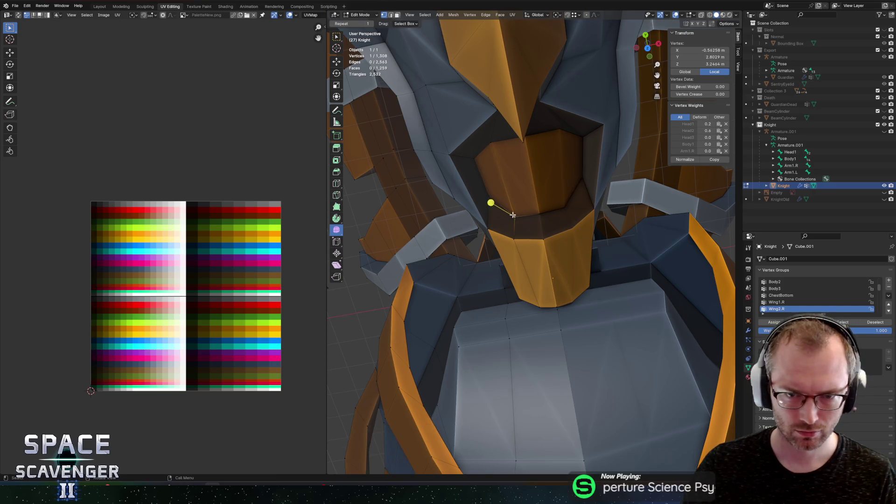
click(511, 206)
Step: Frame the centre vertex under the face and move it along the Y axis
click(538, 211)
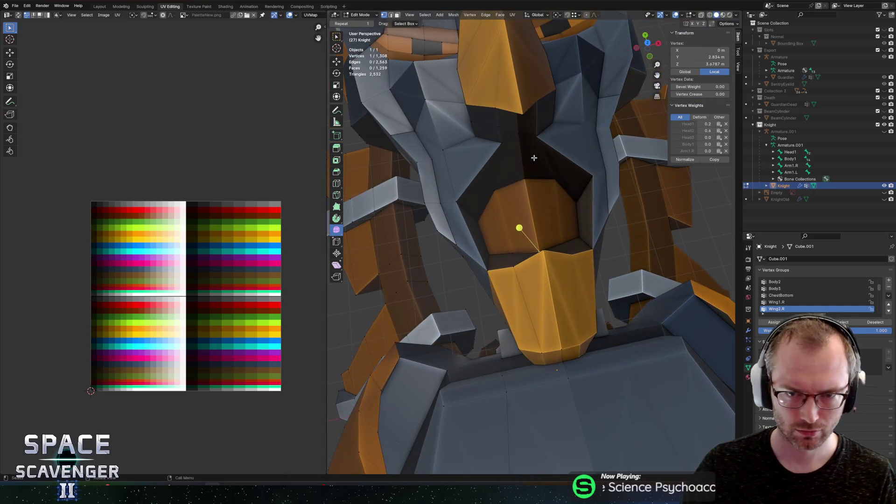
key(KP_Decimal)
key(g)
key(y)
click(558, 161)
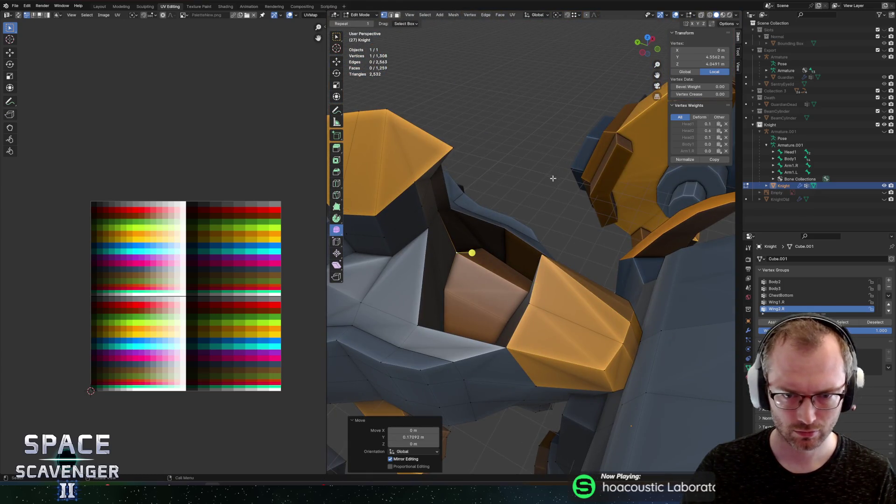
Step: On the Knight's back, lower the top plate's edge vertically
key(Tab)
mouse_move(471, 272)
mouse_down()
mouse_move(478, 256)
mouse_move(596, 196)
mouse_move(536, 201)
mouse_move(521, 216)
mouse_move(598, 189)
mouse_move(493, 202)
mouse_up()
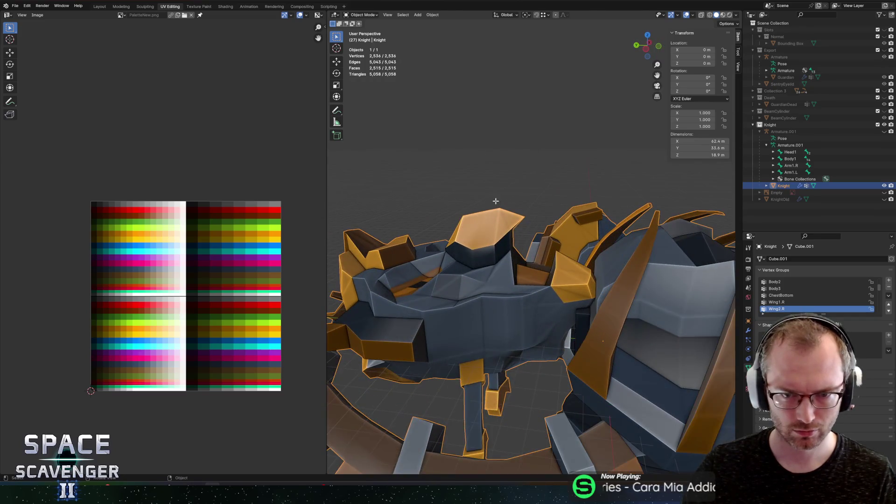
key(Tab)
alt+click(480, 211)
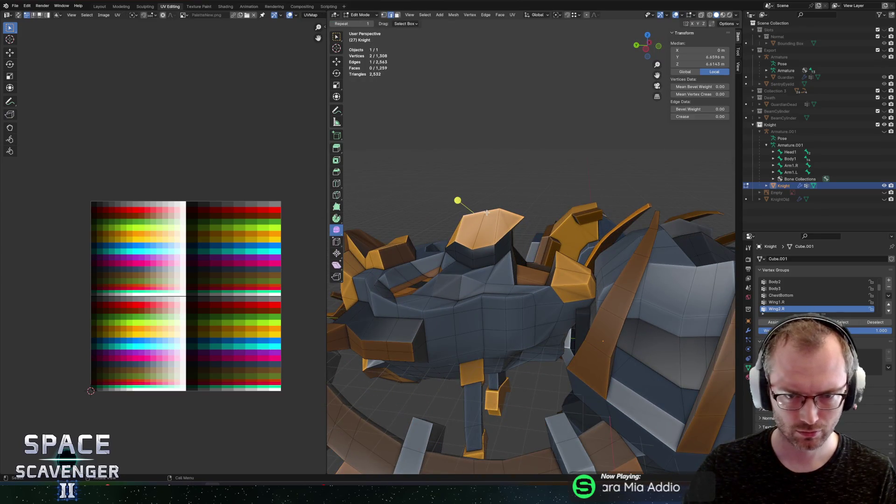
key(g)
key(z)
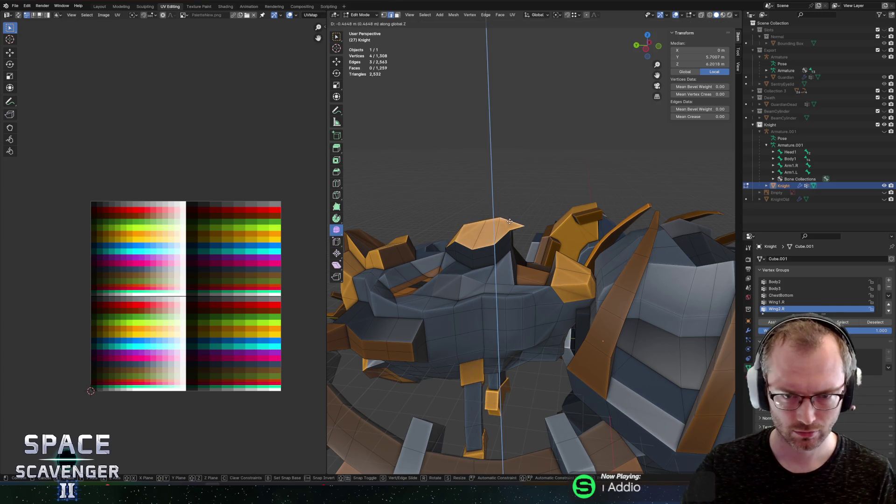
click(510, 221)
Step: Select the neighbouring edge and plate edge loop, then abandon the attempted moves
scroll(508, 204, up, 5)
shift+click(513, 202)
alt+shift+click(437, 235)
key(g)
key(z)
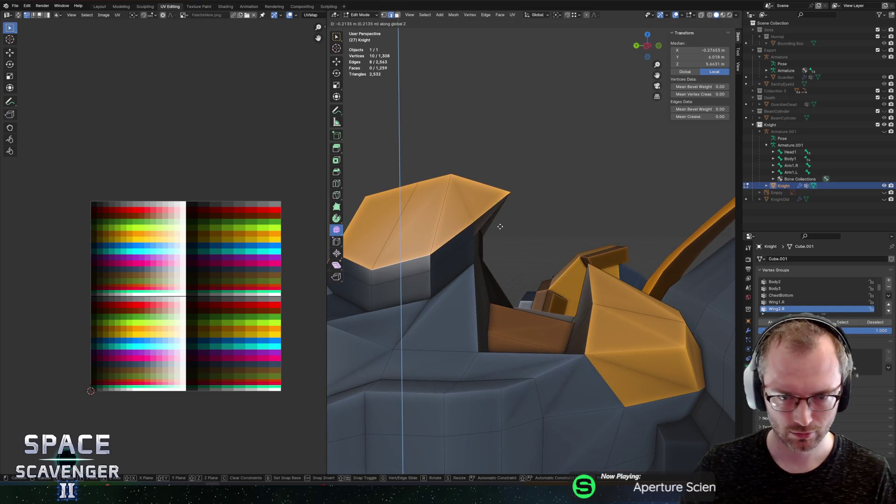
key(Escape)
key(g)
right_click(532, 205)
key(Escape)
Step: Slide the loop below the plate and lower the plate's top ridge vertically
alt+click(539, 253)
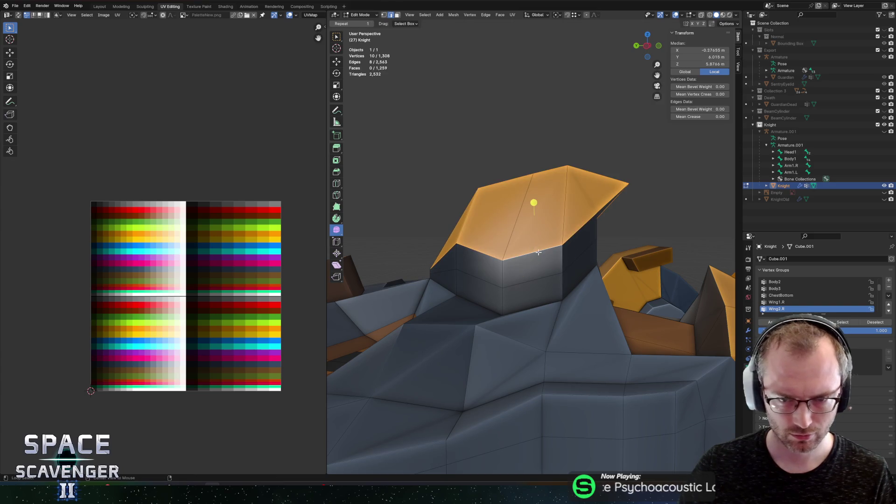
key(g)
key(g)
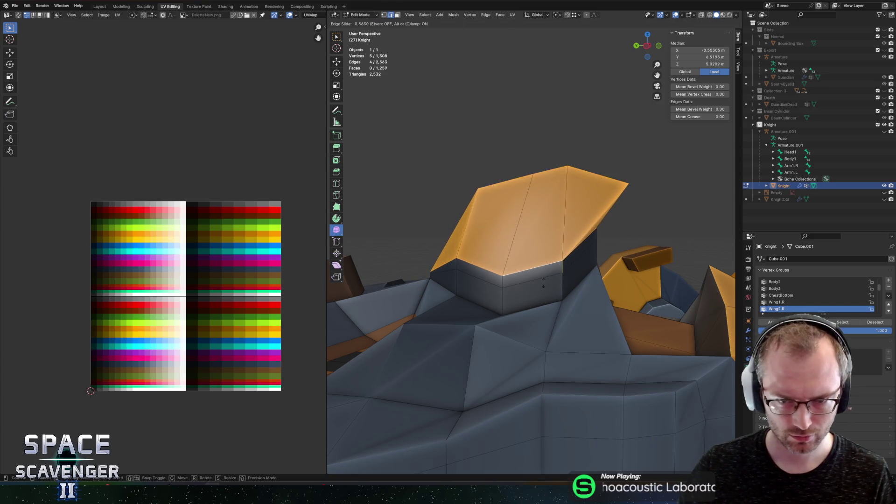
click(551, 197)
alt+click(510, 183)
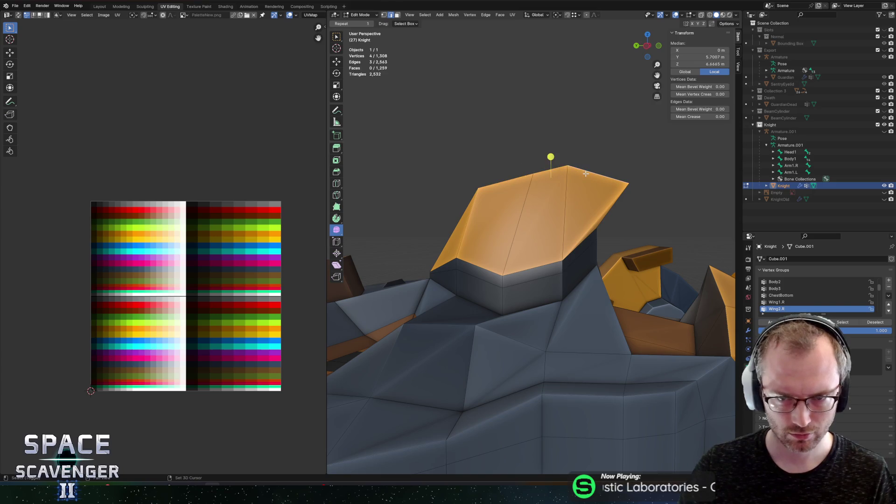
key(g)
key(z)
click(586, 197)
Step: Slide the plate's corner vertex along its edge, then clear the selection
drag(552, 180, 529, 180)
click(568, 217)
click(568, 217)
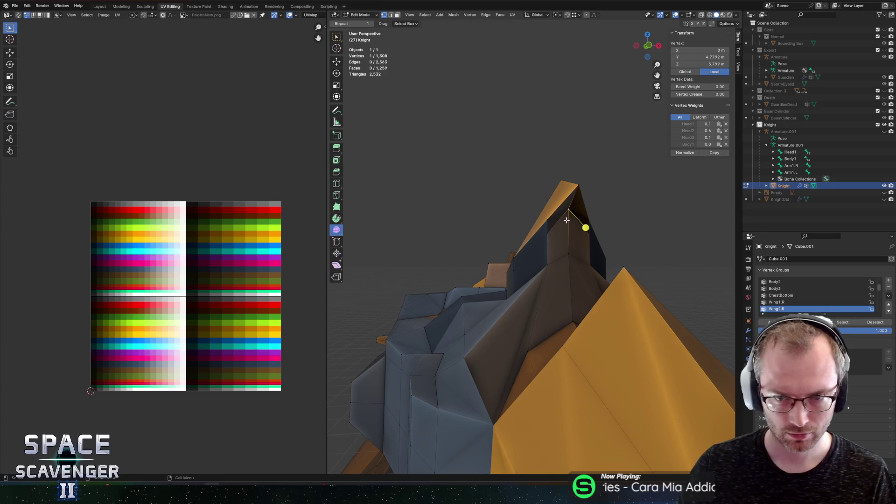
key(g)
key(g)
click(561, 248)
scroll(587, 246, up, 4)
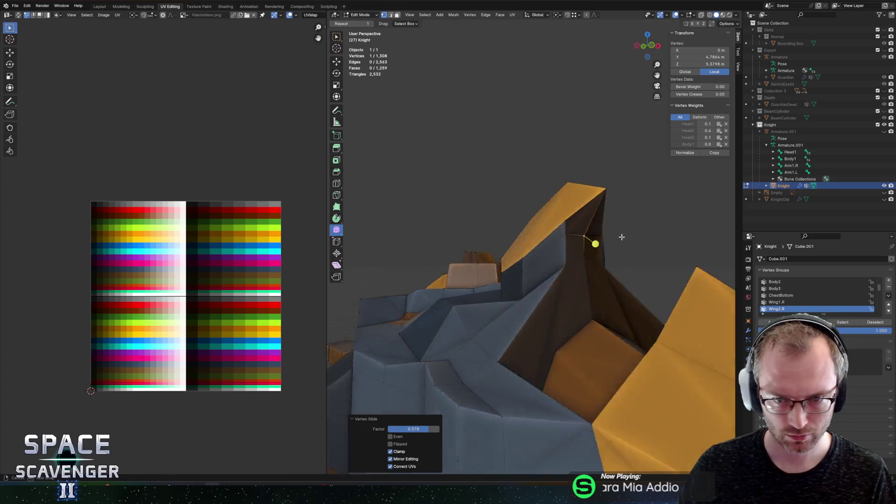
key(alt+a)
click(587, 246)
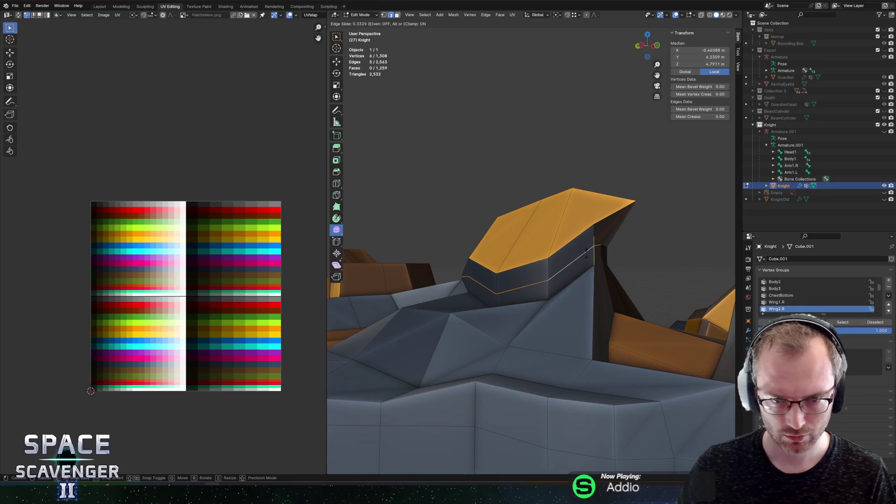
Step: Fill the gap in the plate with a new triangle from three vertices
key(Tab)
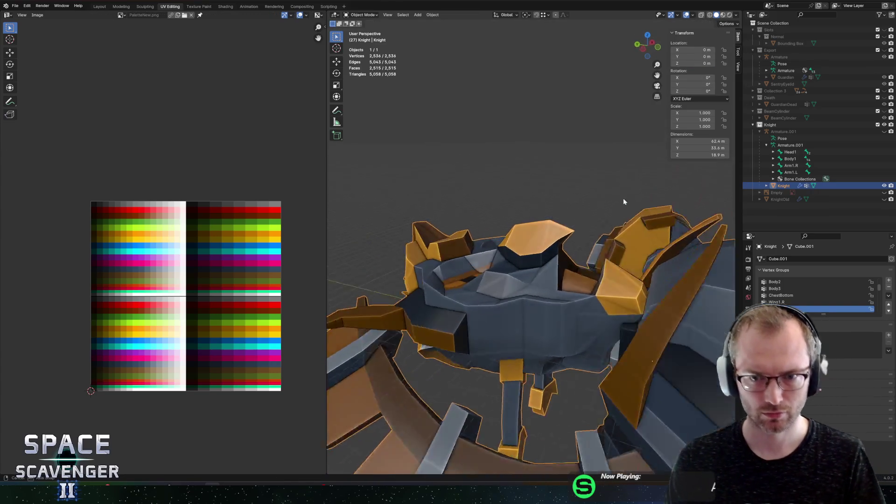
key(Tab)
mouse_move(568, 228)
mouse_down()
mouse_move(552, 172)
mouse_move(501, 171)
mouse_move(516, 166)
mouse_move(551, 205)
mouse_move(586, 226)
mouse_up()
click(567, 217)
key(1)
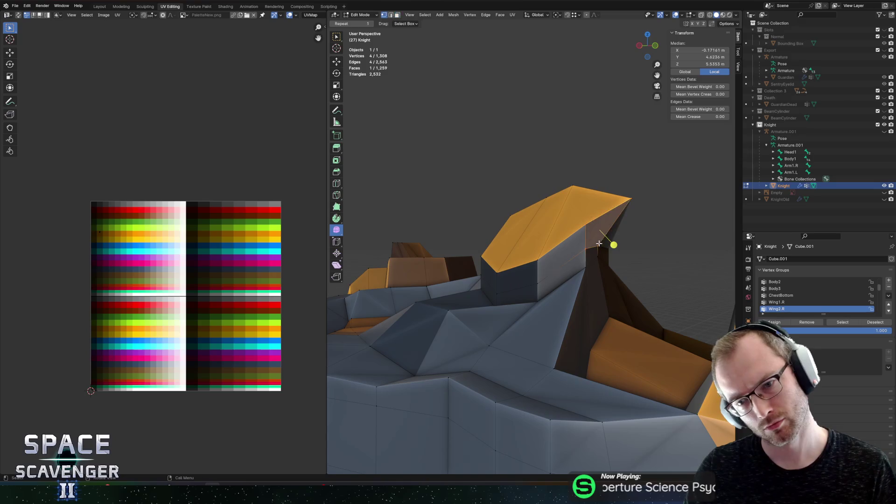
click(586, 225)
shift+click(583, 221)
key(f)
Step: Shift the new faces' UVs along X onto a different palette colour
drag(583, 221, 570, 220)
shift+click(522, 245)
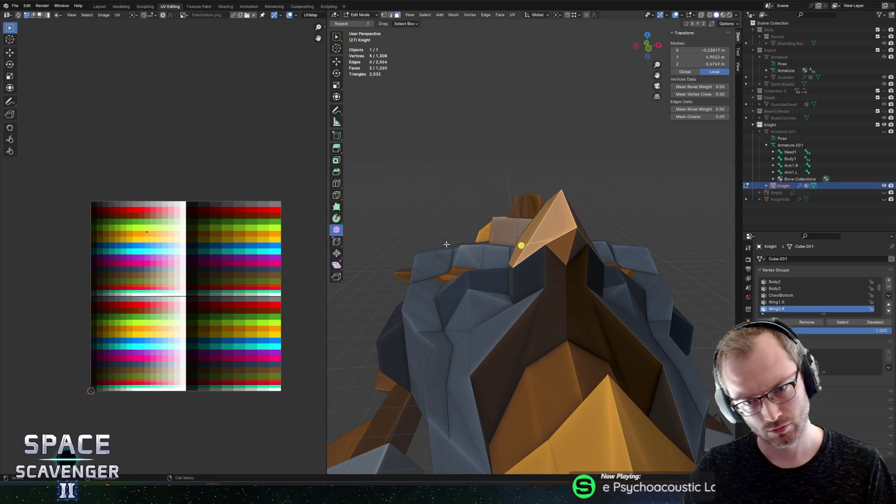
scroll(93, 210, up, 4)
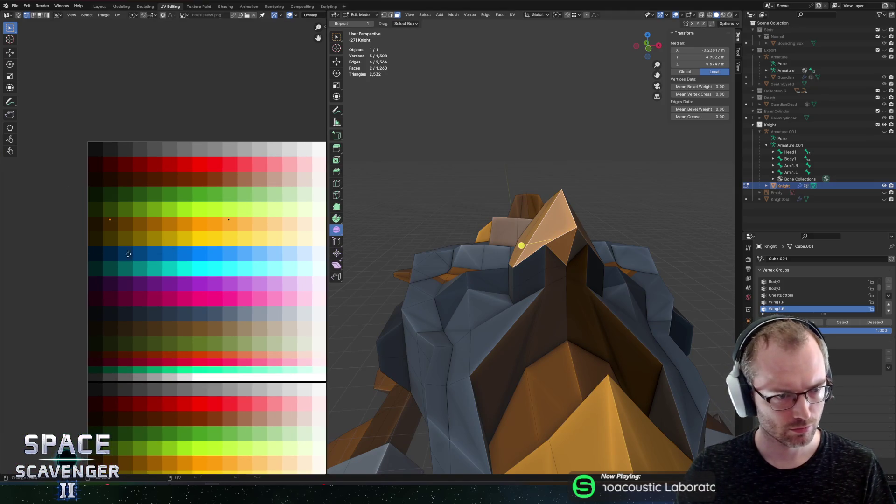
key(g)
key(x)
click(246, 263)
Step: Export the Knight as Knight.fbx and return to the running game
key(Tab)
mouse_move(558, 276)
mouse_down()
mouse_move(537, 242)
mouse_move(574, 214)
mouse_up()
key(ctrl+shift+e)
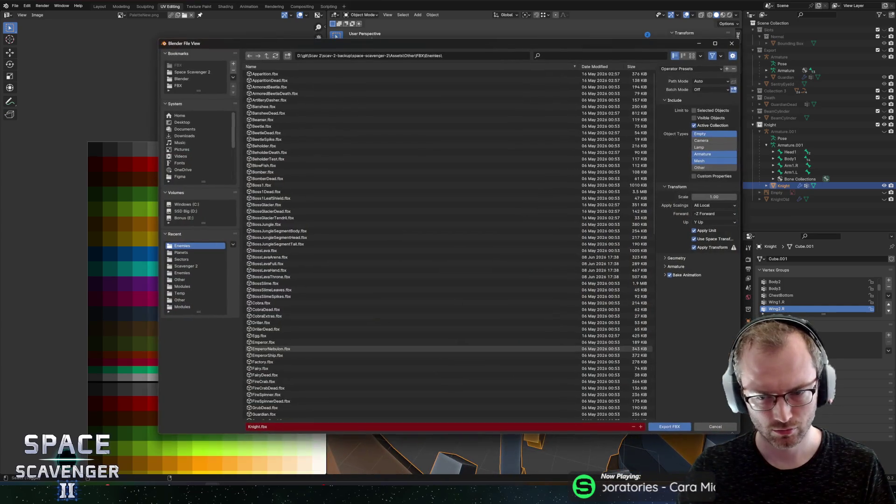
click(670, 426)
key(alt+Tab)
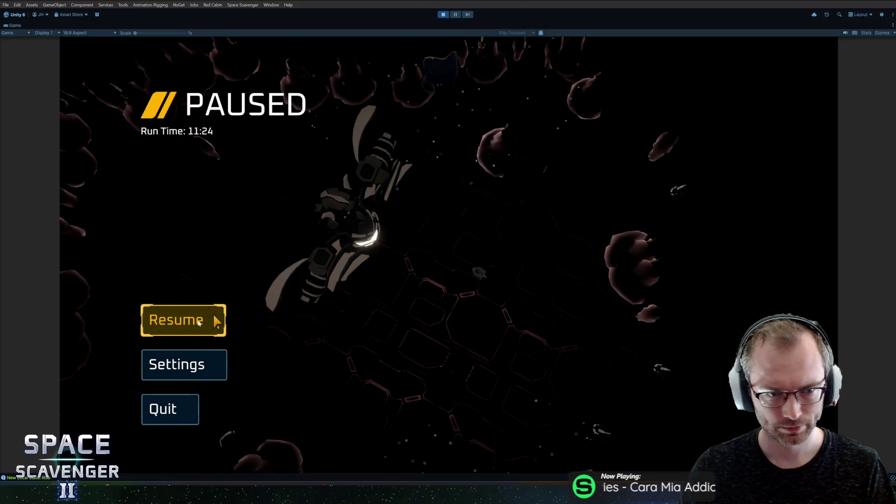
Step: Resume the game, set debug timeScale to 0 in the console, then reopen the Knight's mesh in Blender
click(213, 320)
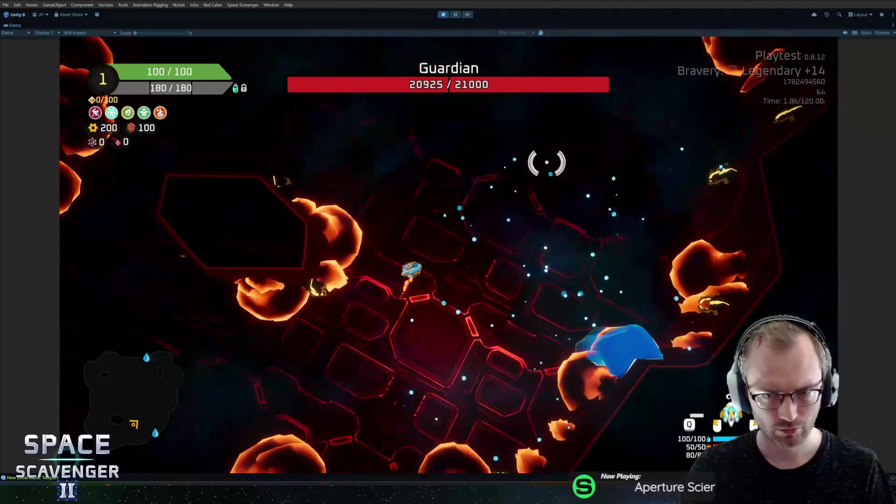
key(grave)
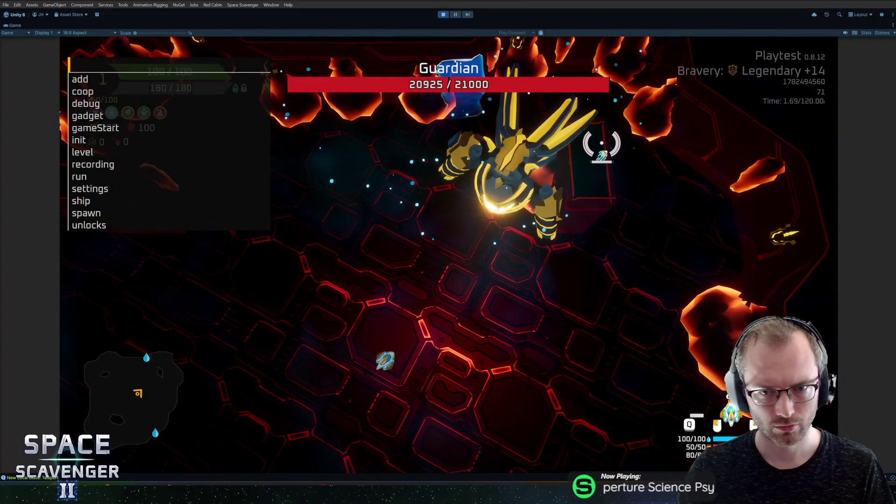
text(debug times)
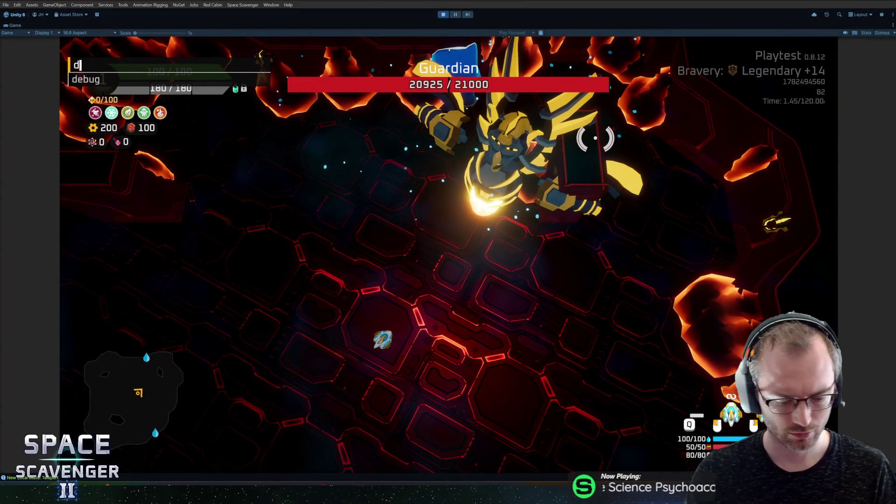
key(Tab)
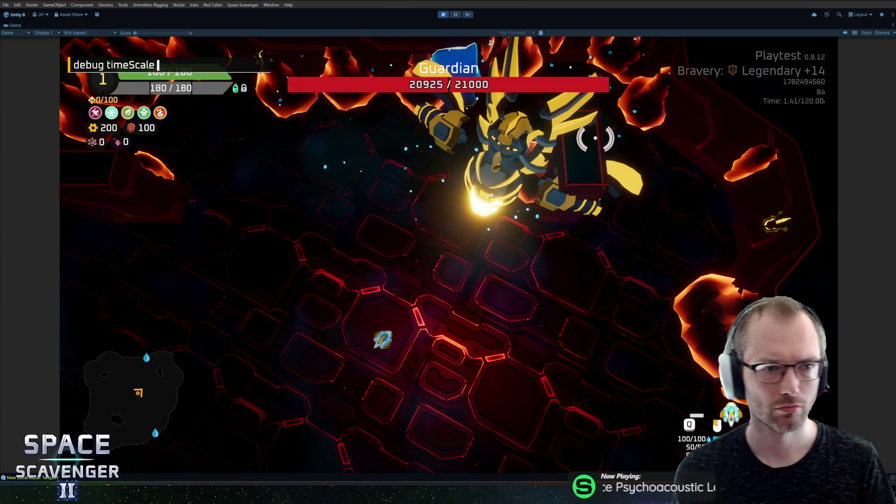
text(0)
key(Return)
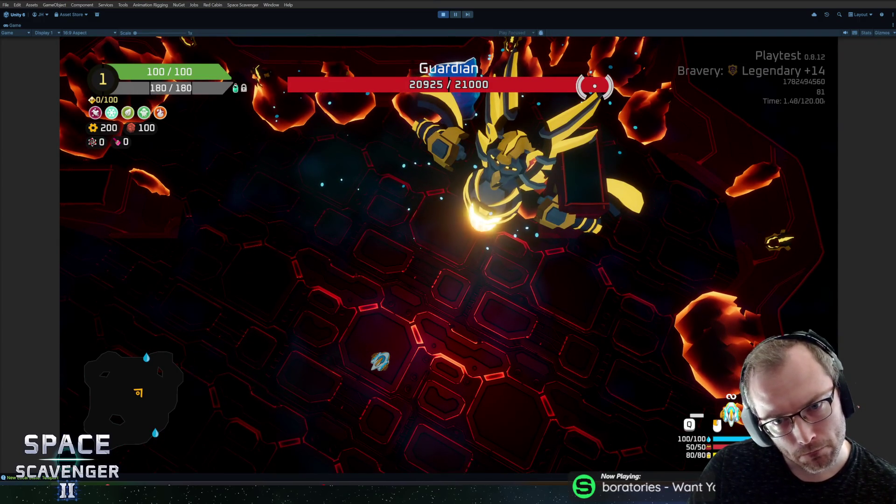
key(alt+Tab)
key(Tab)
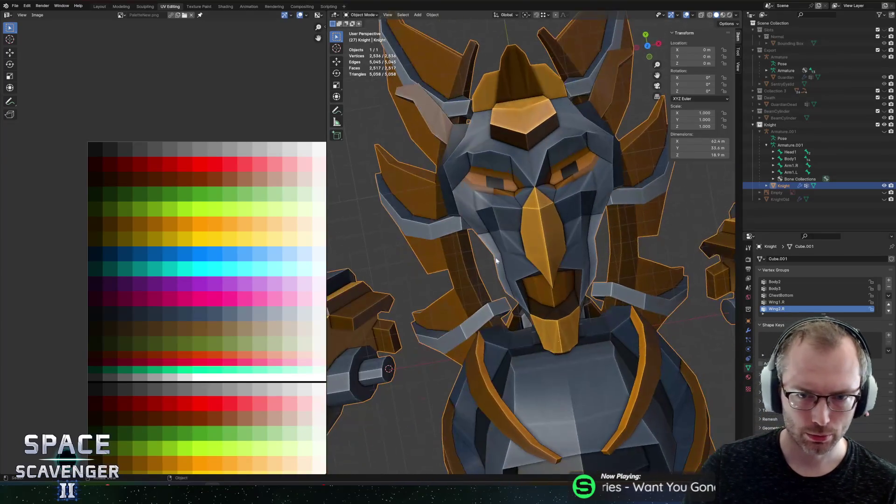
Step: Orbit to a low, level view of the body and begin sliding the torso edge loop downward
scroll(480, 184, up, 4)
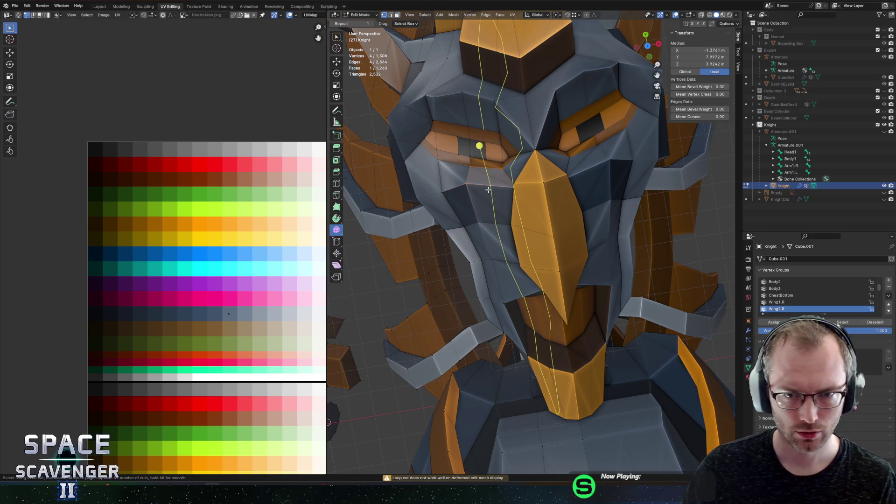
mouse_move(488, 189)
mouse_down()
mouse_move(545, 138)
mouse_move(474, 218)
mouse_up()
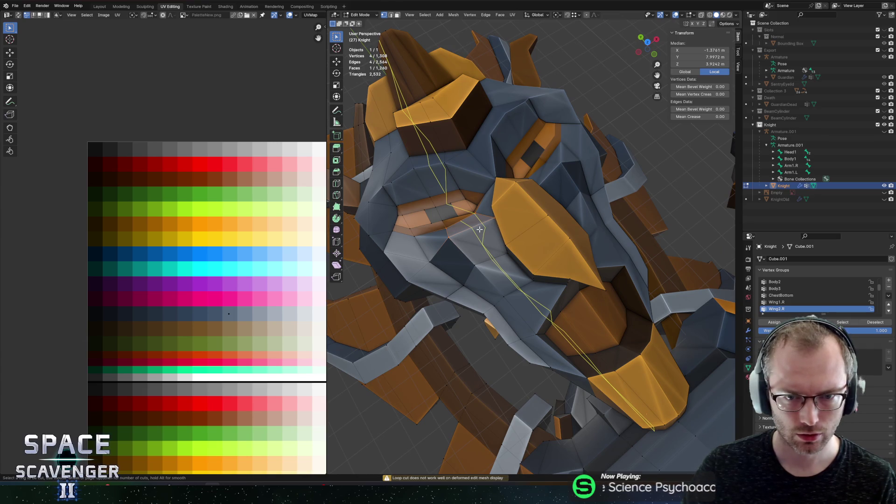
mouse_move(577, 249)
mouse_down()
mouse_move(530, 190)
mouse_move(578, 208)
mouse_move(573, 219)
mouse_move(562, 171)
mouse_move(584, 167)
mouse_move(550, 172)
mouse_move(536, 188)
mouse_move(542, 213)
mouse_move(527, 314)
mouse_up()
drag(558, 342, 554, 312)
key(g)
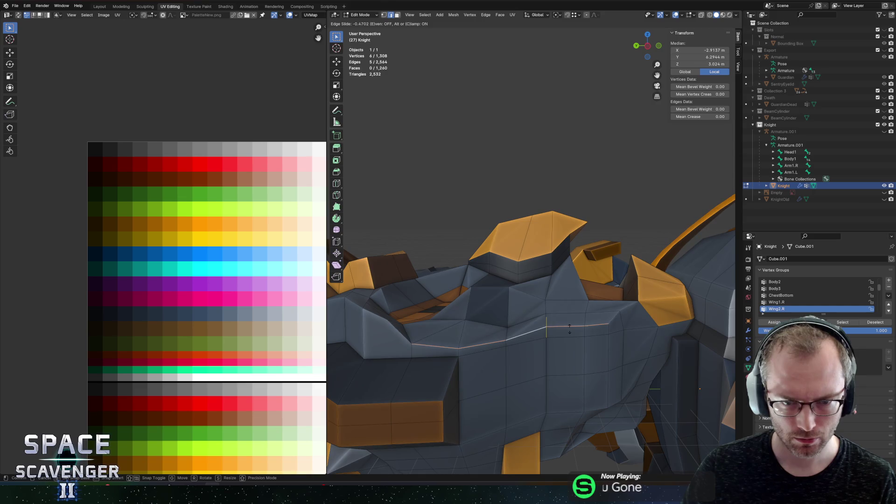
Step: Slide the torso edge loops into new positions, redoing the second loop's slide
click(571, 331)
alt+click(572, 347)
key(g)
key(g)
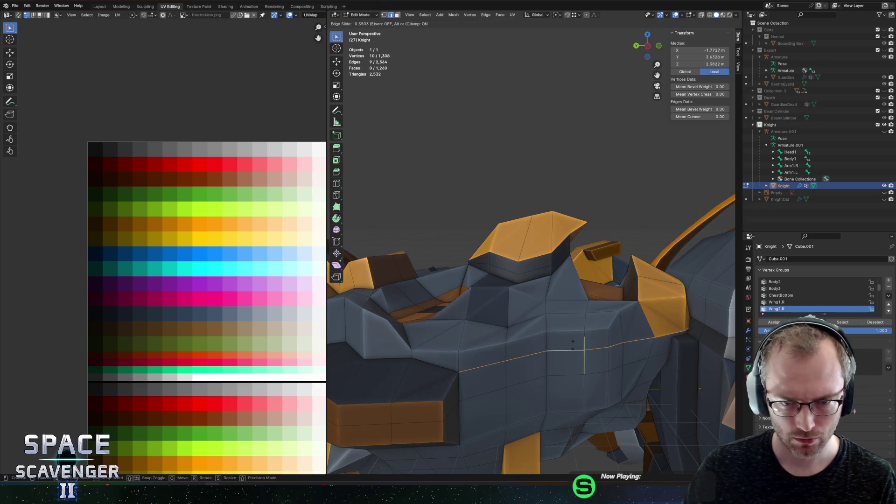
click(572, 346)
key(ctrl+z)
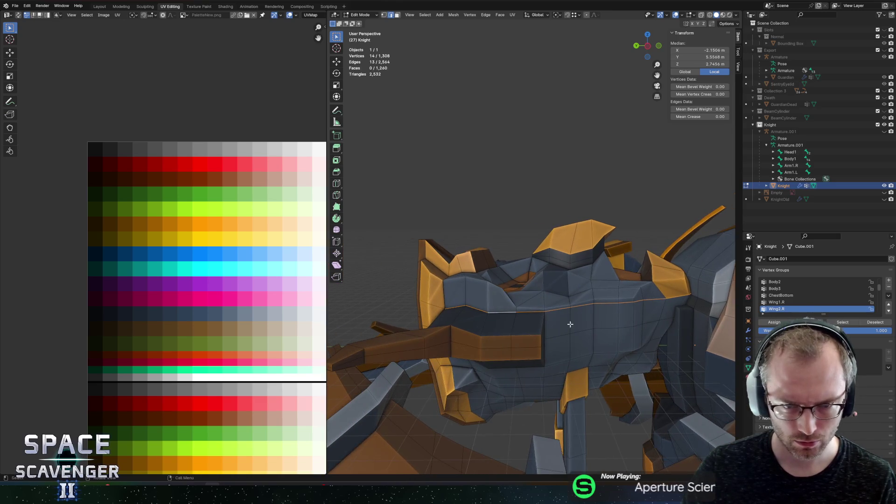
key(g)
key(g)
click(576, 329)
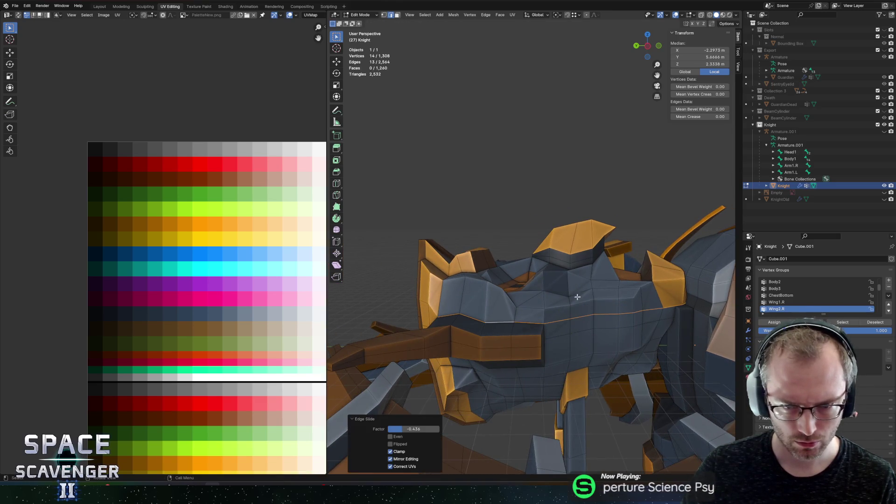
Step: Slide a shorter chest loop, then dissolve the selected torso edges
drag(540, 290, 551, 301)
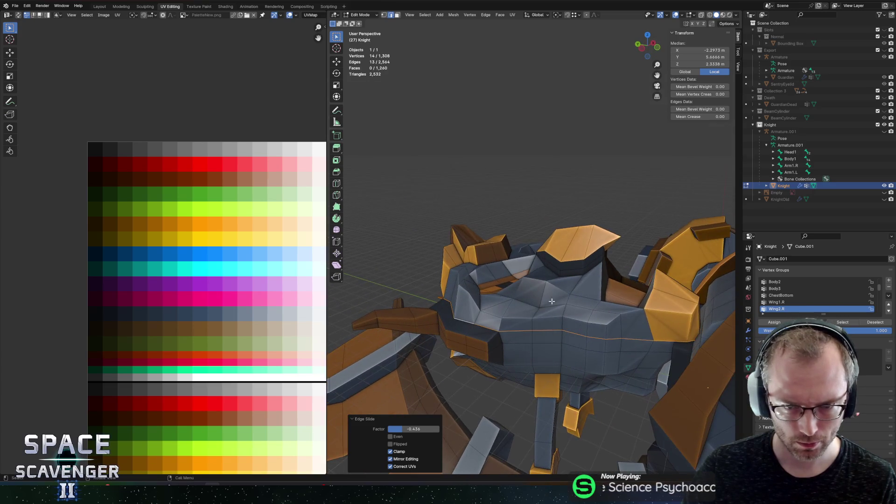
alt+click(573, 319)
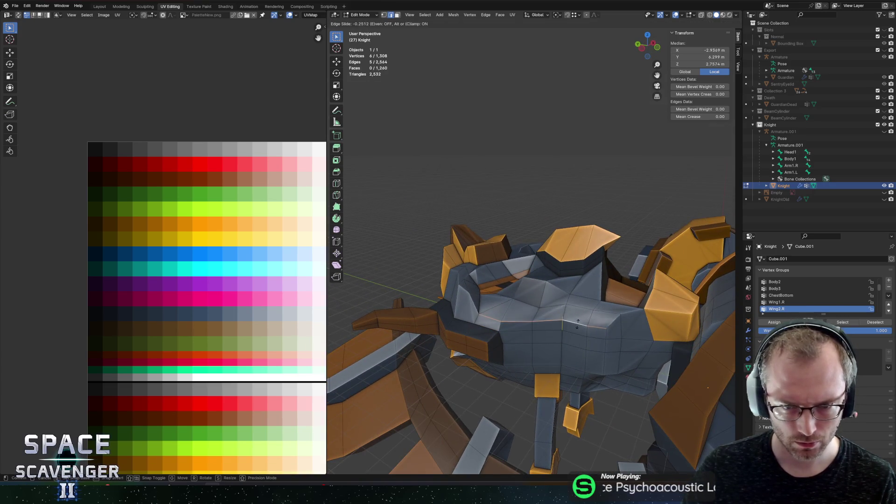
click(581, 327)
click(632, 315)
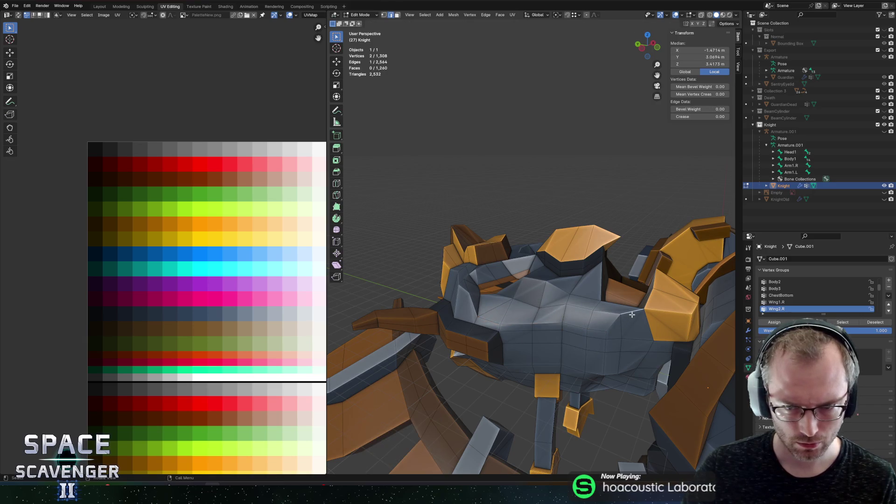
mouse_move(635, 323)
mouse_down()
mouse_move(628, 325)
mouse_move(644, 310)
mouse_move(585, 334)
mouse_move(557, 323)
mouse_move(596, 306)
mouse_move(615, 320)
mouse_up()
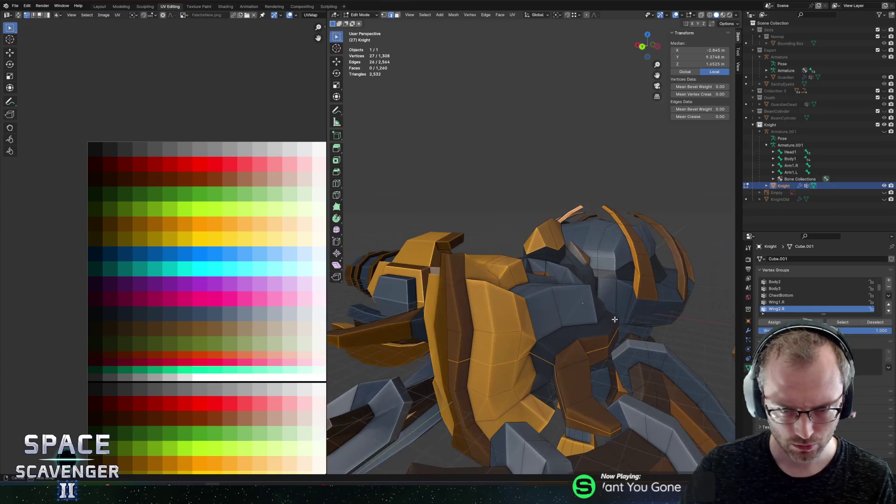
click(594, 365)
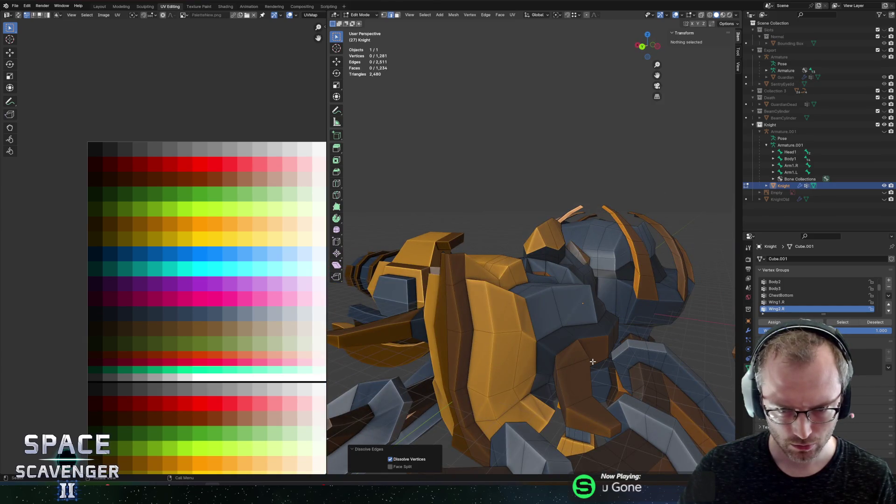
Step: Undo and reapply the torso edge dissolve
mouse_move(589, 286)
mouse_down()
mouse_move(516, 256)
mouse_move(492, 265)
mouse_move(536, 268)
mouse_move(537, 256)
mouse_move(644, 232)
mouse_move(682, 186)
mouse_move(578, 229)
mouse_up()
key(ctrl+z)
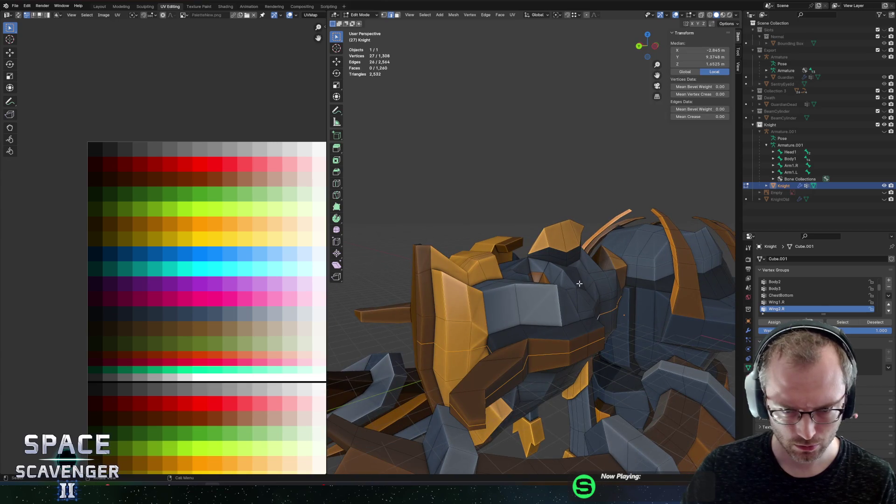
click(581, 286)
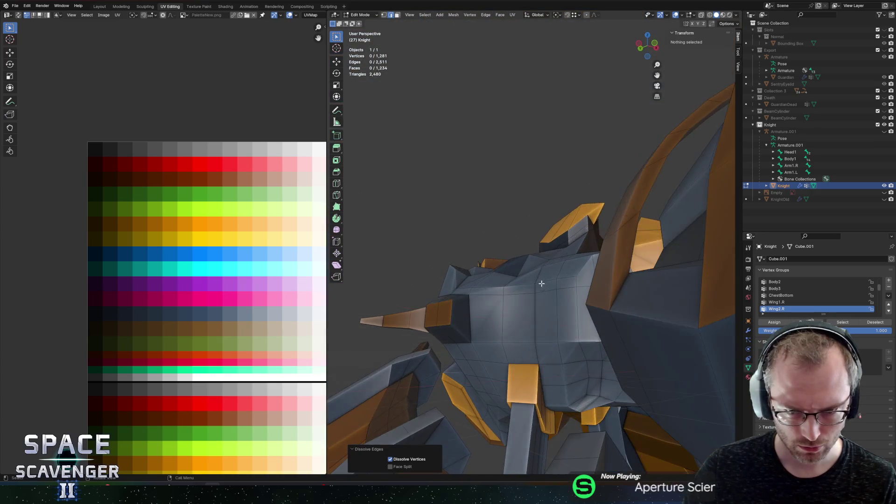
Step: Lower the orange plate's edge loop and flatten it to zero along Z
mouse_move(572, 262)
mouse_down()
mouse_move(554, 216)
mouse_move(598, 208)
mouse_move(575, 252)
mouse_move(585, 255)
mouse_up()
alt+click(577, 189)
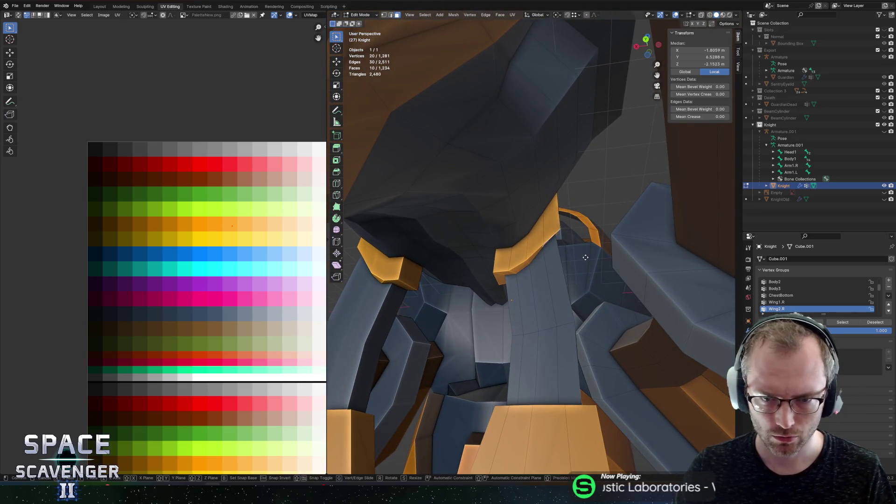
key(z)
click(590, 273)
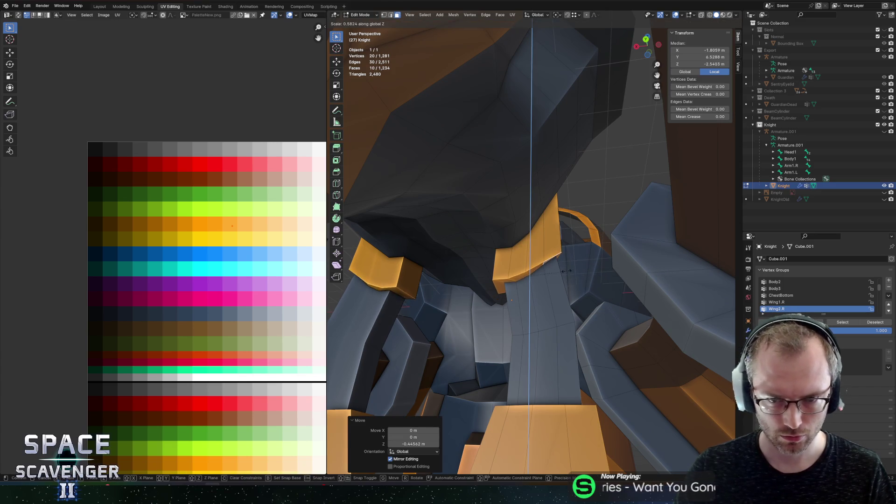
mouse_move(566, 266)
mouse_down()
mouse_move(556, 226)
mouse_move(476, 220)
mouse_move(474, 236)
mouse_move(574, 266)
mouse_move(592, 290)
mouse_up()
key(s)
key(z)
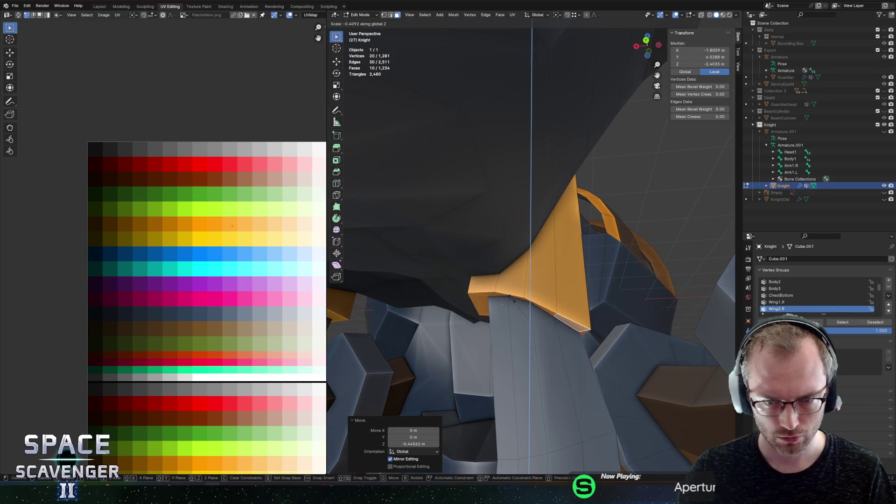
text(0)
key(Return)
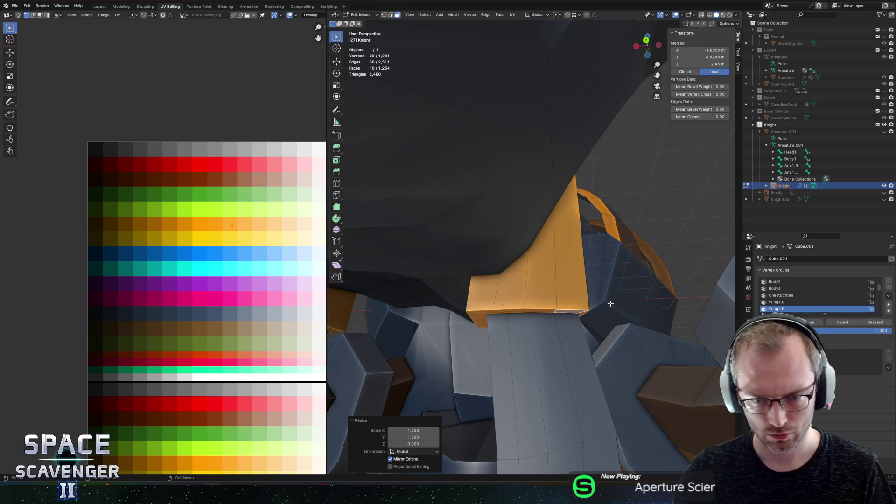
Step: Tilt the plate loop 23.3°, shift it along X and widen it 1.28 along X
key(r)
key(x)
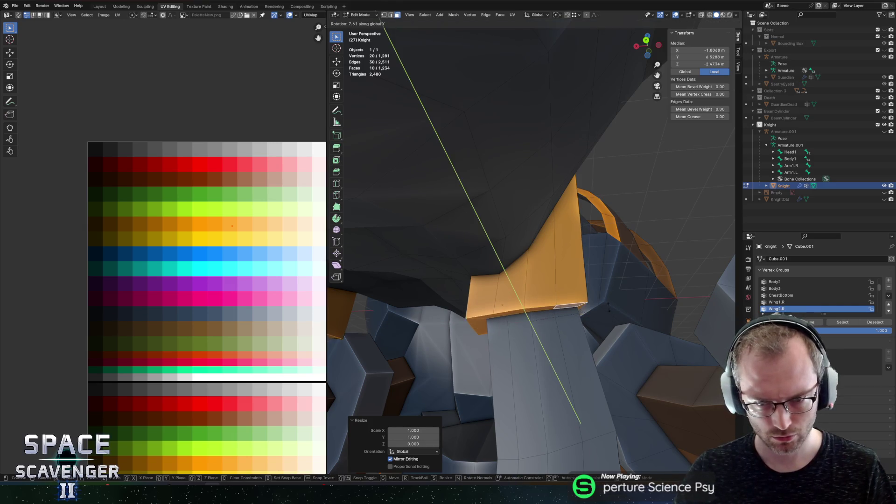
key(Return)
key(g)
key(x)
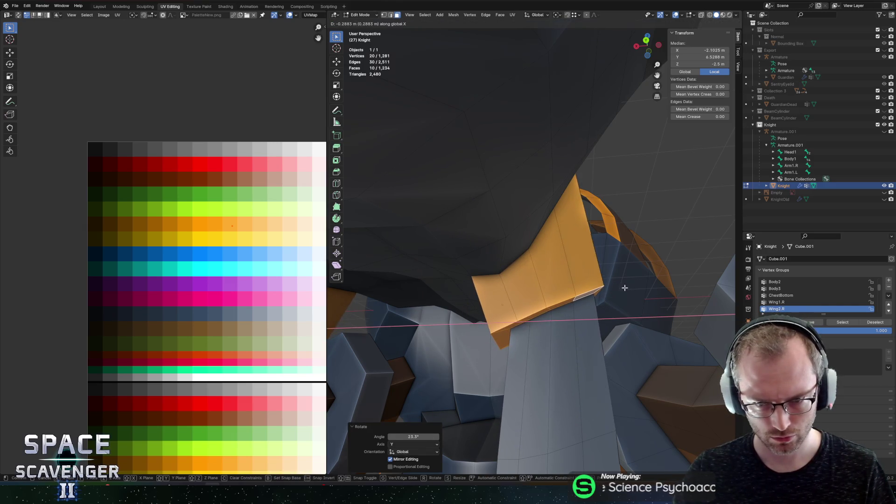
key(Return)
key(s)
key(x)
key(Return)
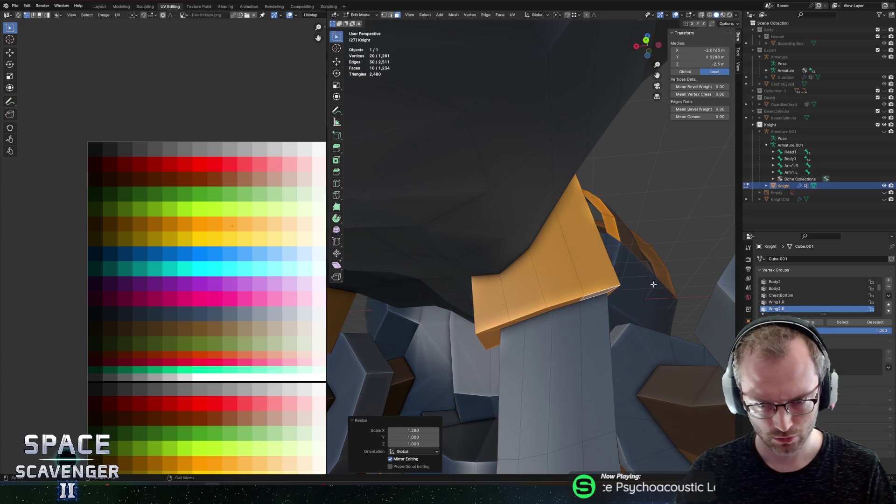
key(Tab)
scroll(551, 254, down, 8)
scroll(551, 253, up, 6)
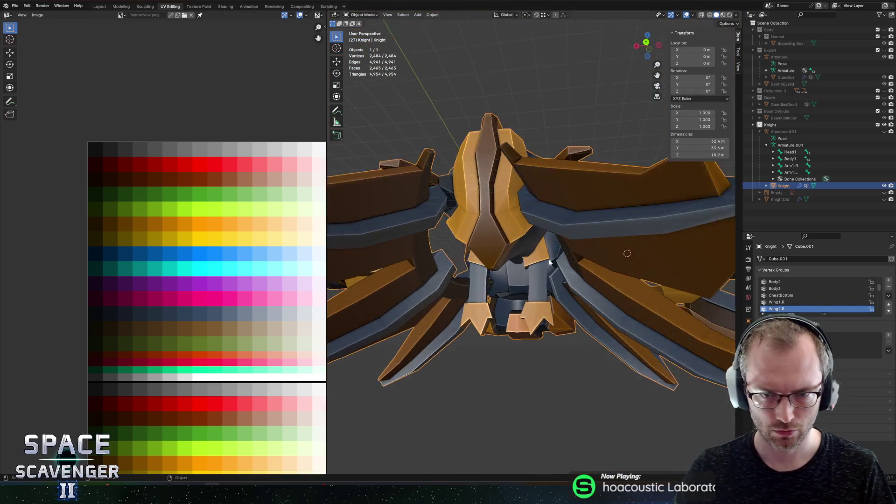
Step: Back in Edit Mode on the Knight mesh, move the selected loop vertically along Z
key(Tab)
key(g)
key(z)
key(Return)
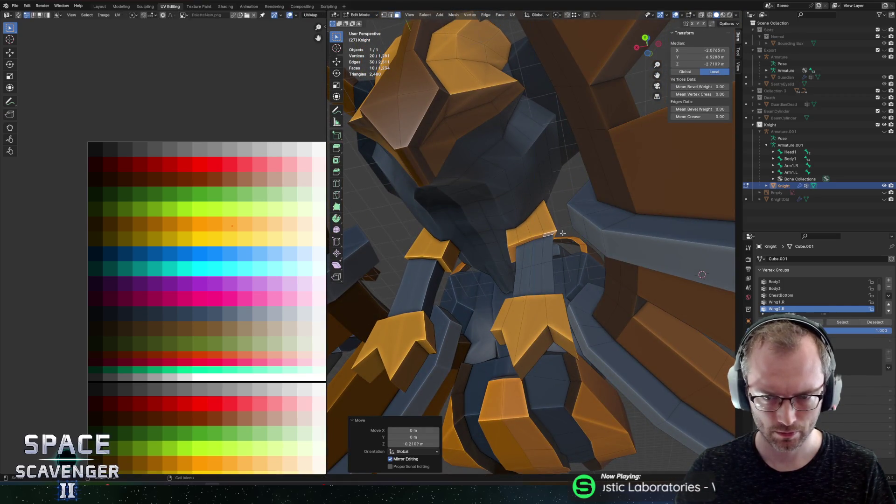
Step: Shift one face of the orange plate along the X axis into place
scroll(556, 234, up, 5)
click(523, 232)
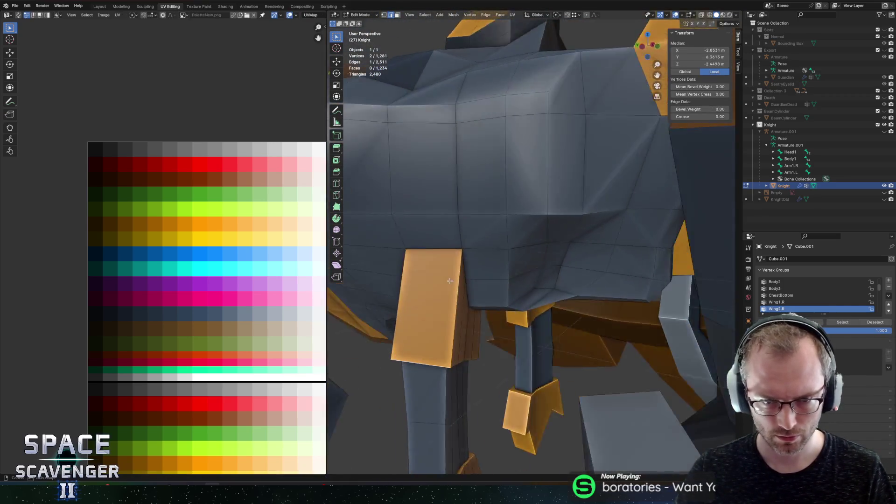
click(536, 236)
key(g)
key(x)
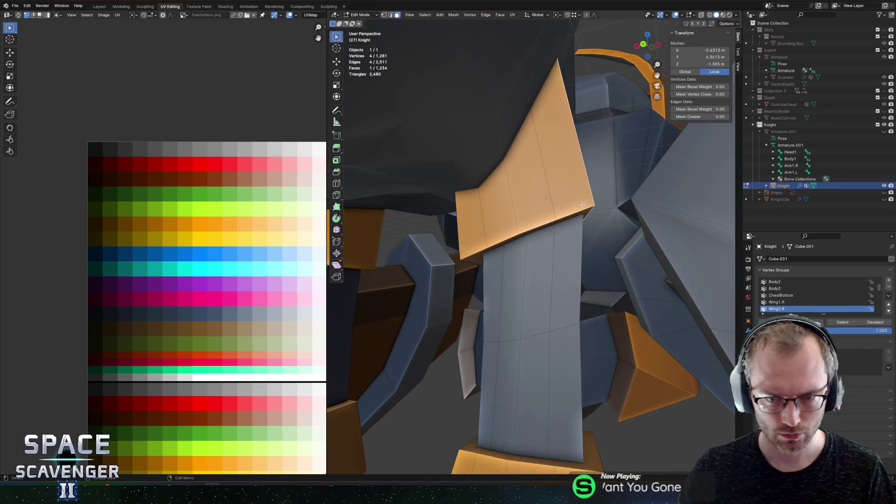
click(592, 201)
Step: Edge-slide three loops across the orange plate, including a longer loop spanning it
key(g)
key(g)
click(565, 199)
alt+click(519, 212)
key(g)
key(g)
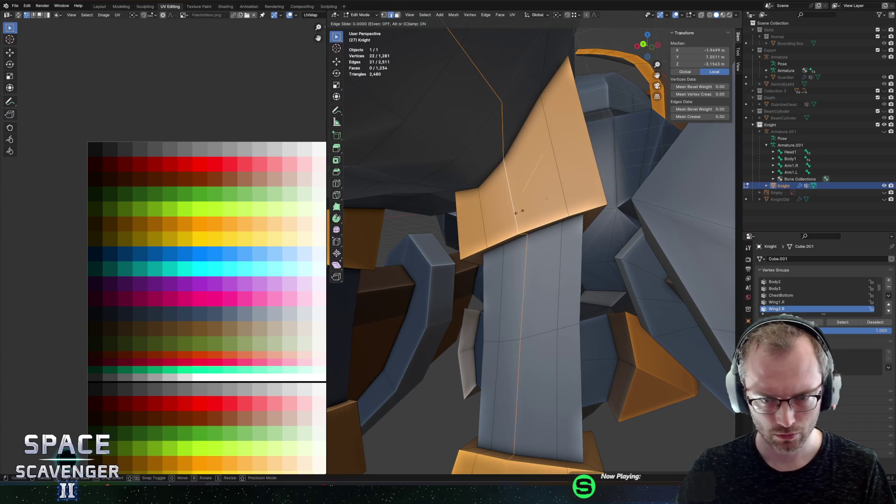
click(526, 210)
alt+click(483, 229)
key(g)
key(g)
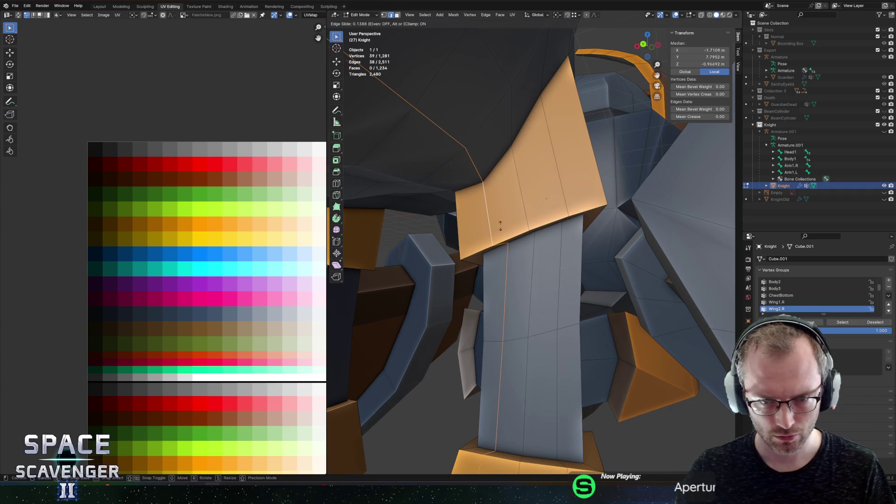
click(501, 224)
mouse_move(502, 224)
mouse_down()
mouse_move(565, 211)
mouse_move(726, 255)
mouse_move(588, 271)
mouse_up()
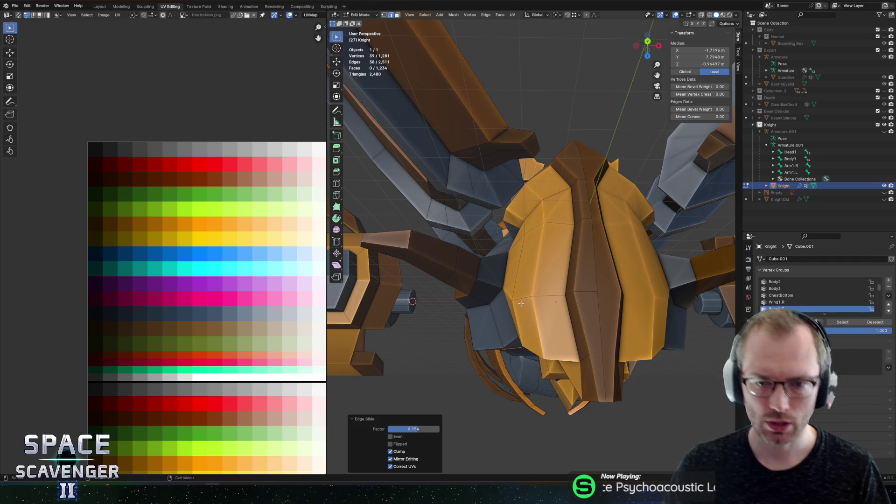
Step: Return to Object Mode and orbit around the whole Knight model to inspect it
key(Tab)
scroll(604, 301, down, 10)
drag(605, 301, 555, 223)
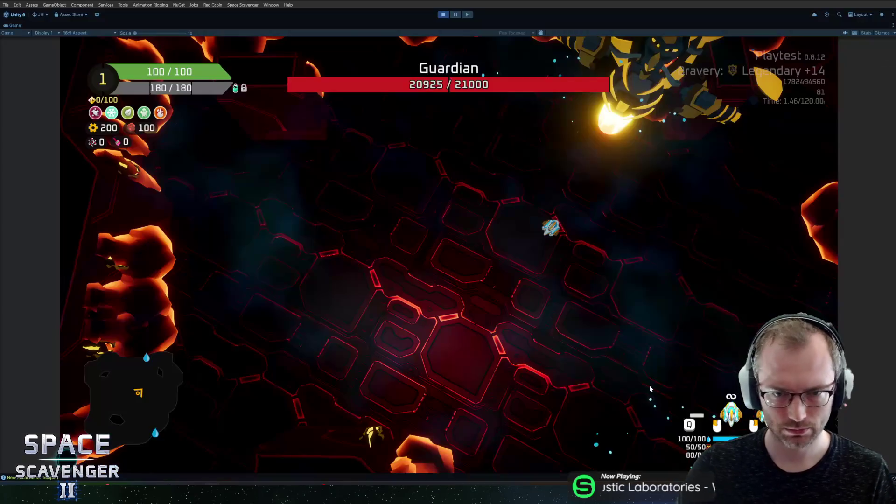
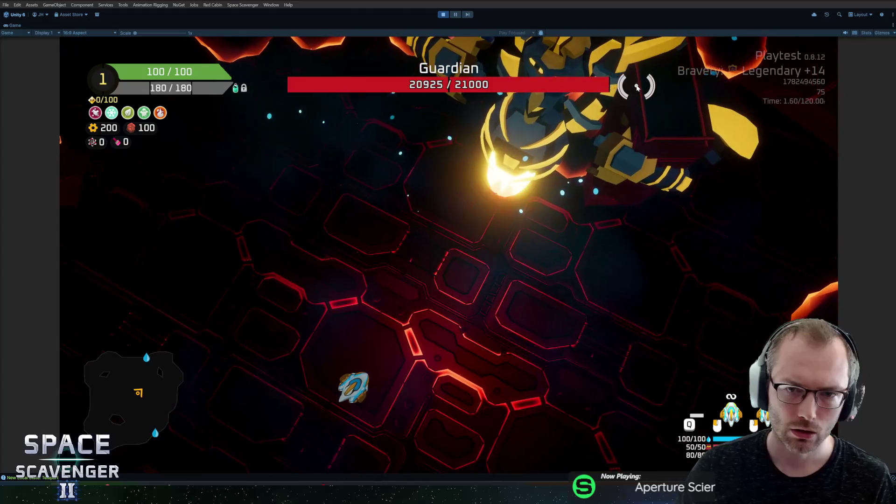
Step: Put the Knight mesh into Edit Mode in Blender and zoom in
key(Tab)
scroll(555, 252, up, 3)
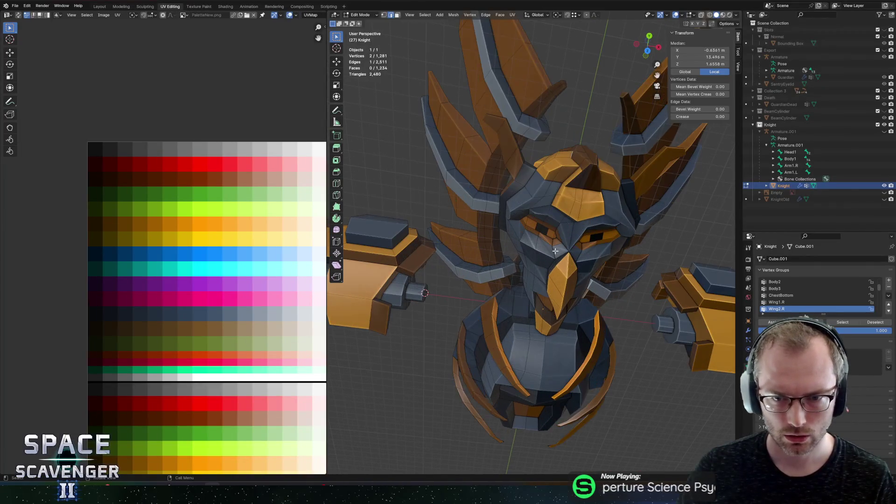
Step: Select the Knight's beak faces, circle-selecting the remaining ones from the front view
click(558, 279)
drag(449, 172, 381, 220)
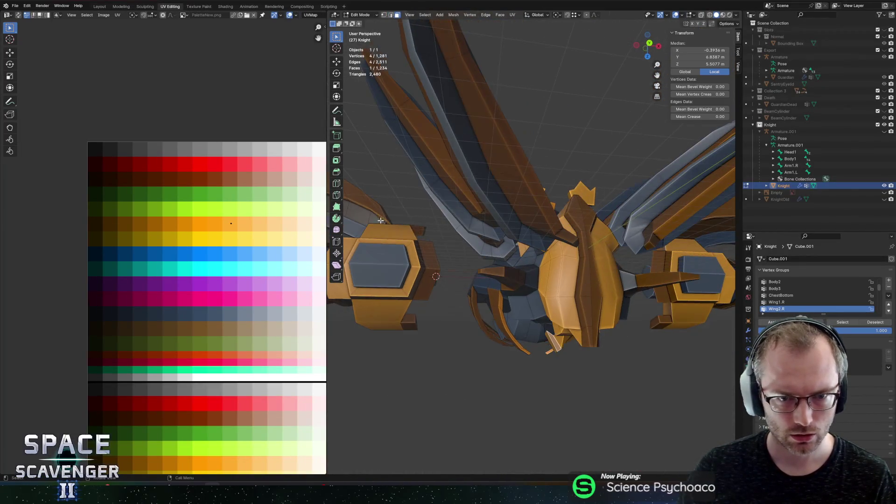
shift+click(363, 199)
scroll(257, 214, down, 4)
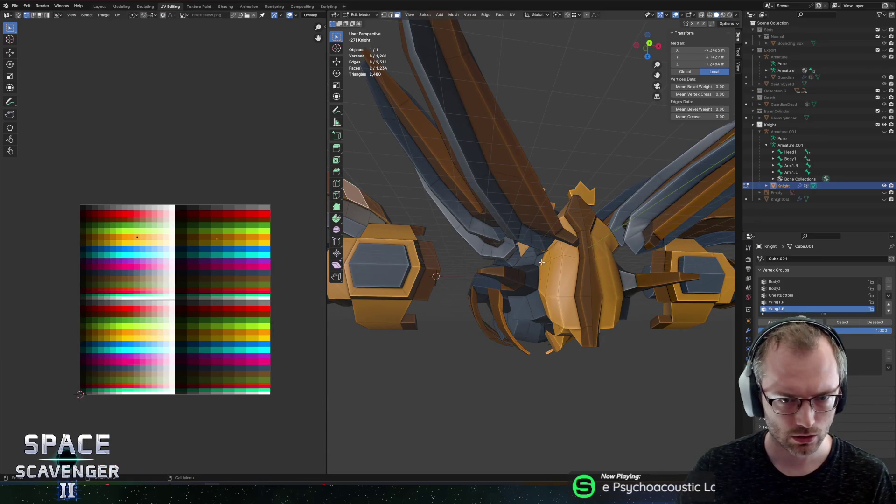
click(562, 304)
key(KP_1)
click(565, 235)
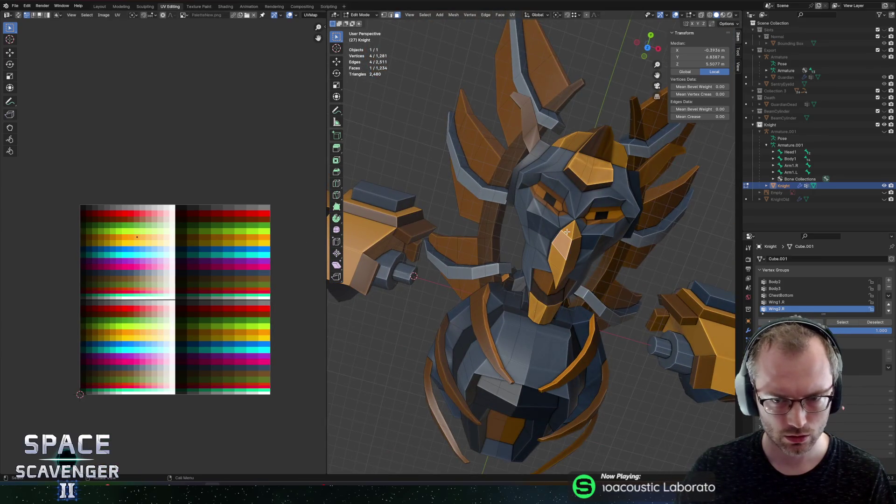
scroll(568, 241, up, 3)
key(c)
drag(620, 265, 590, 329)
key(Escape)
Step: With X-ray on, slide the beak's UVs horizontally onto a different palette colour
key(alt+z)
key(alt+z)
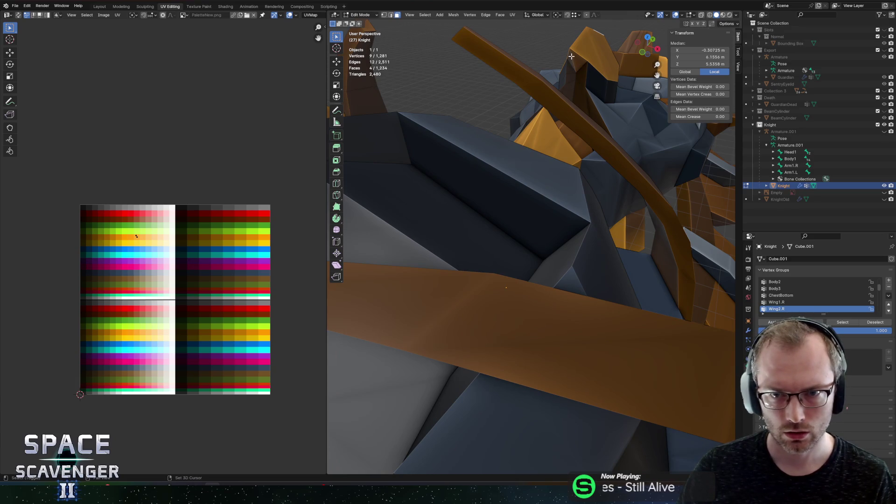
drag(60, 190, 108, 274)
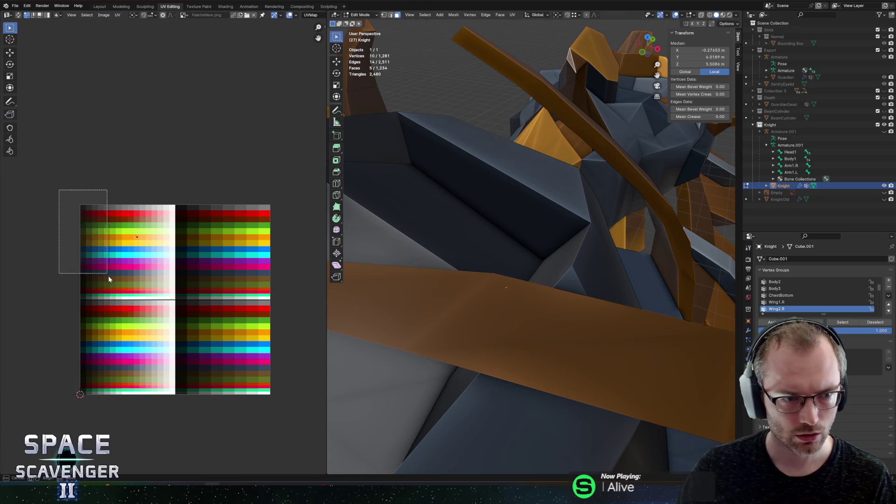
scroll(511, 135, down, 5)
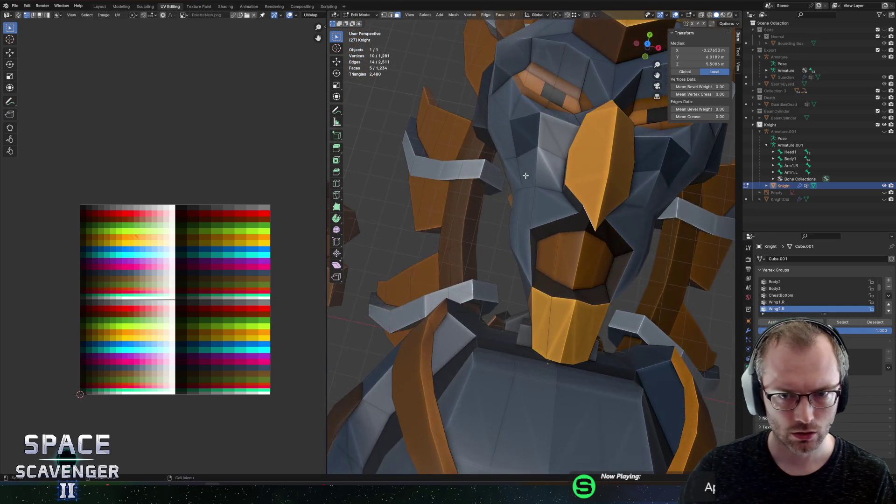
scroll(365, 221, up, 2)
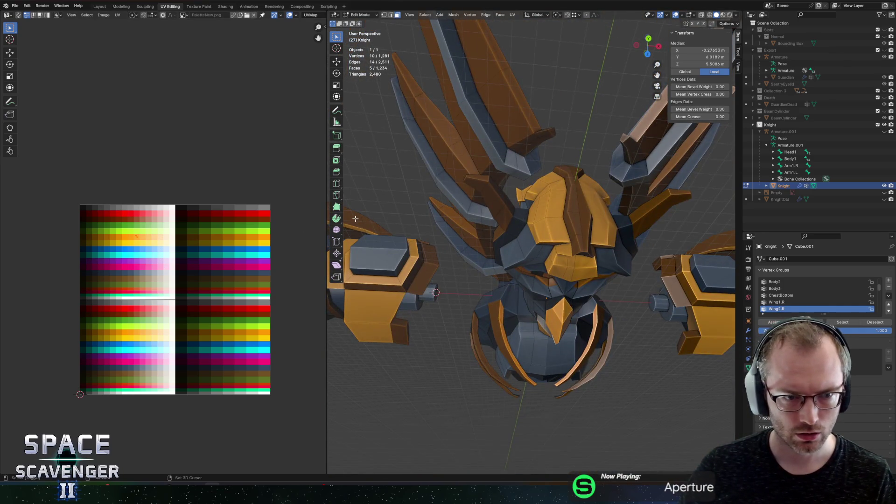
scroll(162, 246, up, 2)
key(g)
key(x)
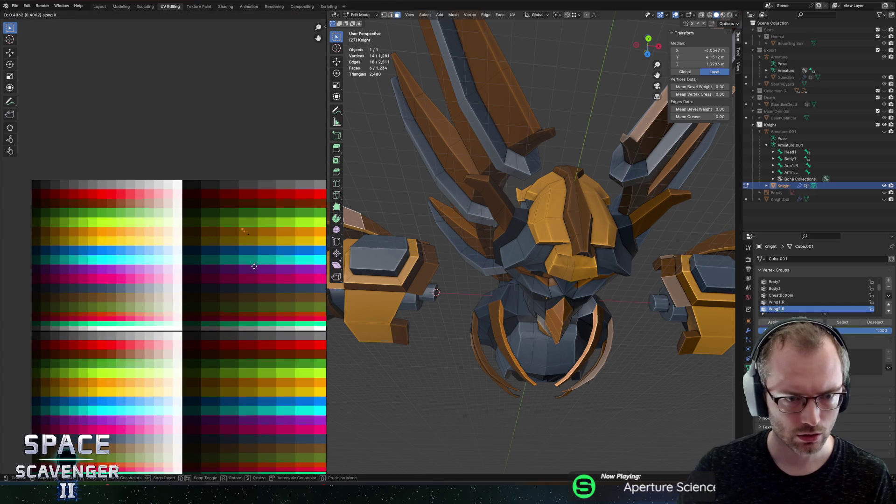
click(259, 266)
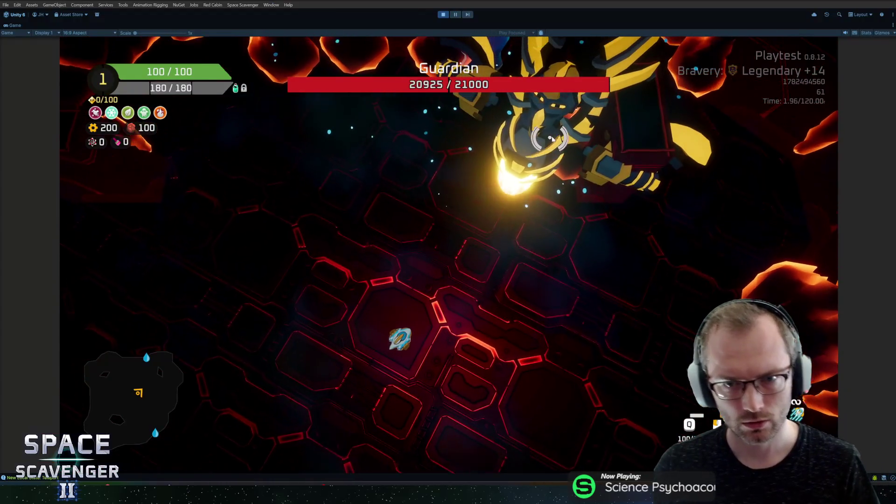
key(Escape)
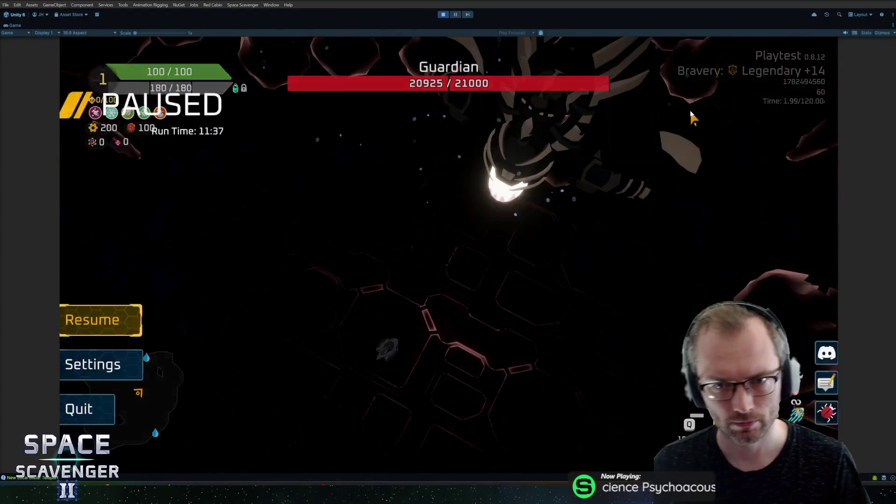
Step: Resume the Unity playtest, then edge-slide a loop along the Knight's shoulder armour
key(Escape)
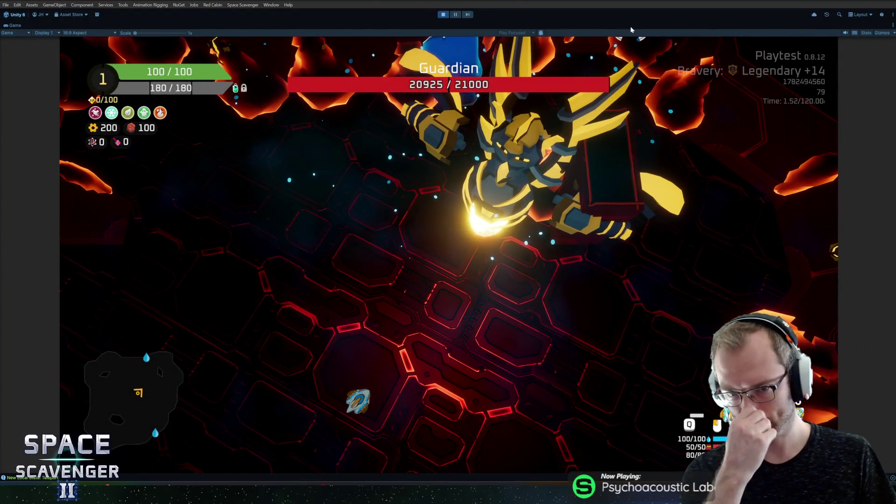
key(alt+Tab)
mouse_move(495, 219)
mouse_down()
mouse_move(528, 206)
mouse_move(550, 232)
mouse_move(572, 210)
mouse_move(567, 224)
mouse_move(525, 159)
mouse_move(518, 119)
mouse_move(580, 263)
mouse_move(588, 261)
mouse_move(588, 234)
mouse_up()
key(2)
key(g)
key(g)
click(572, 230)
Step: Select two faces on the Knight's helmet and bring up the mesh context menu
key(3)
click(532, 196)
shift+click(518, 119)
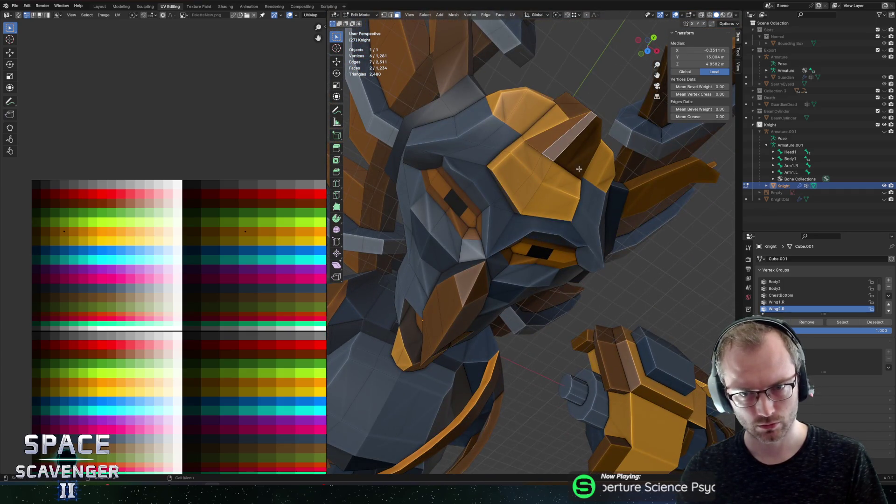
right_click(576, 135)
Step: Subdivide the two helmet faces, then select the two faces at the horn tip
click(570, 136)
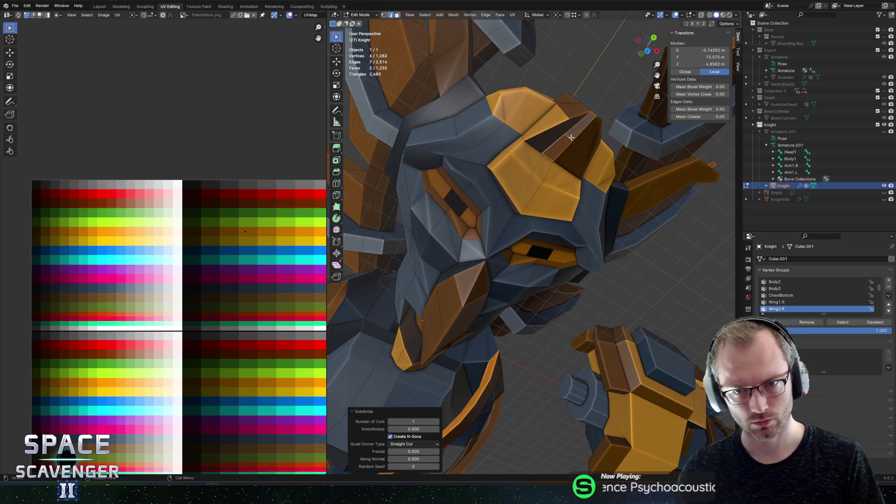
key(1)
click(569, 116)
shift+click(584, 133)
key(ctrl+l)
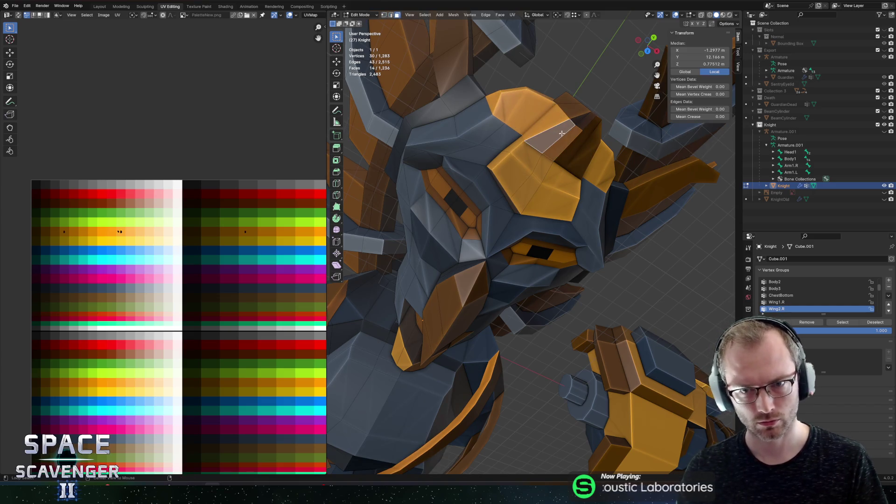
scroll(556, 131, up, 5)
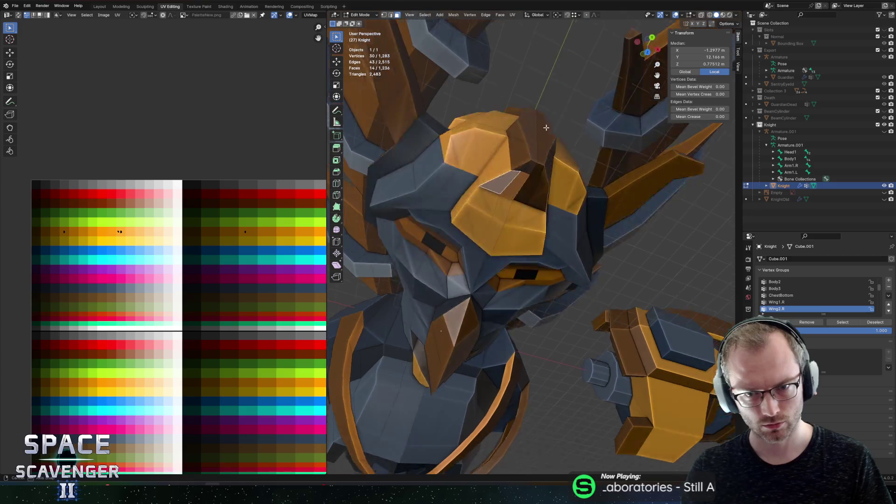
click(532, 57)
shift+click(541, 59)
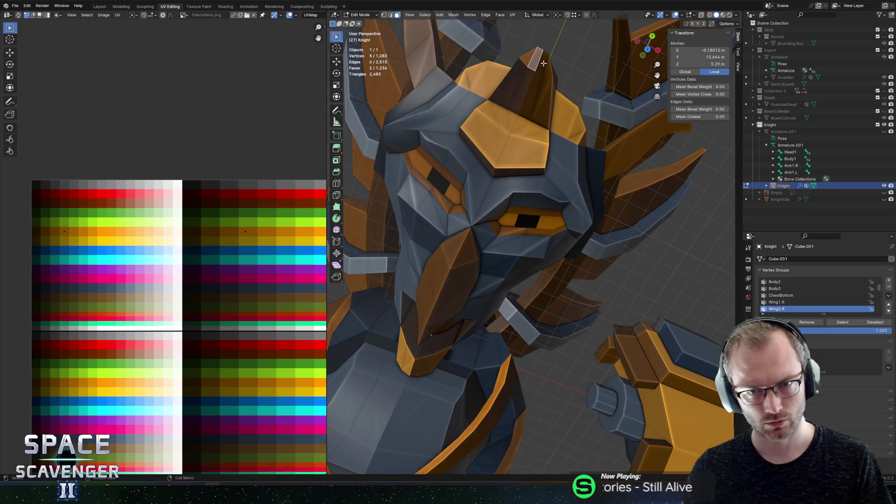
mouse_move(552, 84)
mouse_down()
mouse_move(629, 238)
mouse_move(604, 209)
mouse_up()
Step: Rotate the horn tip about Z, then about X around the Bounding Box Center pivot
key(r)
key(z)
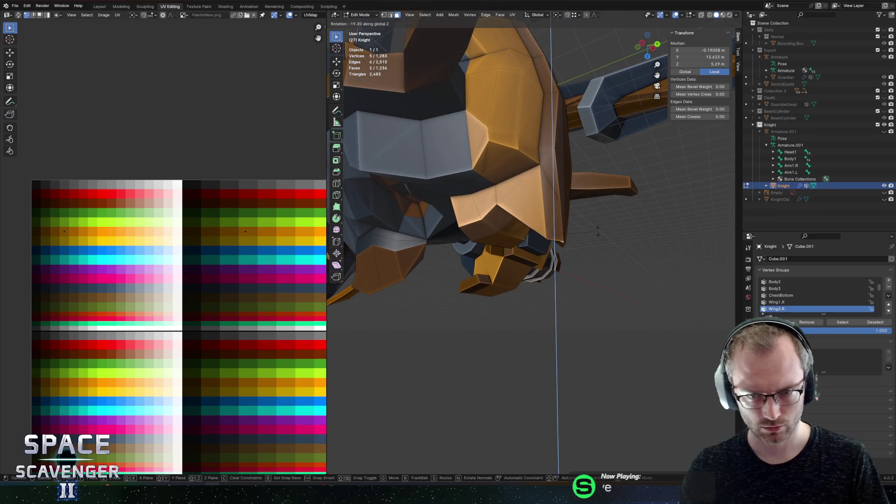
click(595, 240)
key(period)
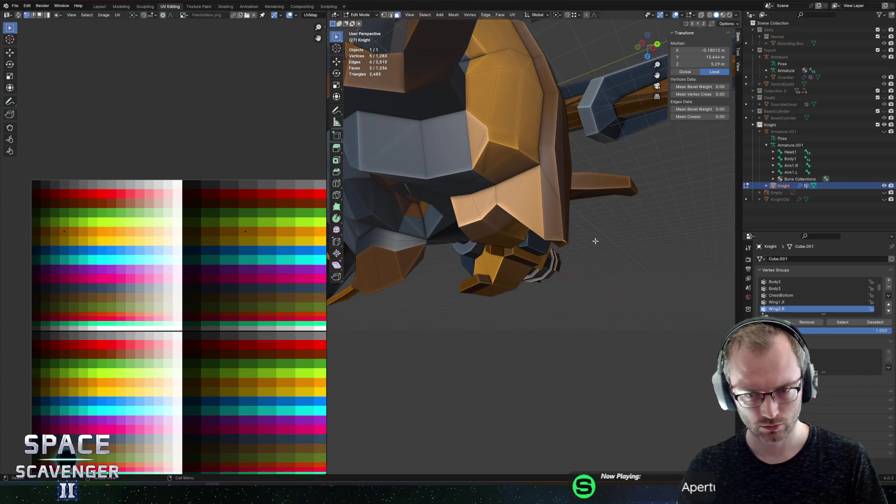
click(567, 245)
key(r)
key(x)
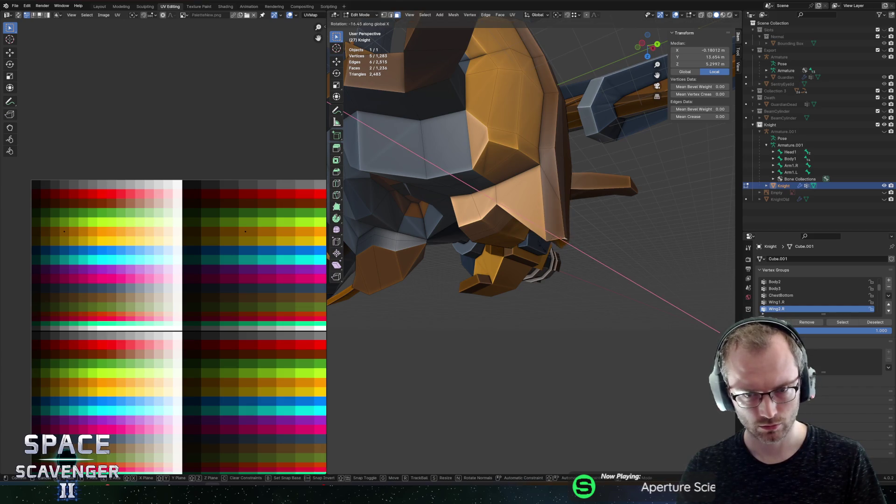
click(558, 210)
drag(604, 206, 600, 179)
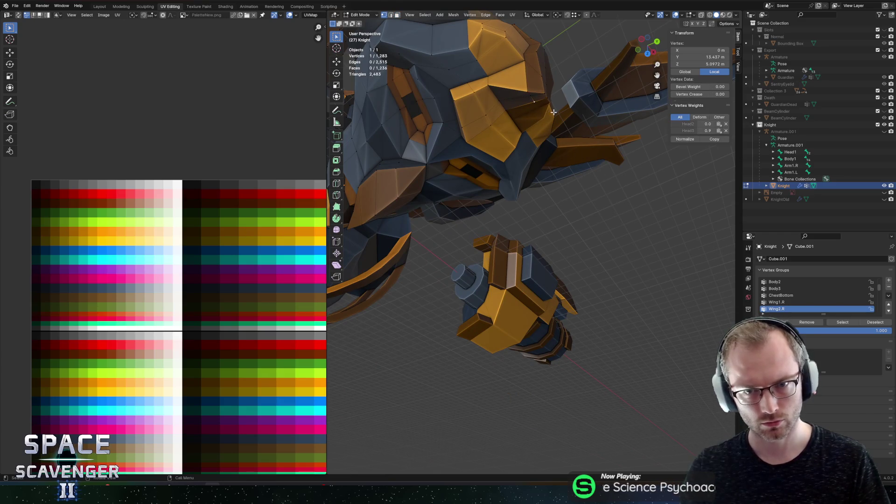
Step: Select three faces on the spike and rotate them about the X axis
key(shift+s)
click(534, 107)
key(alt+a)
shift+click(535, 99)
shift+click(538, 97)
shift+click(539, 96)
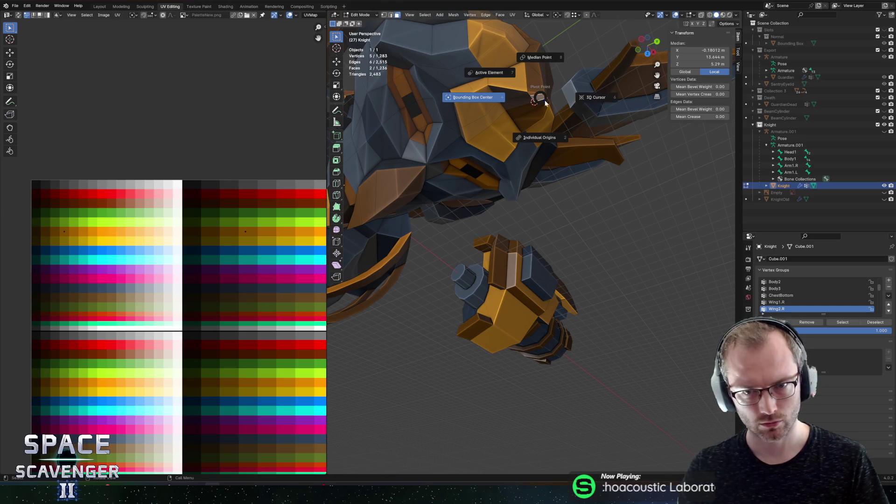
key(r)
key(x)
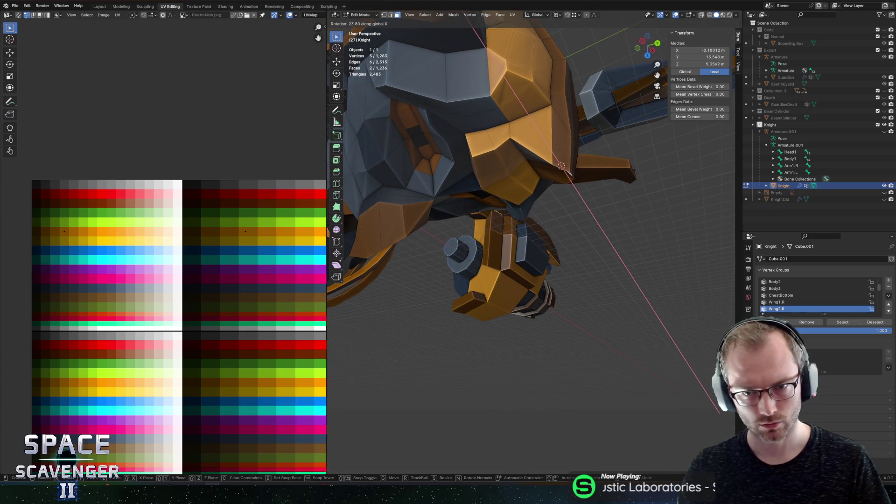
click(628, 193)
Step: Rotate the spike faces 42.1° about X, raise them along Z, then select two spike faces
key(period)
click(632, 137)
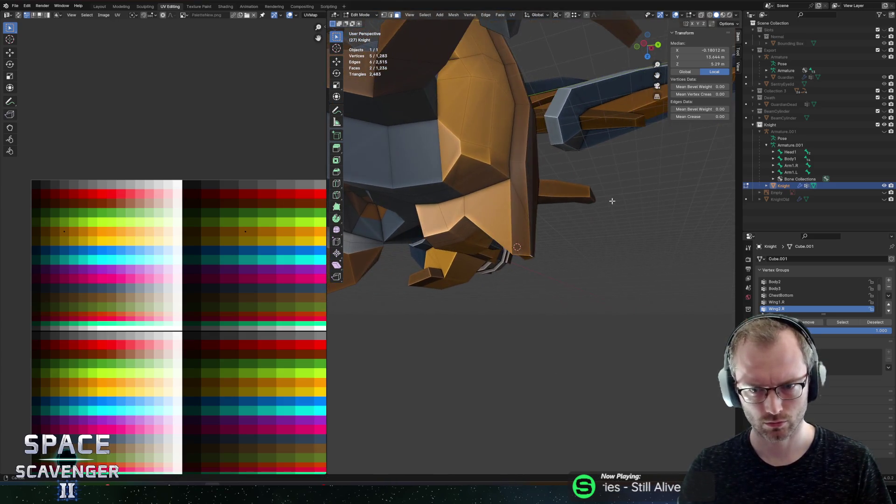
key(r)
key(x)
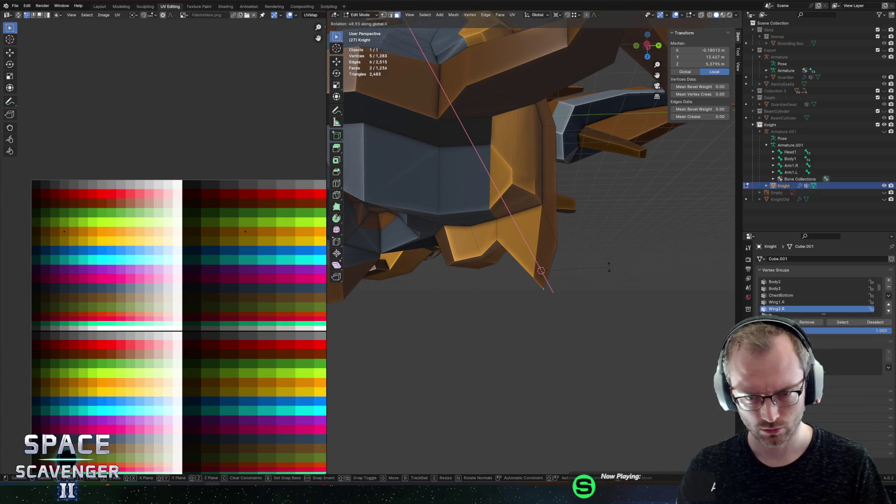
click(598, 224)
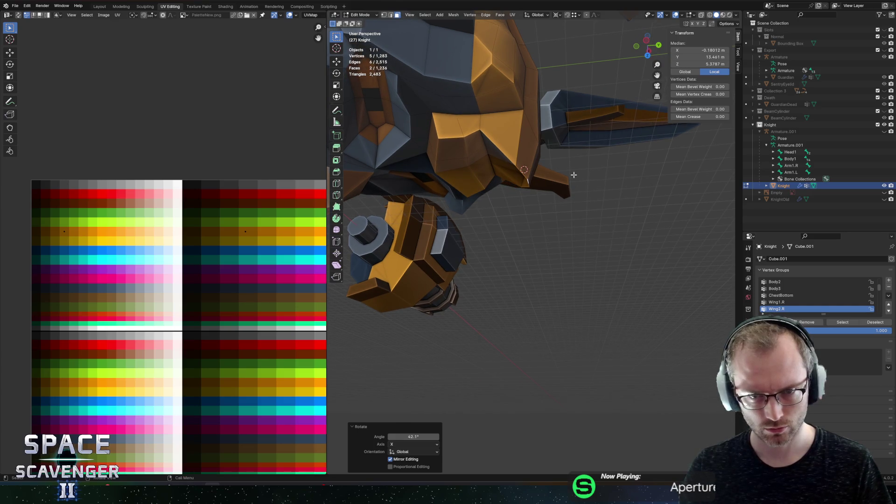
key(g)
key(z)
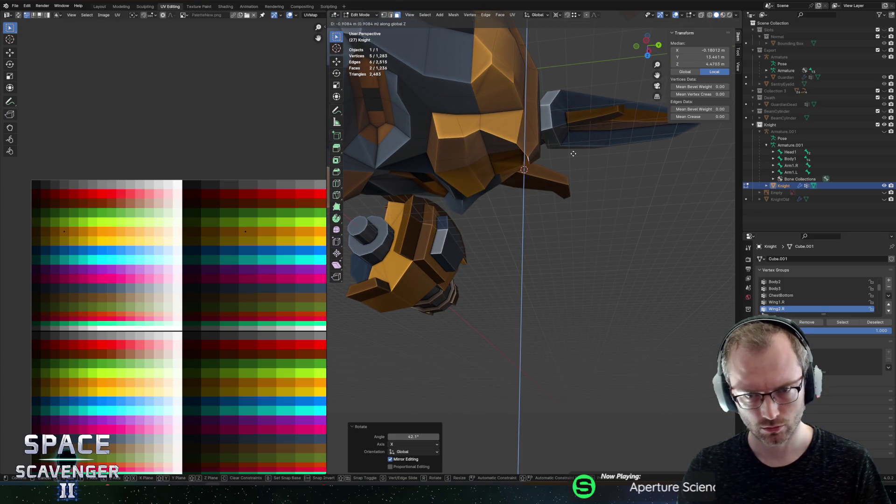
click(570, 139)
right_click(571, 140)
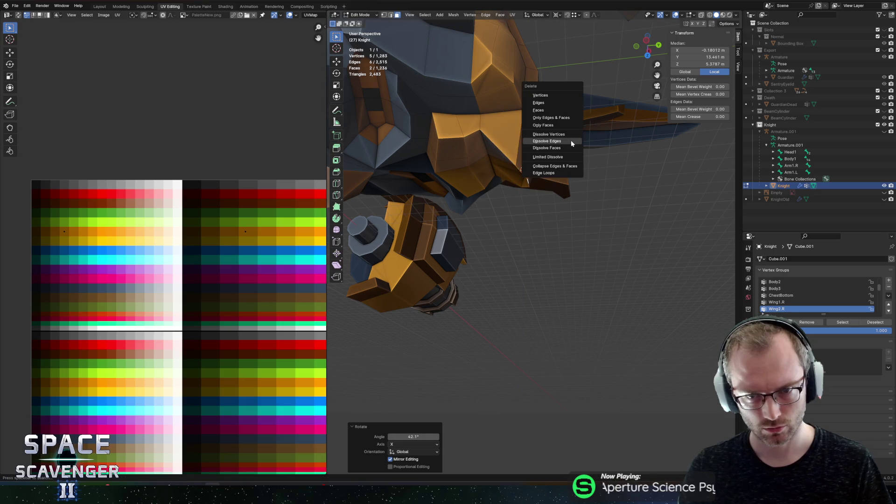
click(676, 153)
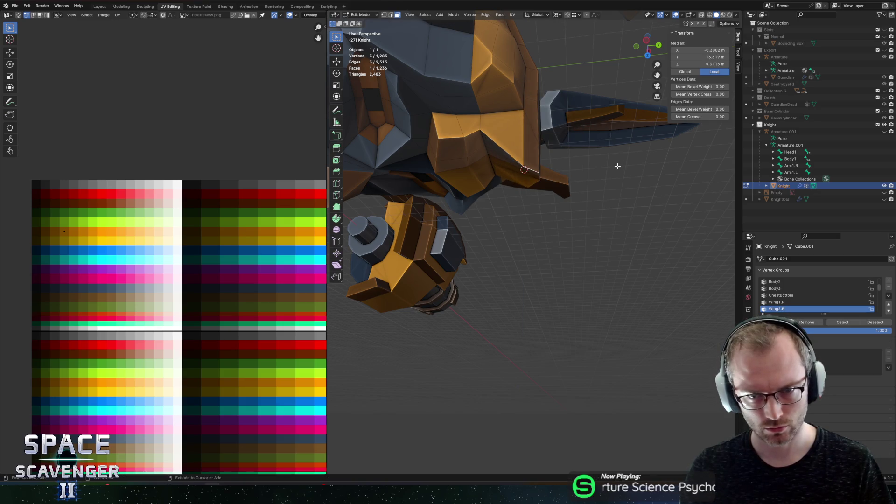
ctrl+click(568, 181)
Step: Flatten the selected crest faces along their normal with S Z 0 in Normal orientation
drag(569, 155, 520, 139)
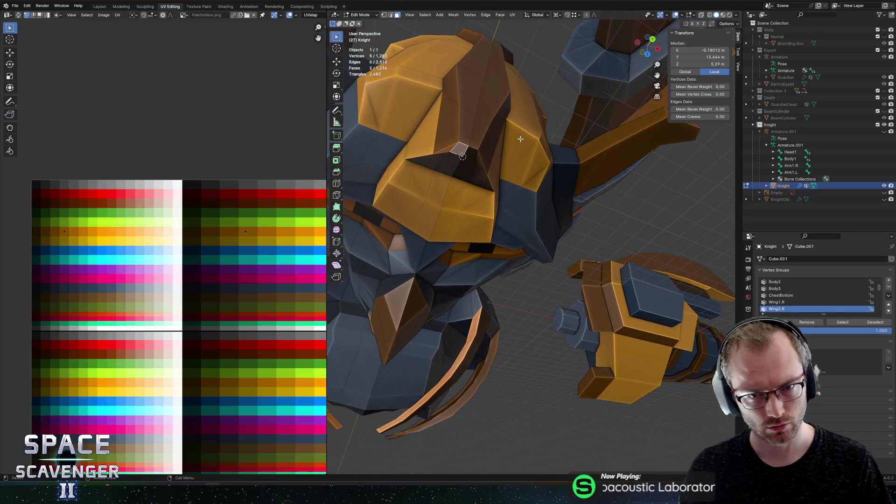
key(period)
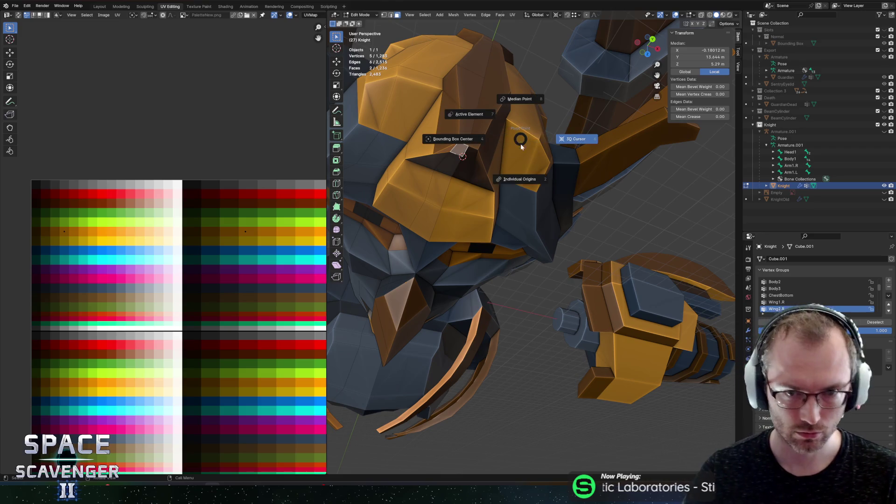
click(520, 175)
key(period)
click(519, 220)
key(comma)
click(454, 220)
text(sz0)
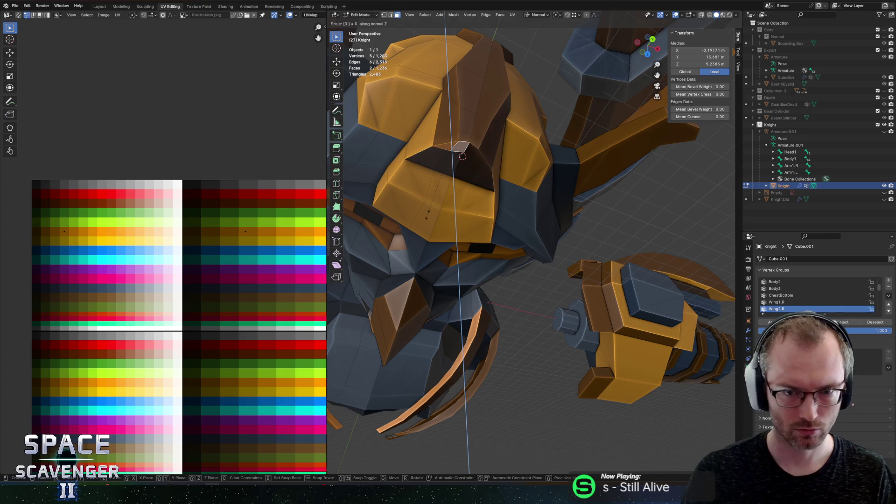
key(Return)
Step: In Global orientation, flatten the crest's bottom edge with S Z 0 and lower it along Z
scroll(447, 149, up, 3)
mouse_move(460, 194)
mouse_down()
mouse_move(494, 216)
mouse_move(475, 186)
mouse_move(471, 136)
mouse_up()
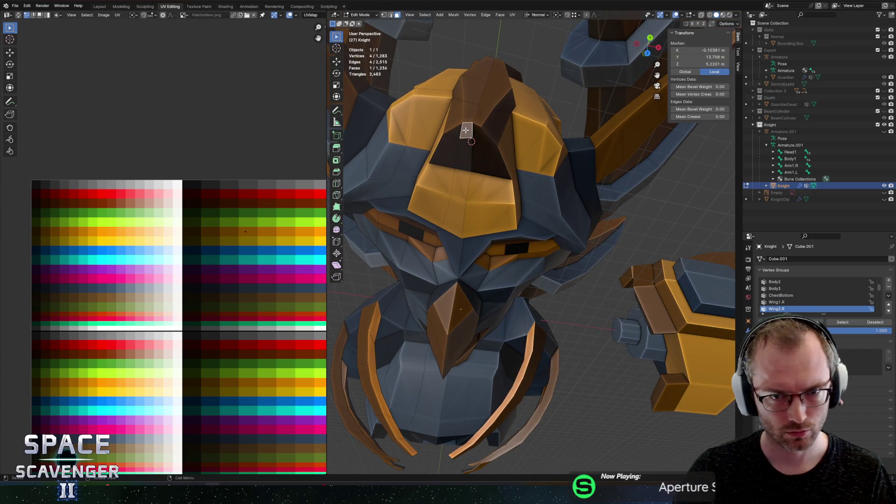
mouse_move(460, 132)
mouse_down()
mouse_move(506, 154)
mouse_move(528, 141)
mouse_up()
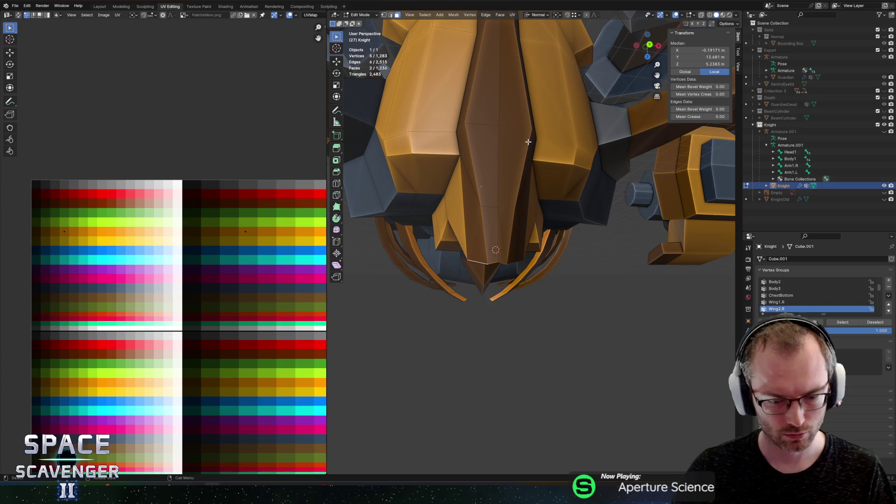
key(comma)
click(514, 145)
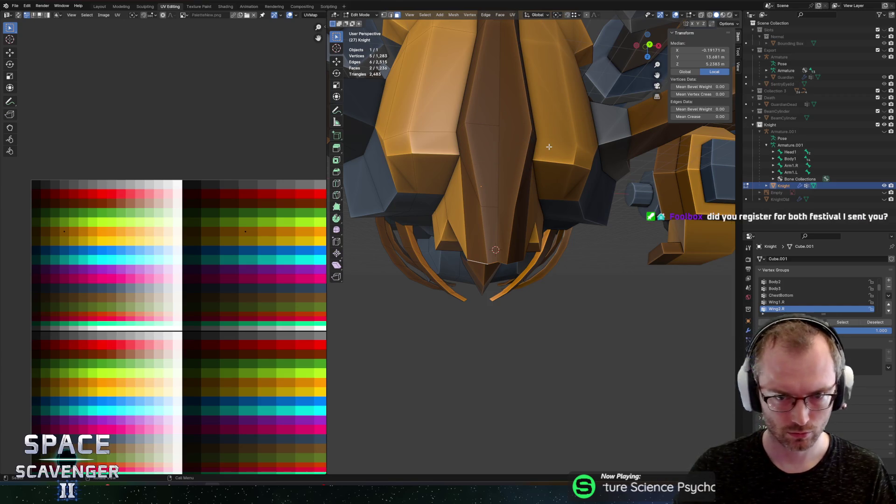
key(s)
key(z)
key(0)
key(Return)
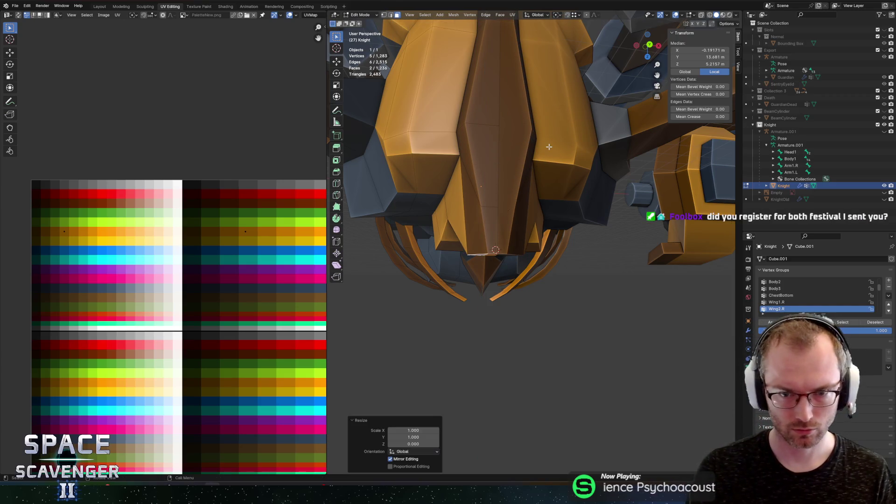
key(g)
key(z)
click(488, 207)
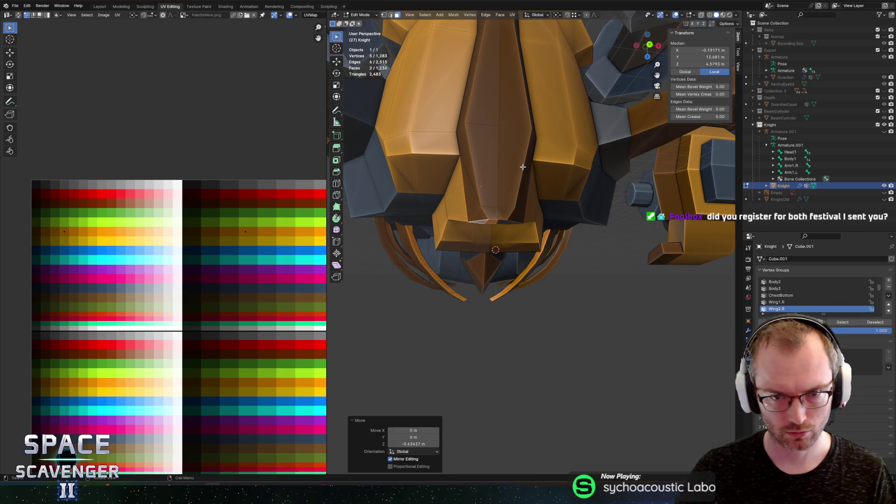
Step: Slide two crest edges and one crest vertex to refine the head crest's shape
click(488, 207)
key(g)
key(g)
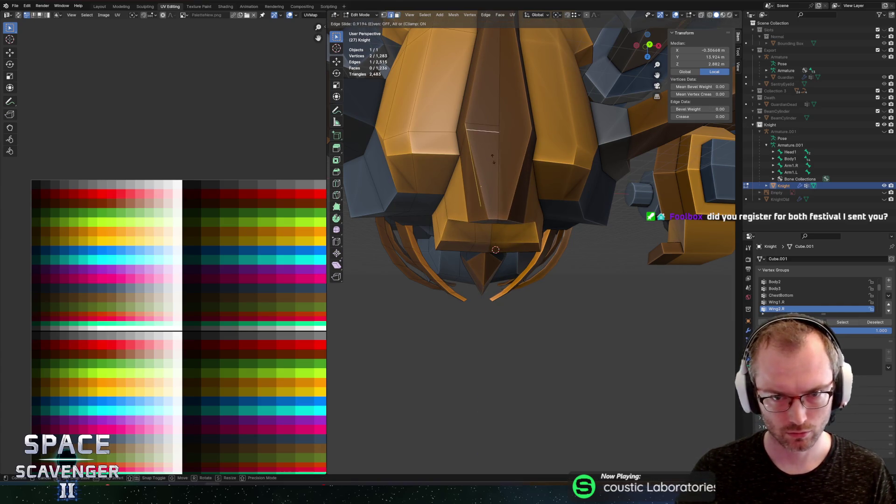
click(496, 170)
click(494, 204)
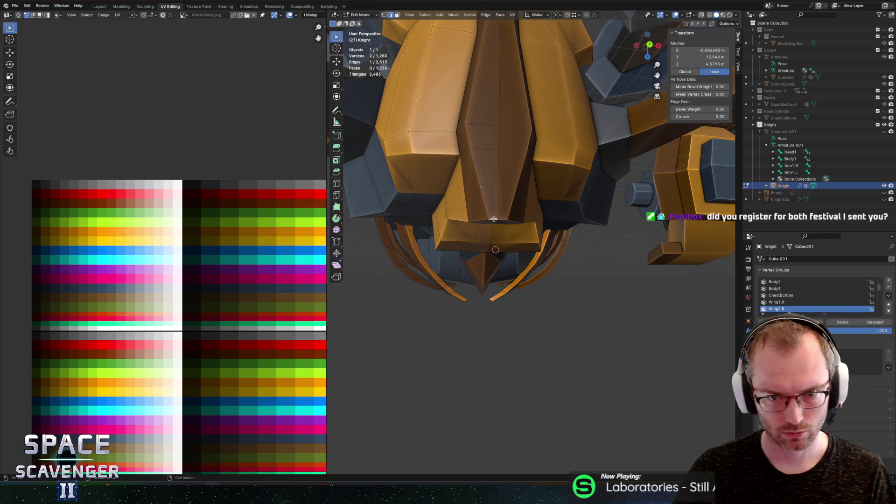
key(g)
key(g)
click(494, 192)
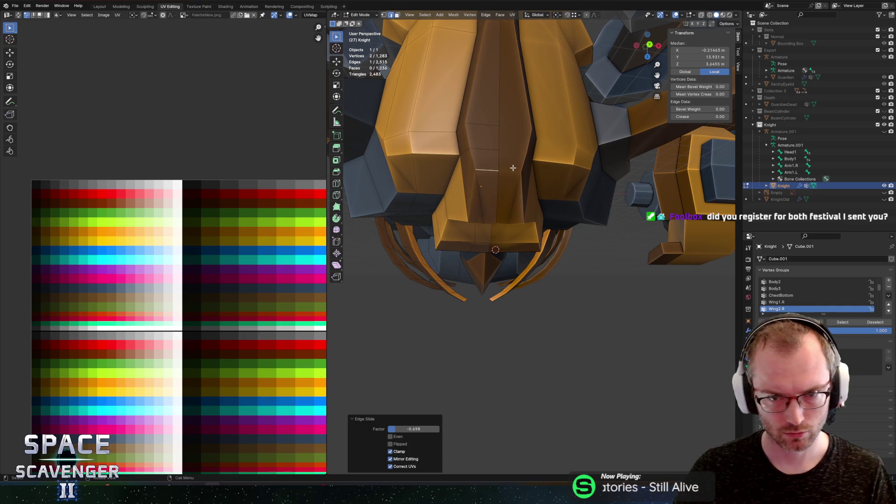
click(504, 150)
key(1)
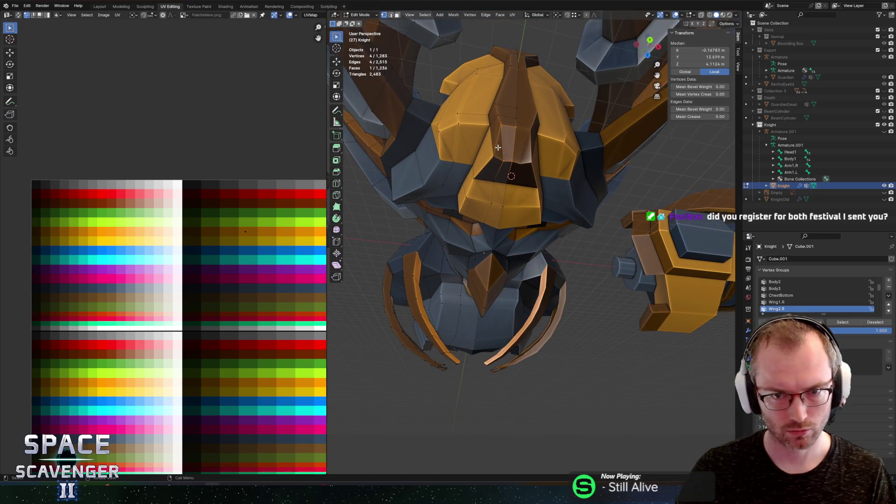
click(504, 150)
key(g)
key(g)
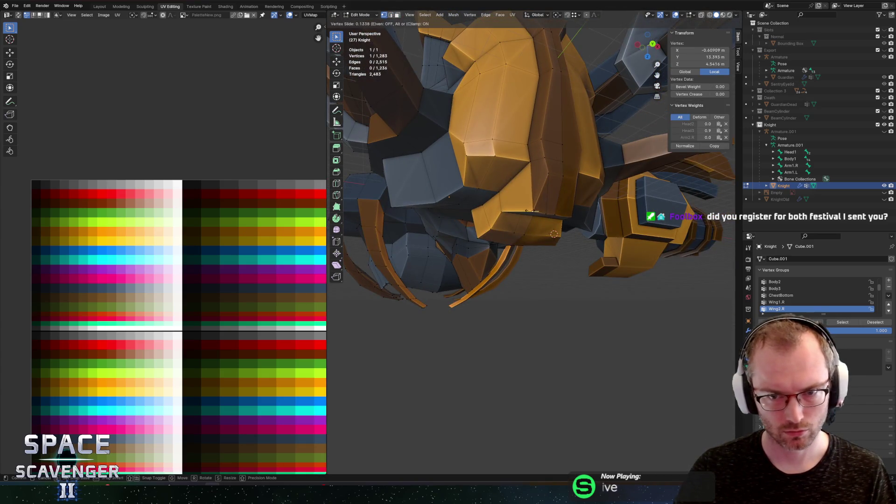
click(530, 209)
key(g)
key(g)
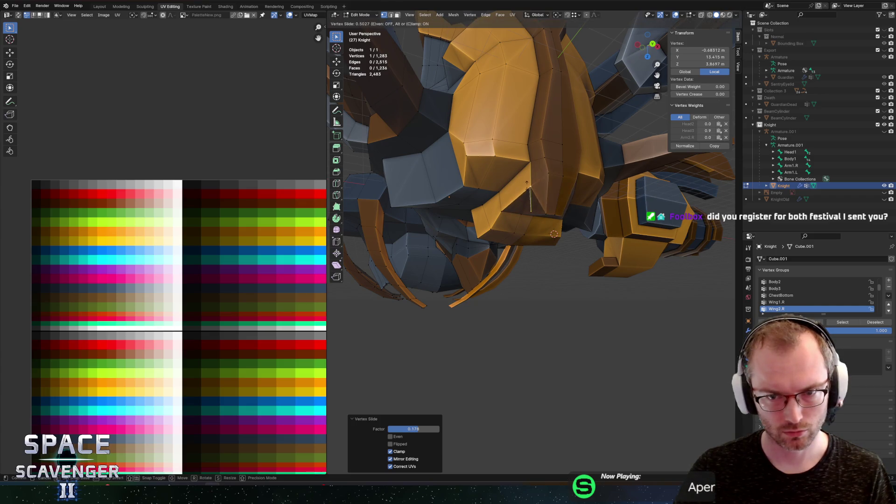
key(Escape)
Step: Fill a new face across the head gap and move its UV onto the light-orange palette cell
key(Tab)
mouse_move(538, 130)
mouse_down()
mouse_move(538, 91)
mouse_move(511, 144)
mouse_up()
key(Tab)
click(511, 145)
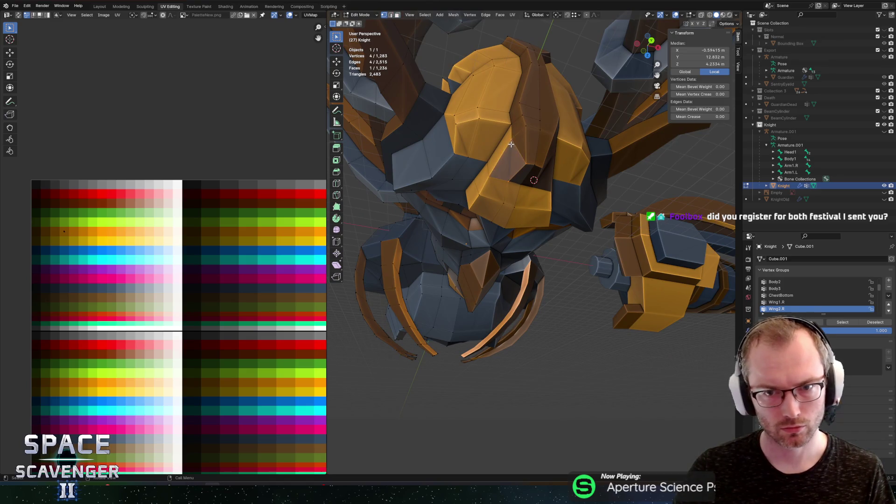
click(507, 182)
key(f)
key(f)
drag(121, 270, 54, 256)
key(g)
click(110, 261)
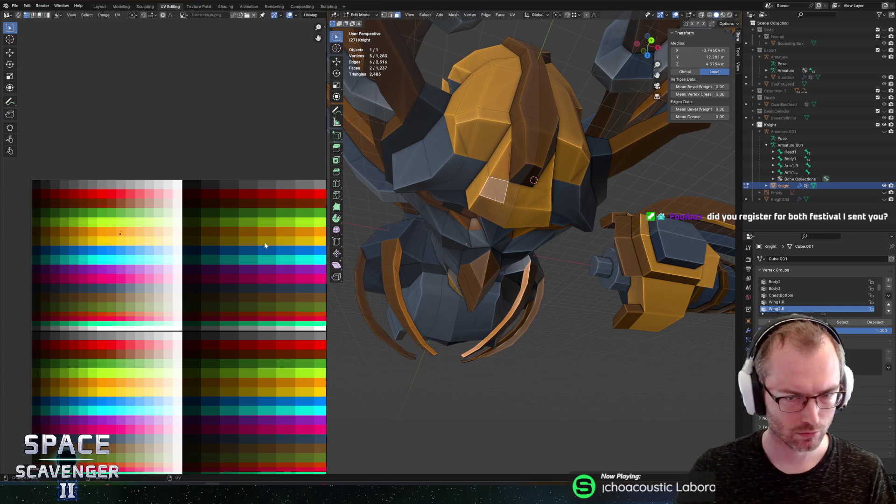
Step: Export the Knight model as Knight.fbx
key(Tab)
key(KP_1)
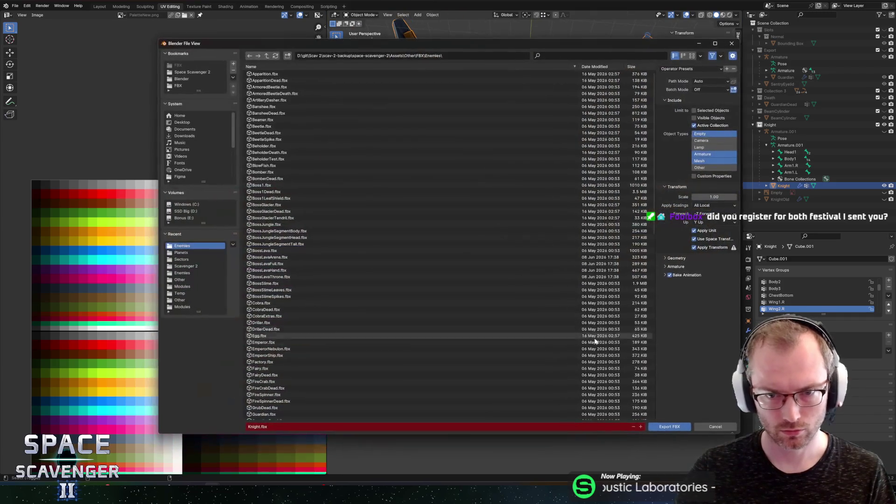
click(669, 426)
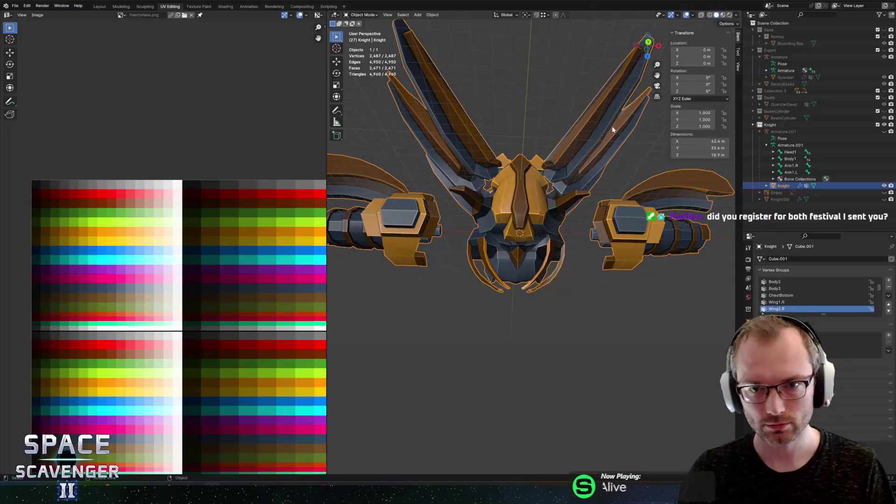
scroll(555, 94, up, 4)
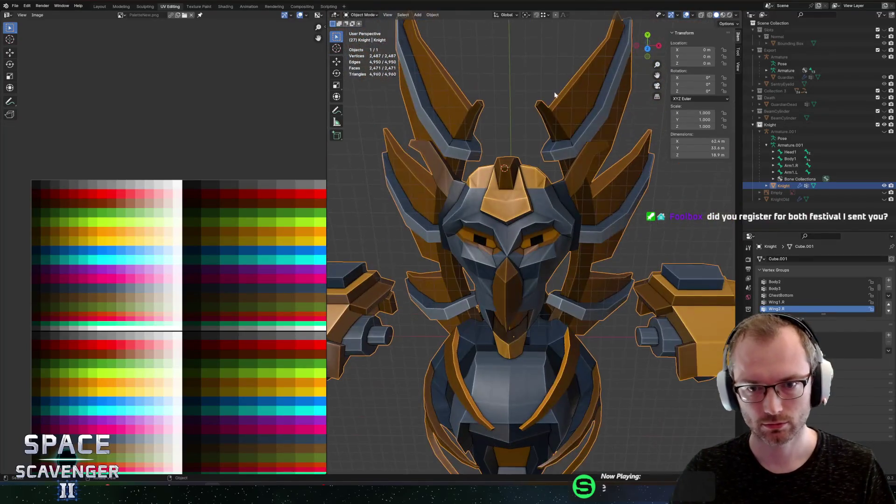
Step: In Edit Mode, select four faces on the Knight's head crest
key(Tab)
scroll(495, 201, up, 4)
click(495, 201)
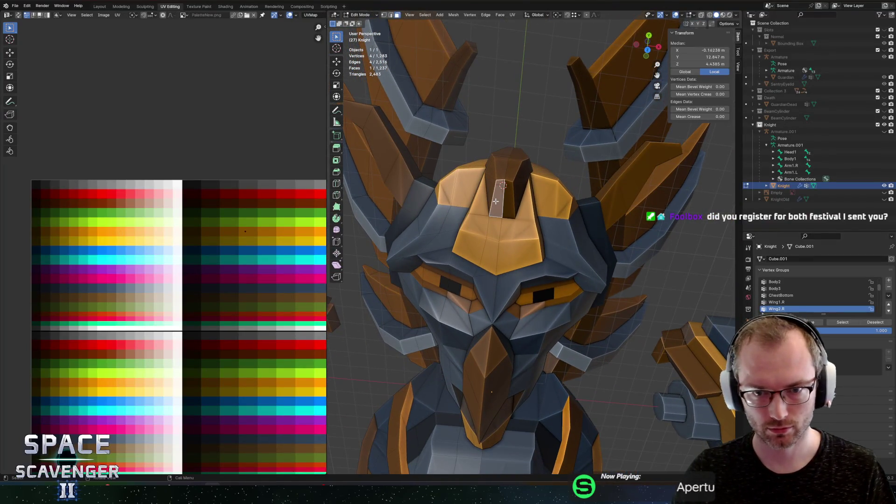
click(491, 167)
click(494, 187)
click(500, 170)
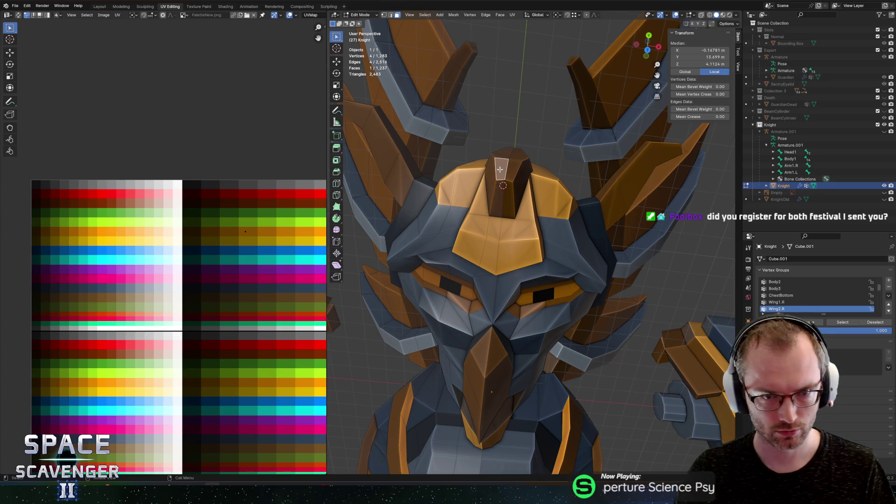
Step: Edge-slide several crest edges, one of them to factor 0.333
drag(500, 170, 500, 209)
click(500, 219)
key(g)
key(g)
click(504, 235)
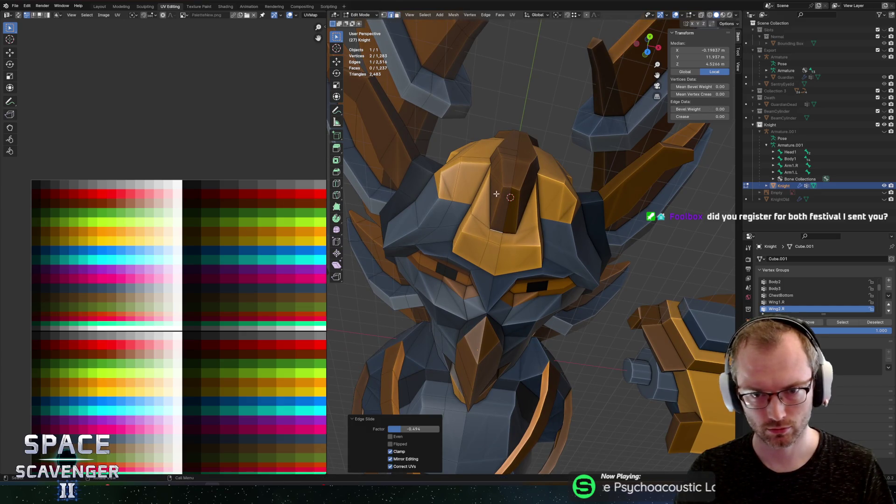
mouse_move(513, 196)
mouse_down()
mouse_move(524, 200)
mouse_move(531, 183)
mouse_up()
key(g)
key(g)
click(530, 214)
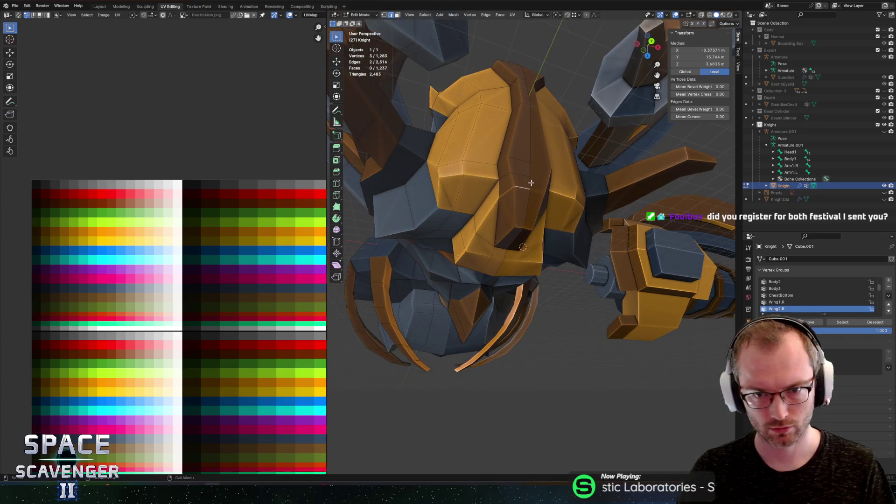
key(g)
key(g)
click(527, 197)
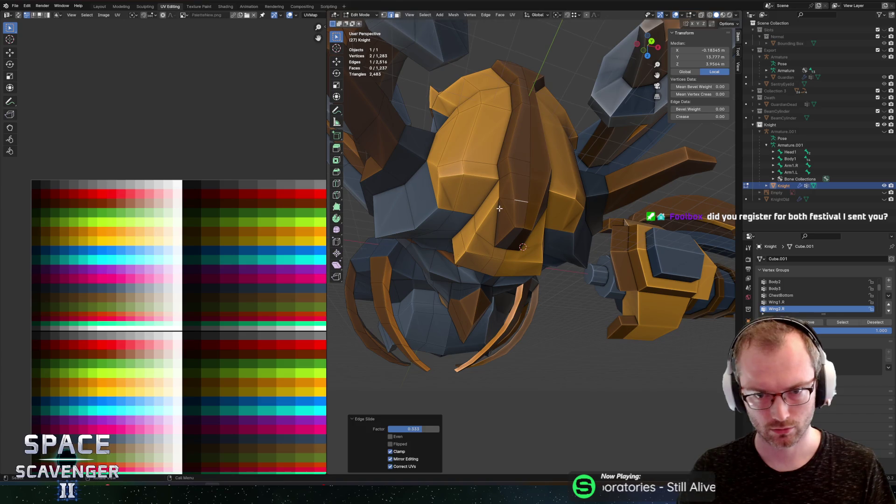
key(g)
key(g)
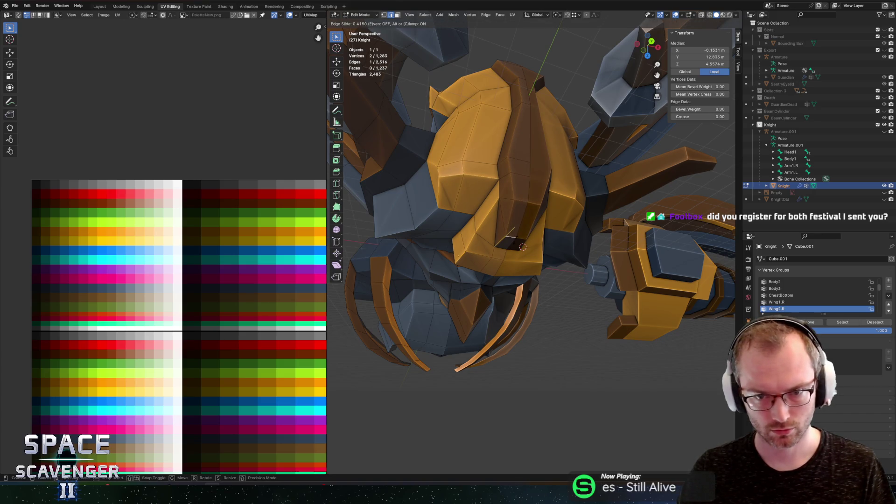
click(522, 247)
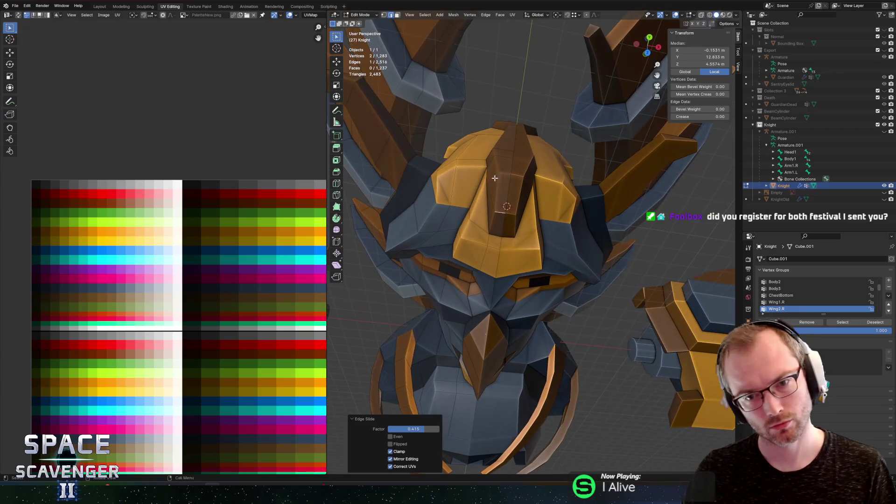
Step: Dissolve a single crest edge to merge its two faces, then select the helmet face loop
key(3)
click(496, 220)
mouse_move(496, 220)
mouse_down()
mouse_move(518, 219)
mouse_move(557, 185)
mouse_up()
key(2)
click(519, 205)
key(x)
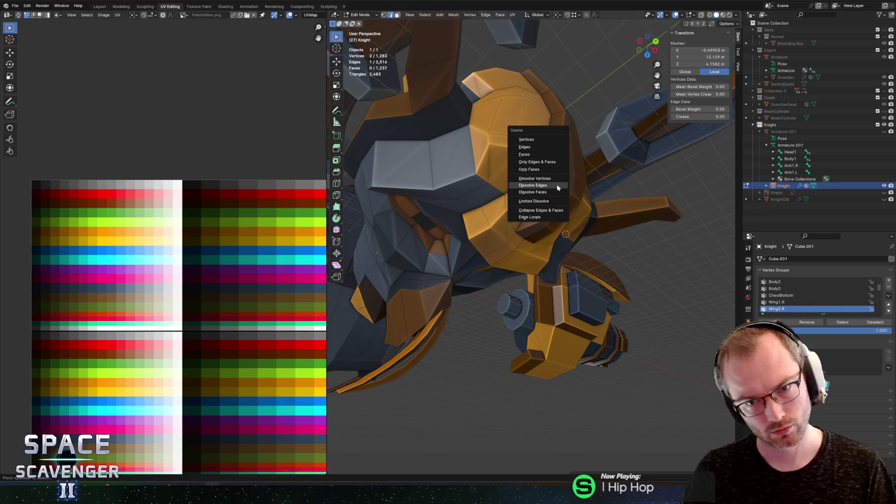
click(558, 188)
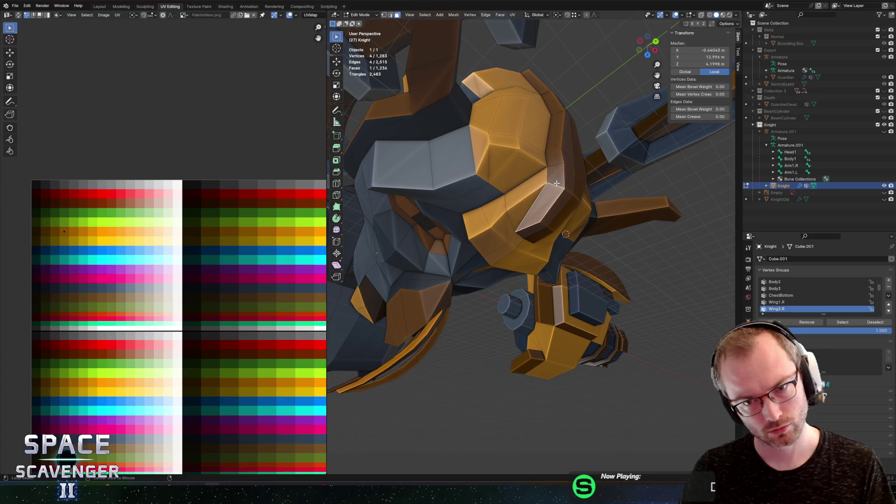
alt+click(558, 183)
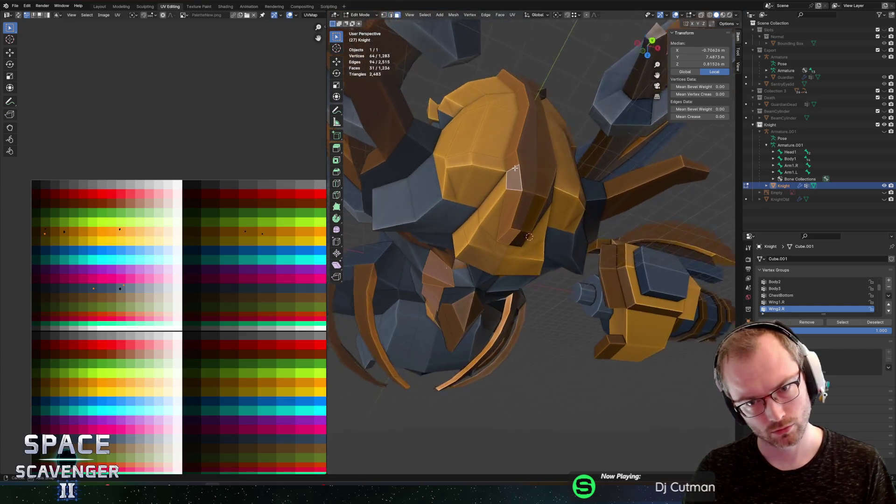
Step: Move the light strip face onto the centre line at X 0
key(alt+z)
scroll(539, 204, up, 3)
drag(539, 204, 556, 264)
mouse_move(541, 225)
mouse_down()
mouse_move(539, 202)
mouse_move(572, 200)
mouse_move(580, 160)
mouse_move(602, 148)
mouse_move(577, 179)
mouse_up()
key(alt+z)
click(543, 191)
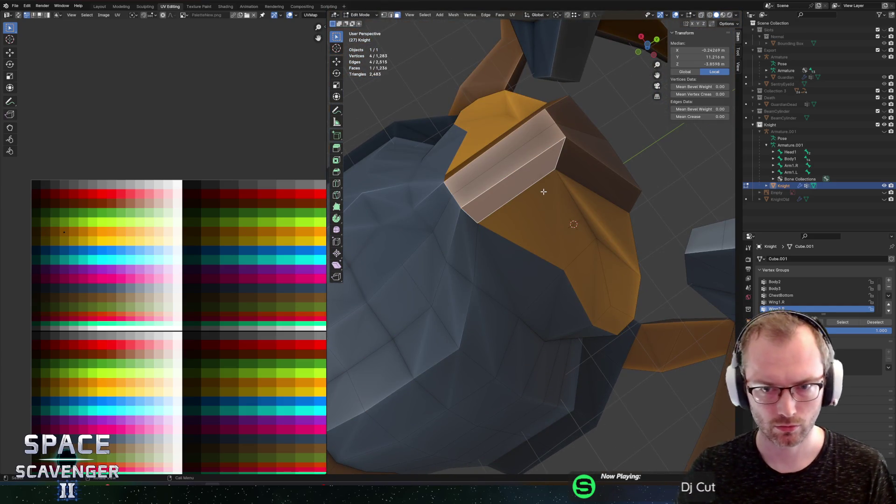
key(g)
key(x)
click(443, 93)
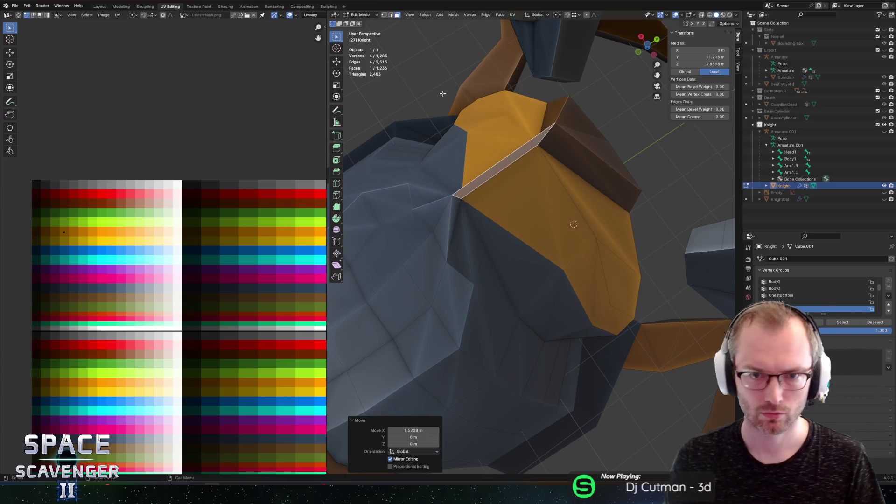
Step: Dissolve the orange plate's extra faces into single larger faces, undoing one trial dissolve
key(x)
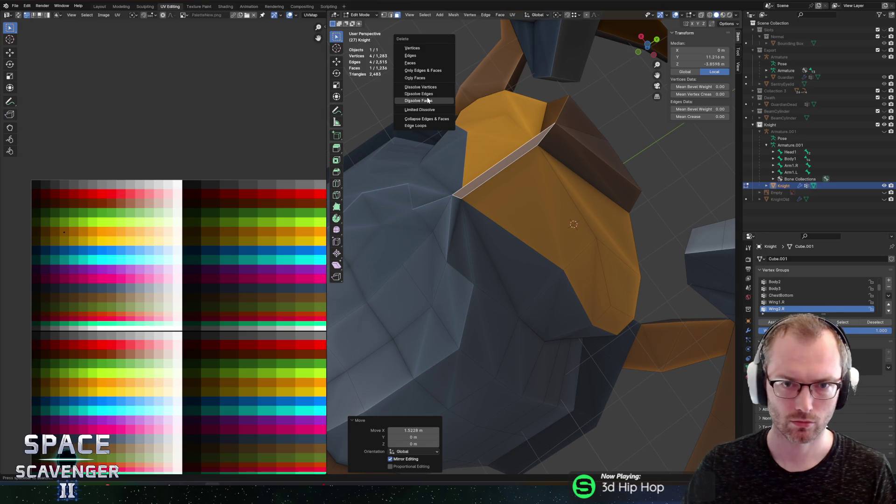
click(428, 100)
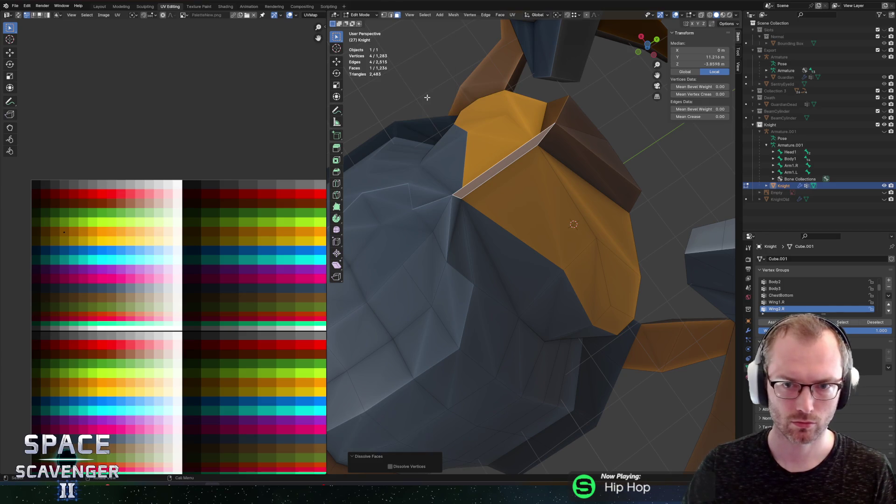
key(x)
key(Escape)
mouse_move(522, 125)
mouse_down()
mouse_move(490, 108)
mouse_move(496, 114)
mouse_move(449, 191)
mouse_move(550, 196)
mouse_up()
scroll(550, 196, down, 3)
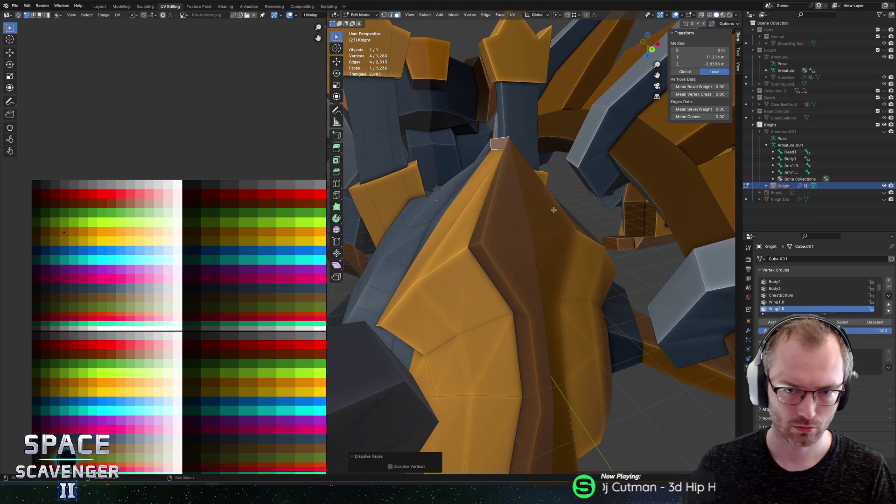
key(x)
click(544, 197)
key(ctrl+z)
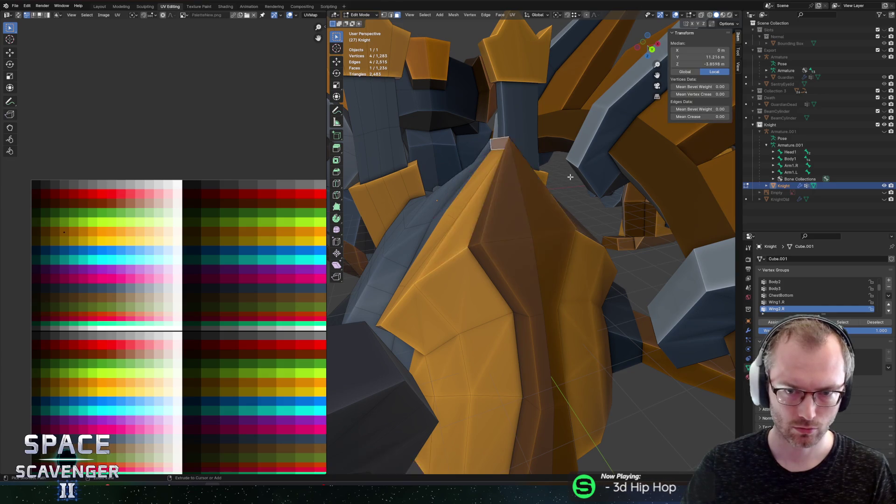
drag(544, 197, 589, 188)
key(x)
click(571, 198)
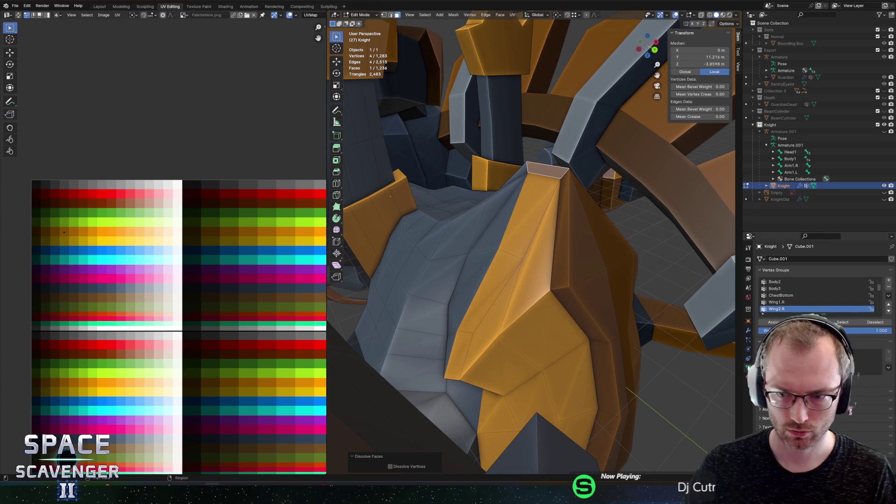
Step: Merge the whole mesh's vertices by distance and dissolve the face at the plate's tip
key(a)
key(m)
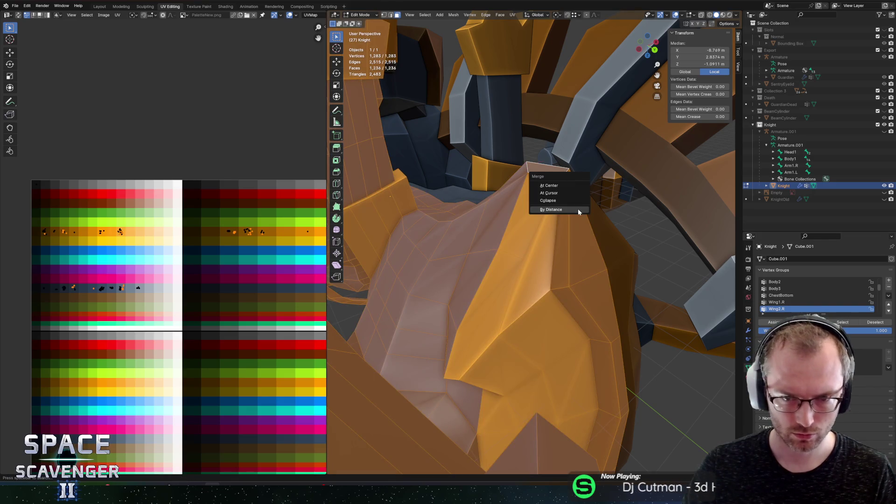
click(578, 209)
click(545, 172)
key(x)
click(545, 173)
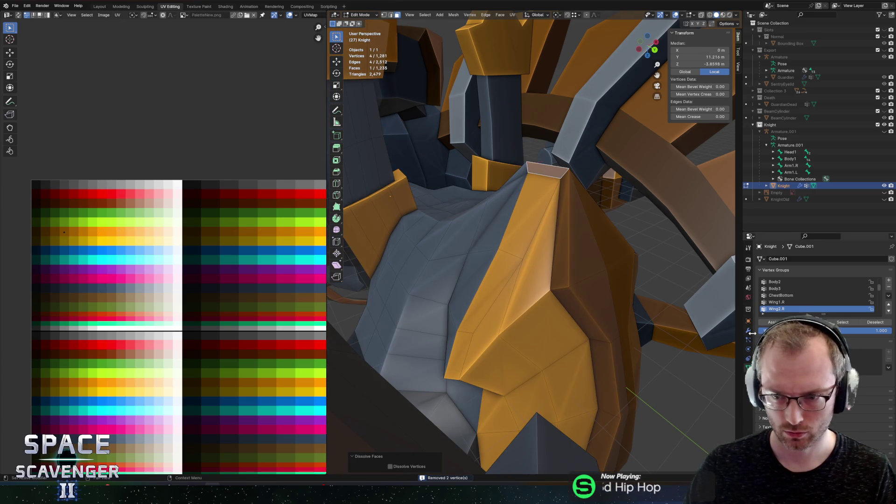
Step: Turn off clipping on the Knight's Mirror modifier
click(748, 330)
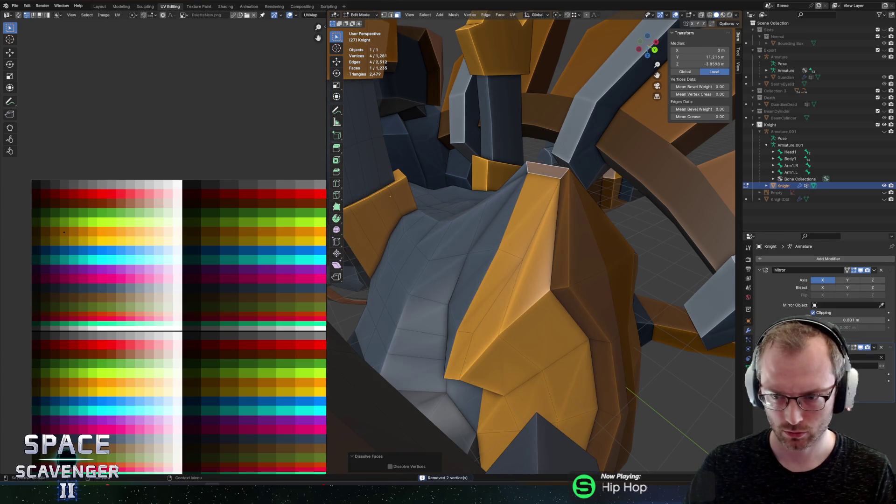
click(814, 313)
right_click(572, 230)
key(Escape)
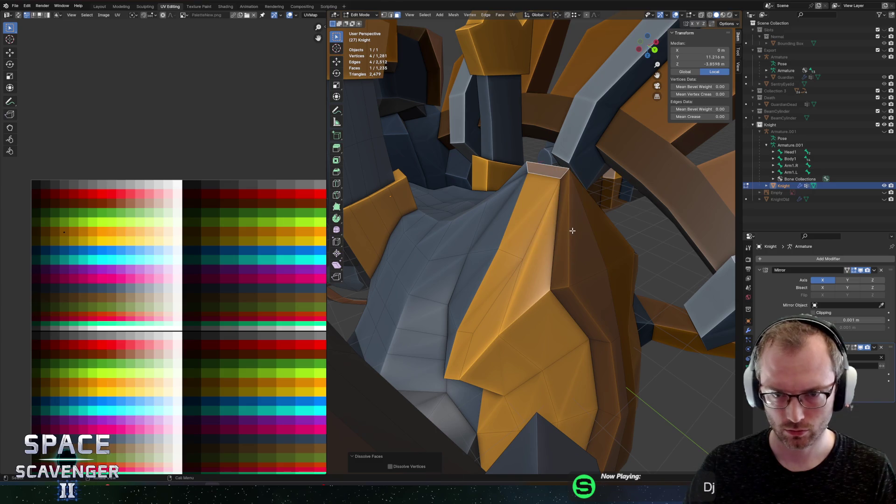
Step: Dissolve the selected stray vertices, redoing the dissolve after one undo
key(x)
click(527, 136)
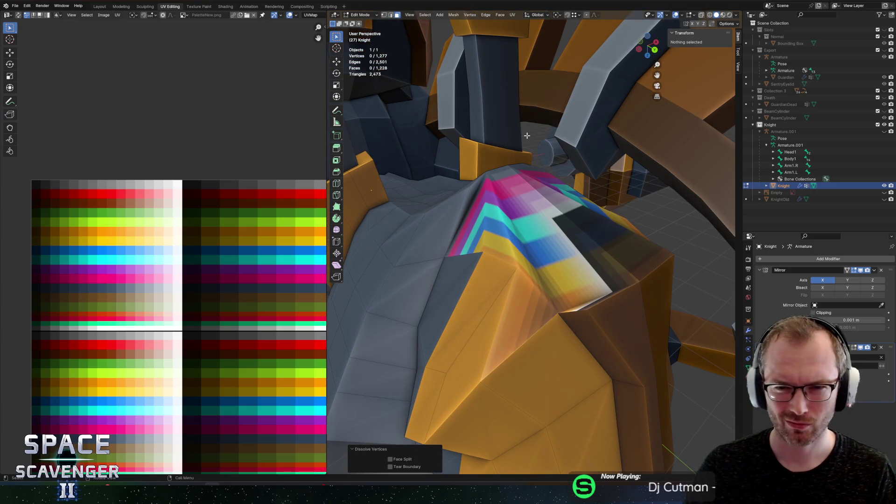
key(ctrl+z)
scroll(607, 163, up, 1)
key(x)
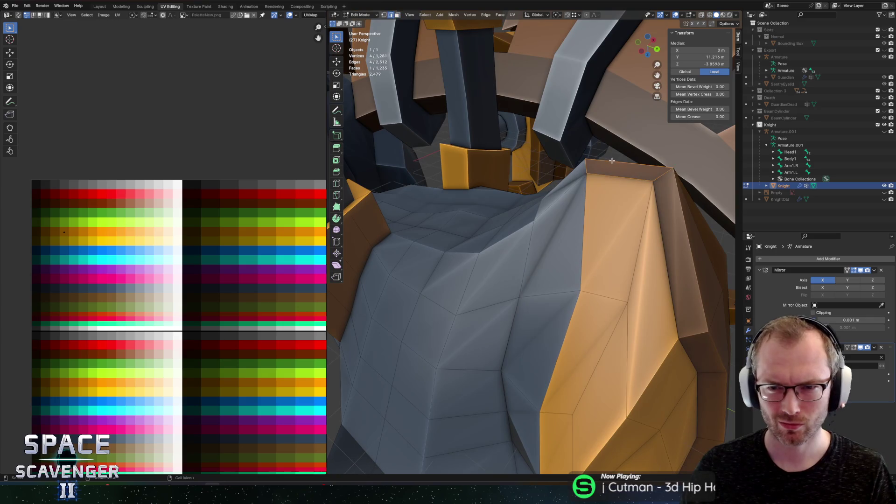
click(613, 161)
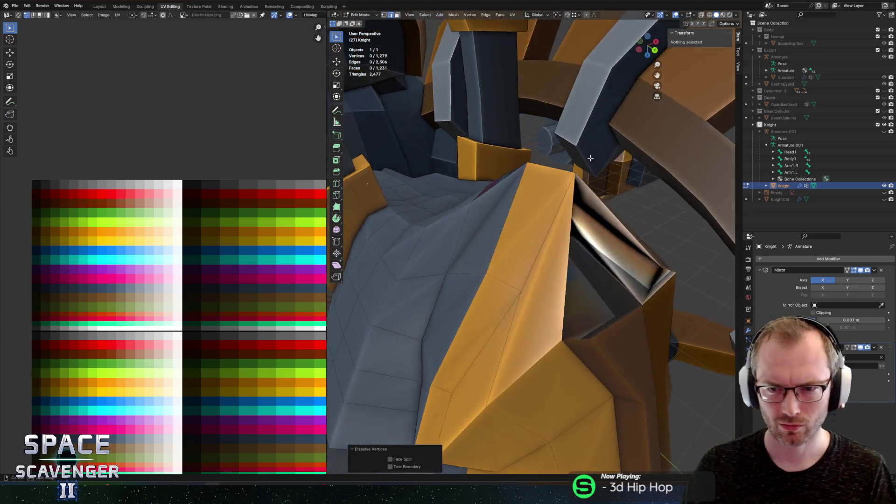
Step: Delete the eight-vertex face on the plate to open a hole
key(1)
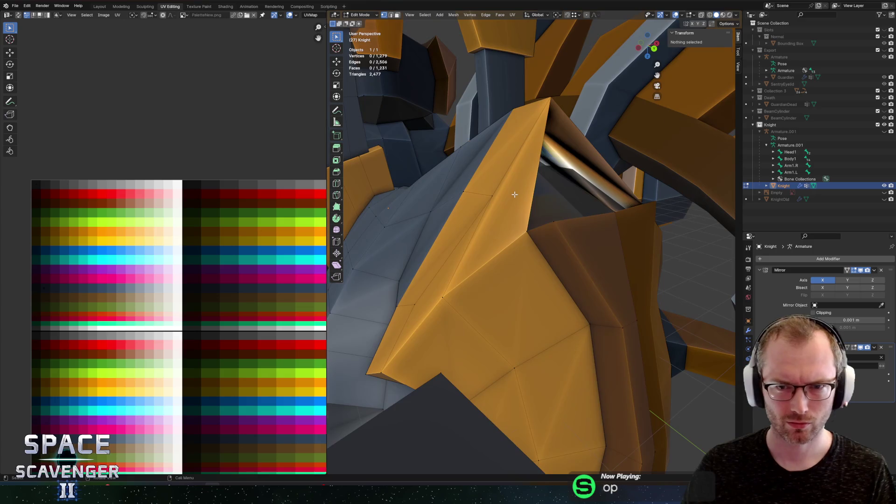
key(a)
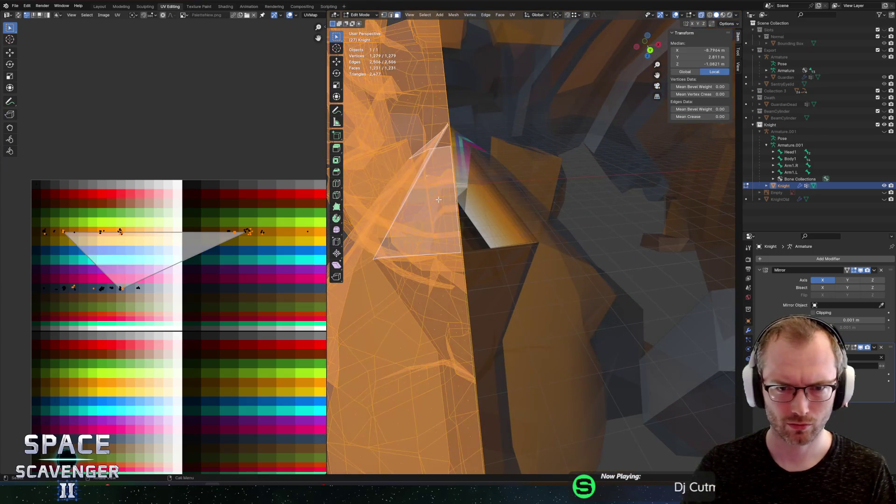
click(513, 211)
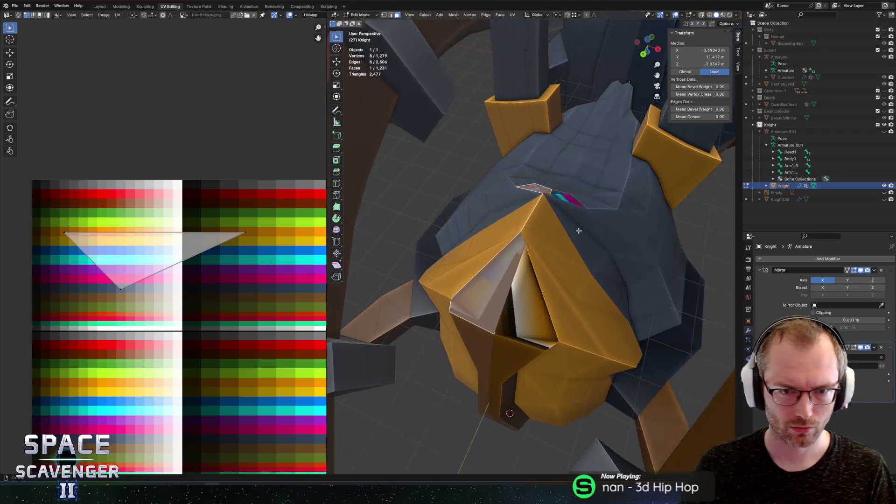
key(x)
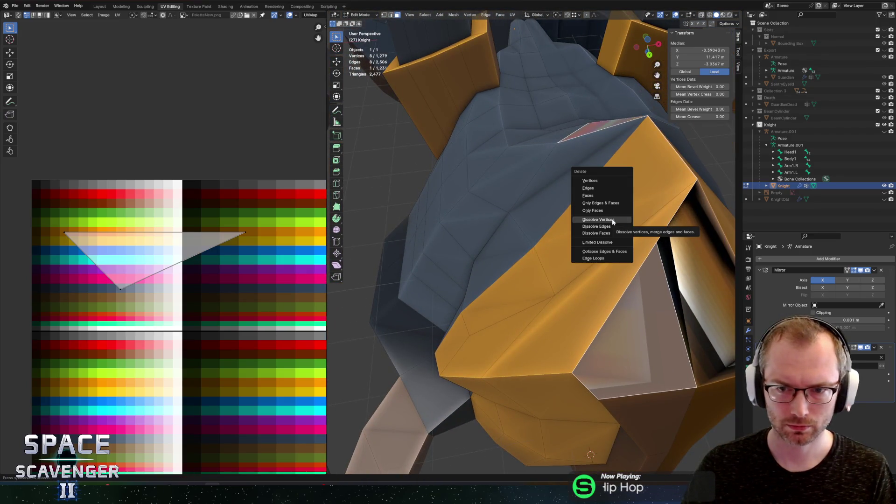
click(592, 195)
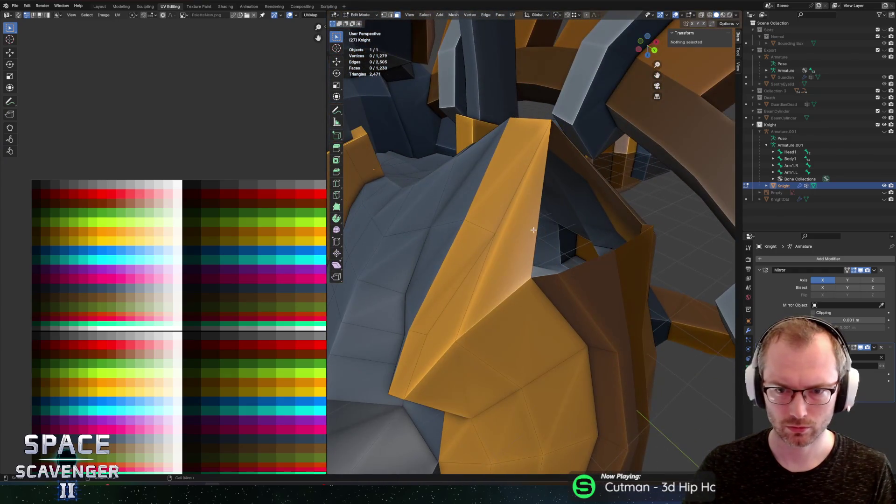
click(525, 277)
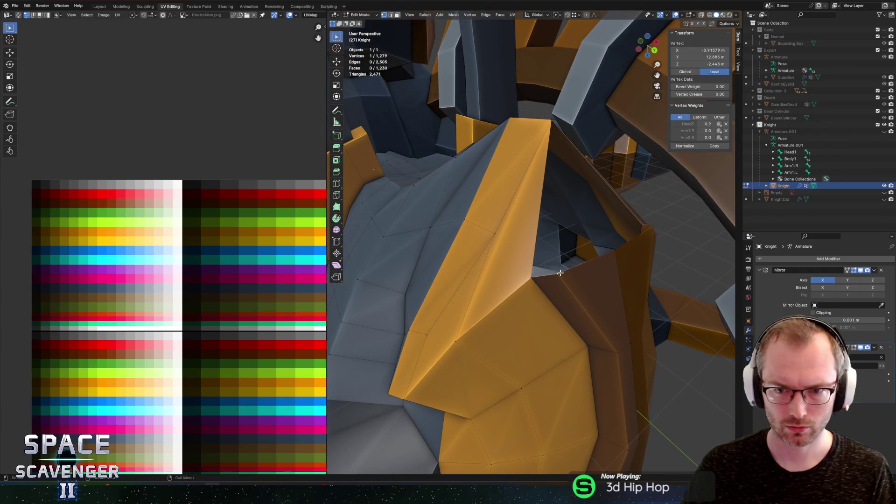
Step: Close the hole with a Y-extruded vertex plus new quad and triangle faces, UVs on a palette colour
click(552, 134)
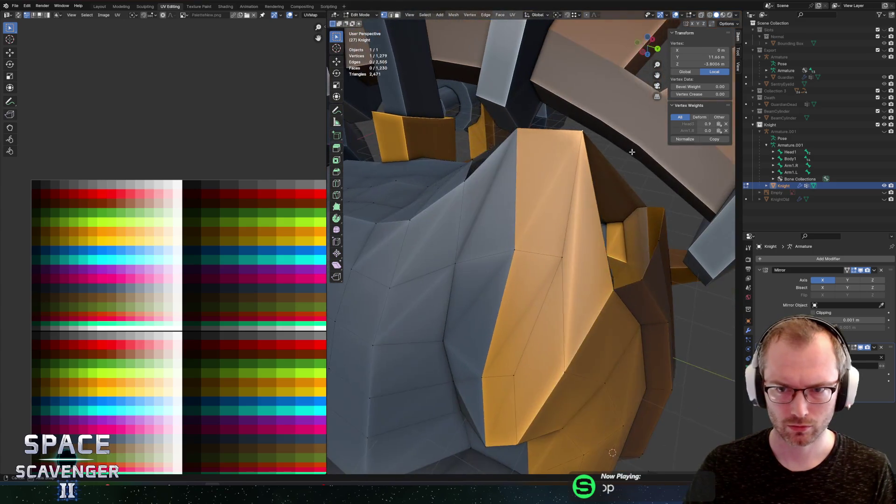
key(e)
key(y)
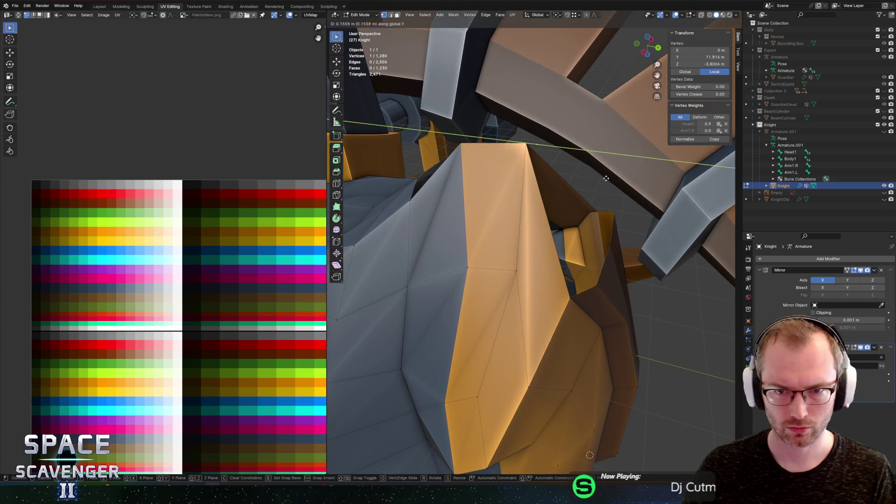
click(618, 178)
click(555, 206)
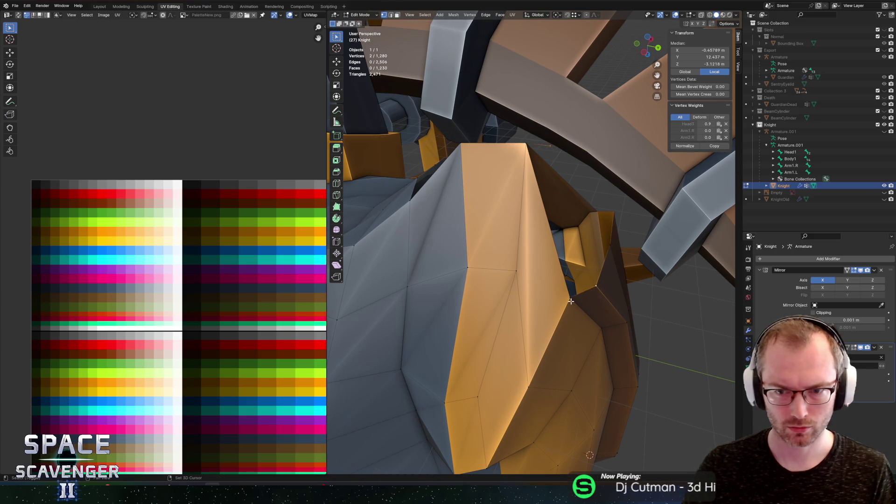
key(f)
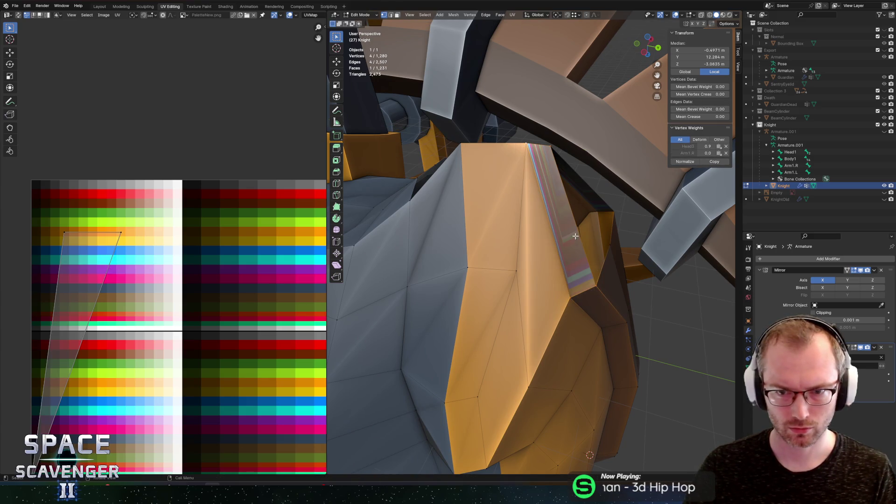
shift+click(598, 274)
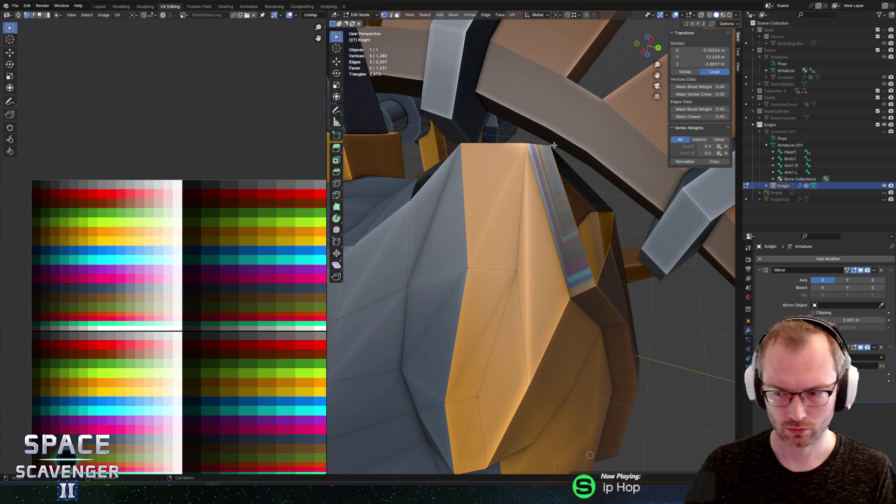
key(f)
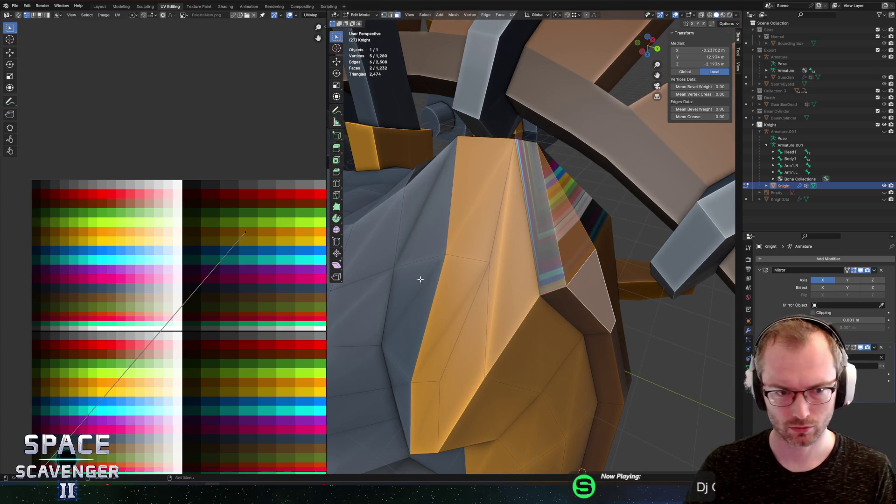
scroll(163, 244, down, 1)
key(g)
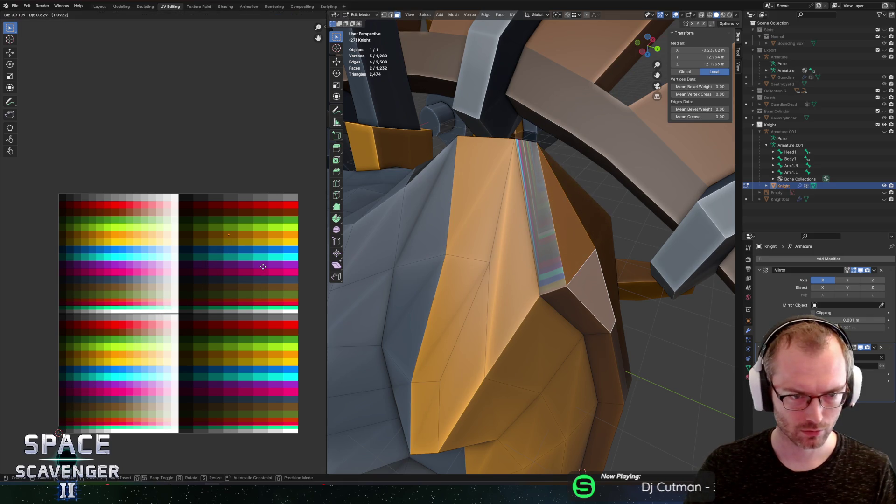
click(263, 267)
Step: Merge overlapping vertices by distance across the whole Knight mesh
click(549, 272)
click(574, 266)
key(g)
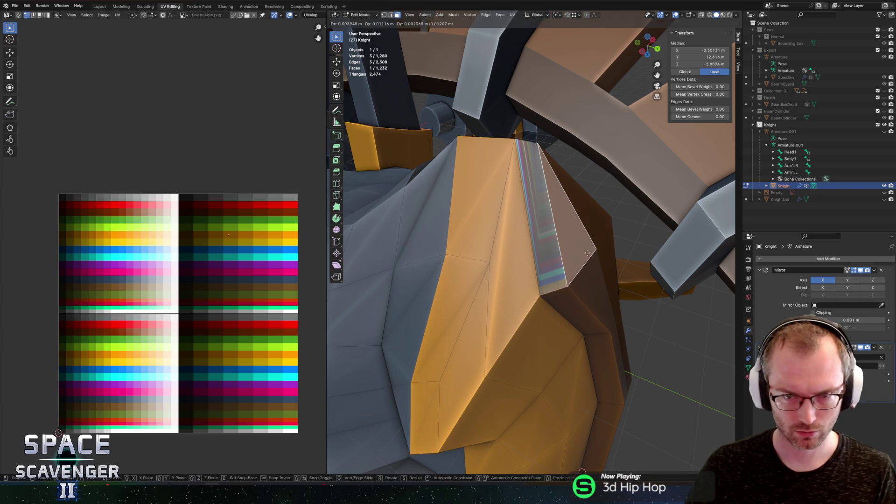
right_click(587, 210)
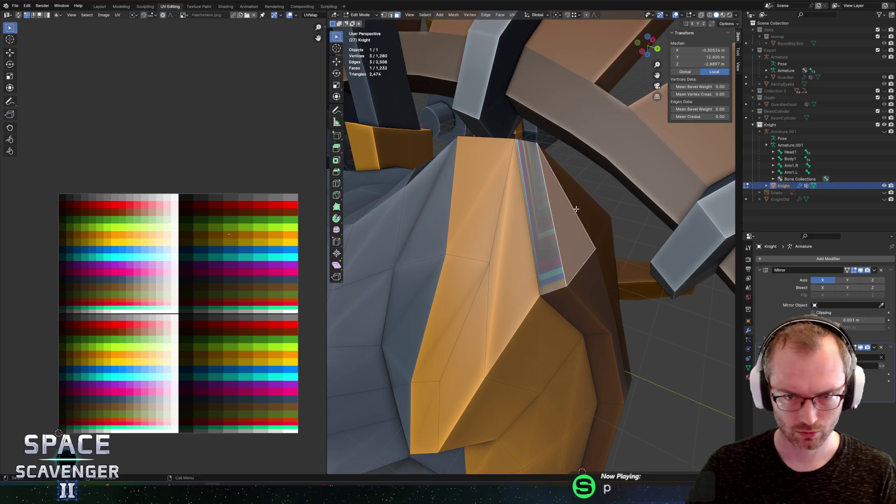
key(a)
key(m)
click(570, 208)
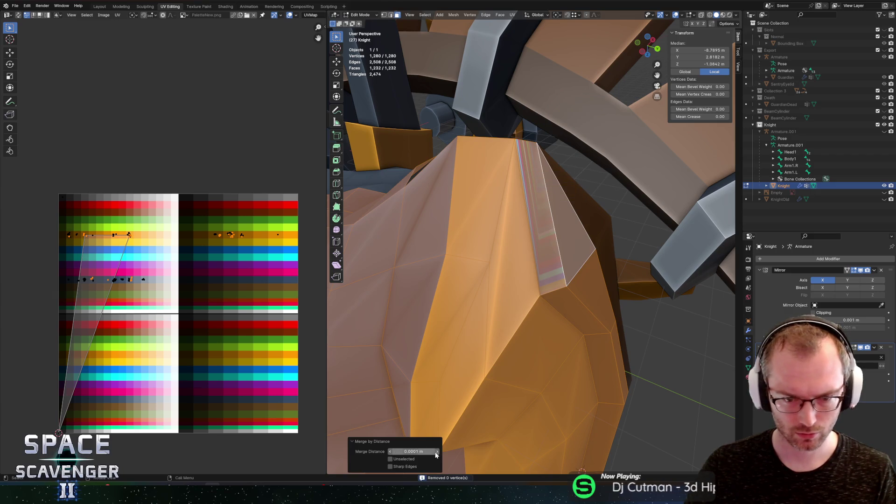
Step: Reposition the triangle face on the orange plate
click(551, 247)
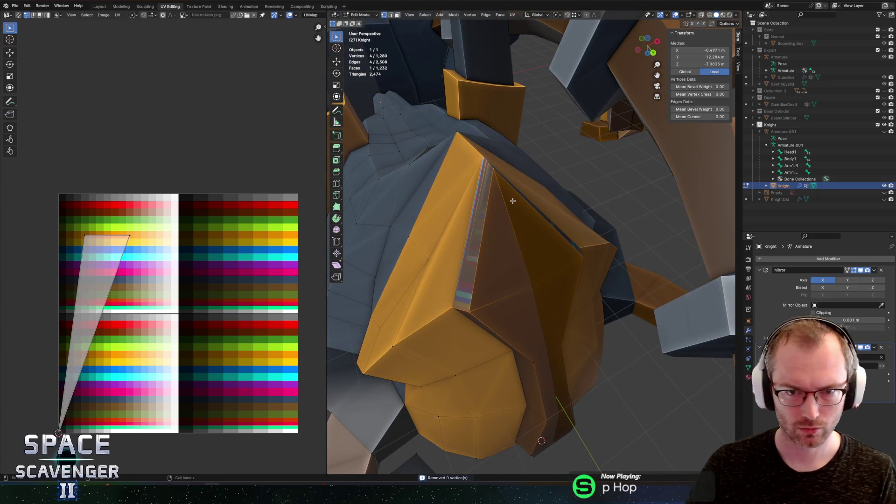
key(alt+a)
click(486, 236)
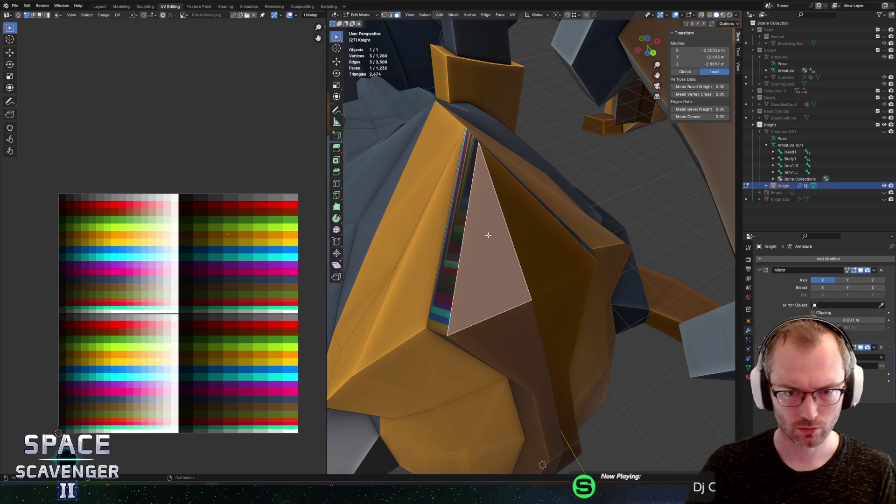
key(KP_Decimal)
key(g)
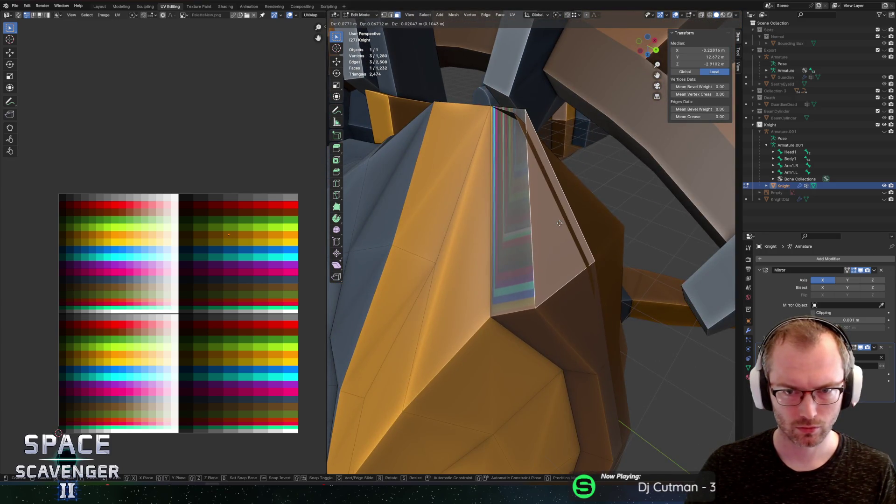
click(564, 237)
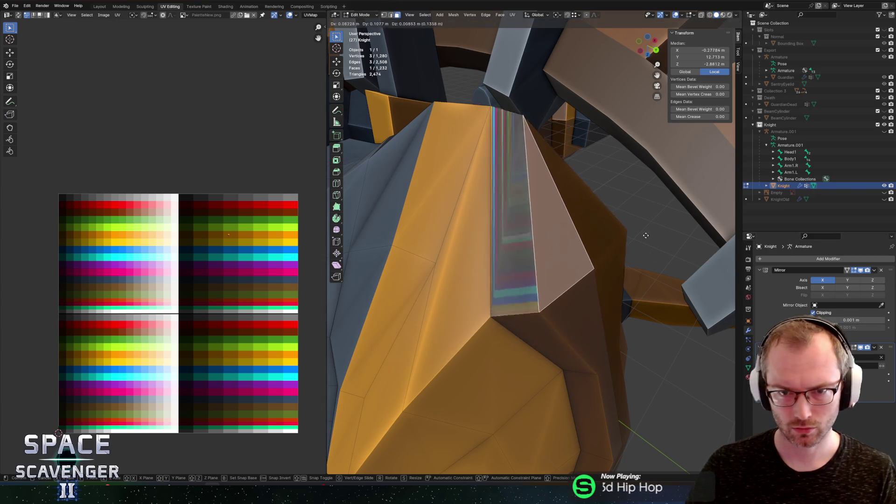
Step: Flatten the chest strip faces' UVs into a line and move them onto a new palette colour
click(497, 233)
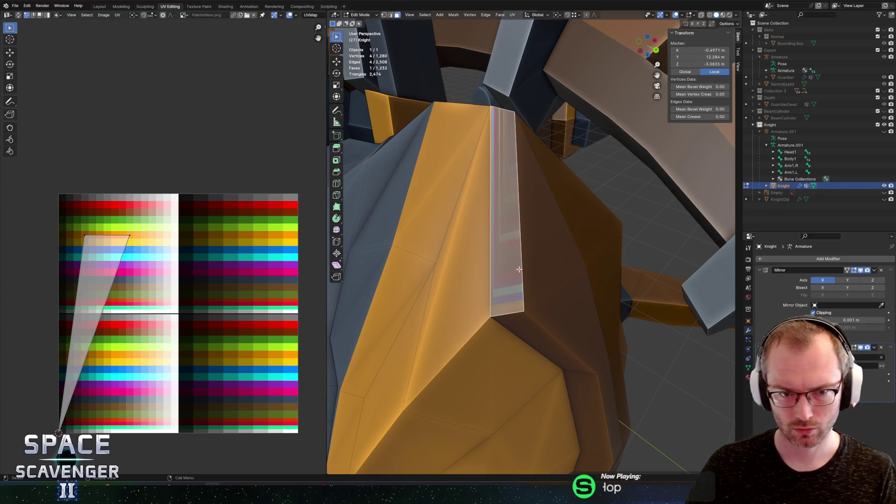
shift+click(529, 326)
key(s)
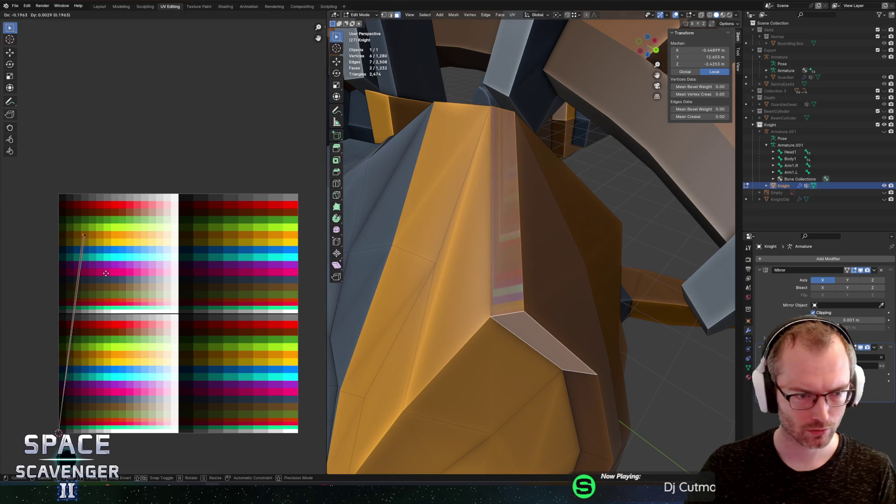
click(87, 308)
key(g)
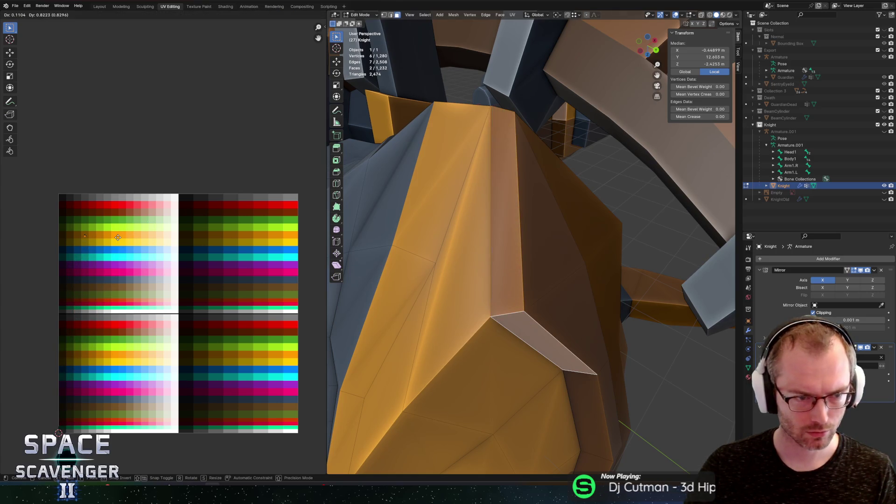
click(118, 239)
scroll(520, 202, up, 5)
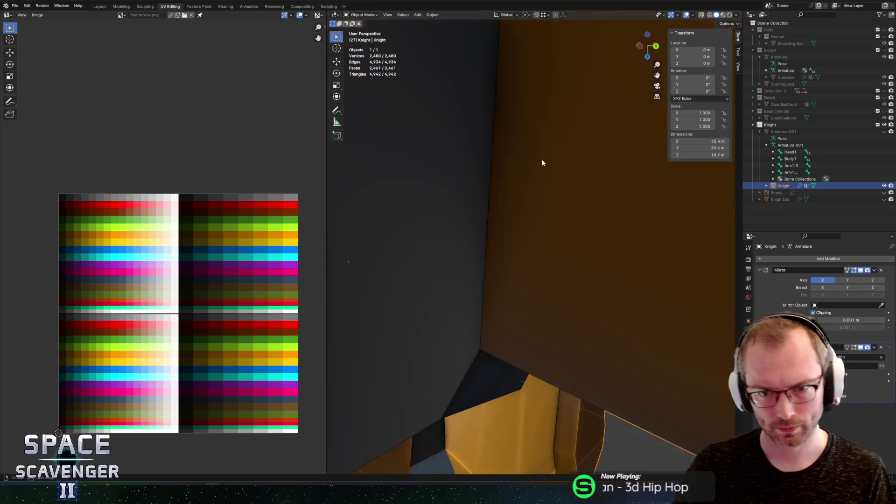
scroll(522, 205, down, 5)
scroll(544, 226, up, 5)
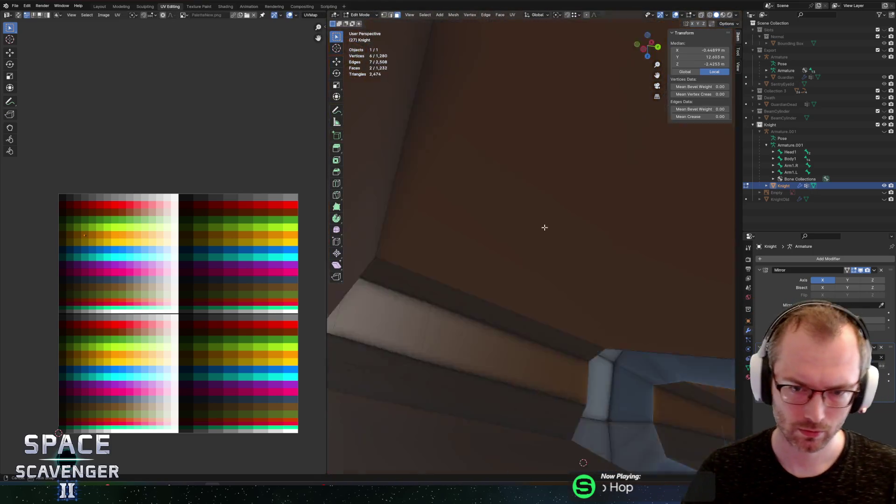
scroll(544, 225, down, 4)
Step: Vertex-slide two orange ridge vertices, including the top one, and export the Knight as FBX
click(538, 251)
key(shift+v)
click(528, 245)
click(535, 178)
key(shift+v)
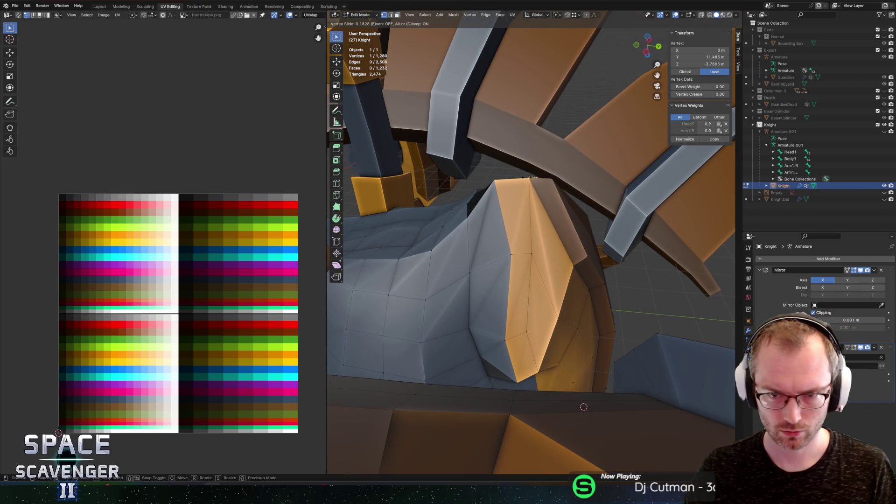
click(548, 156)
scroll(548, 157, down, 6)
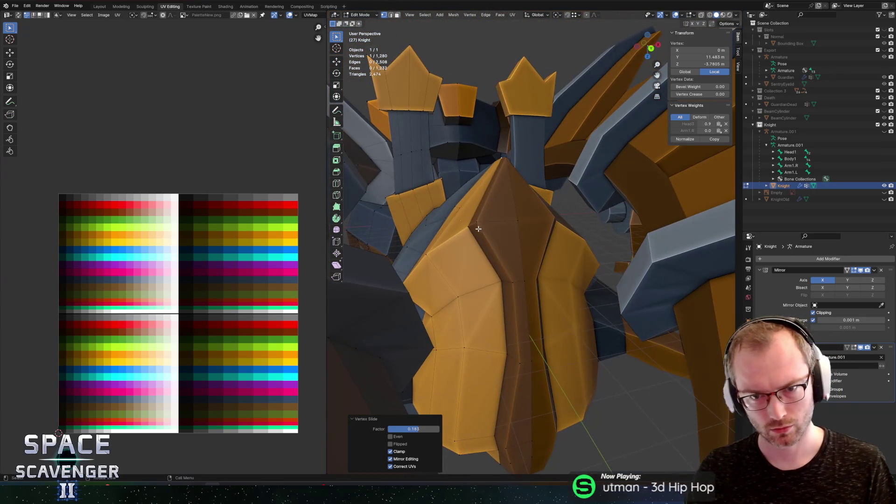
key(ctrl+e)
click(653, 426)
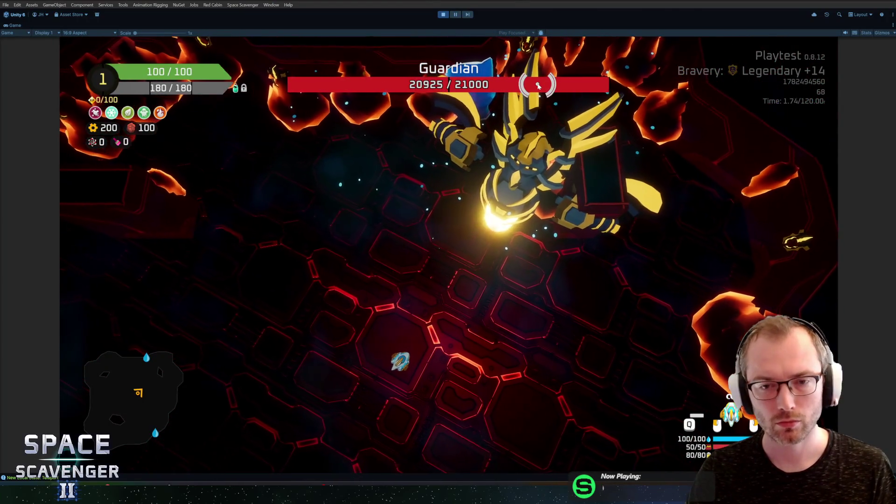
Step: Pause and resume the Guardian playtest, then in Blender select the Knight's linked front piece
key(Escape)
key(Escape)
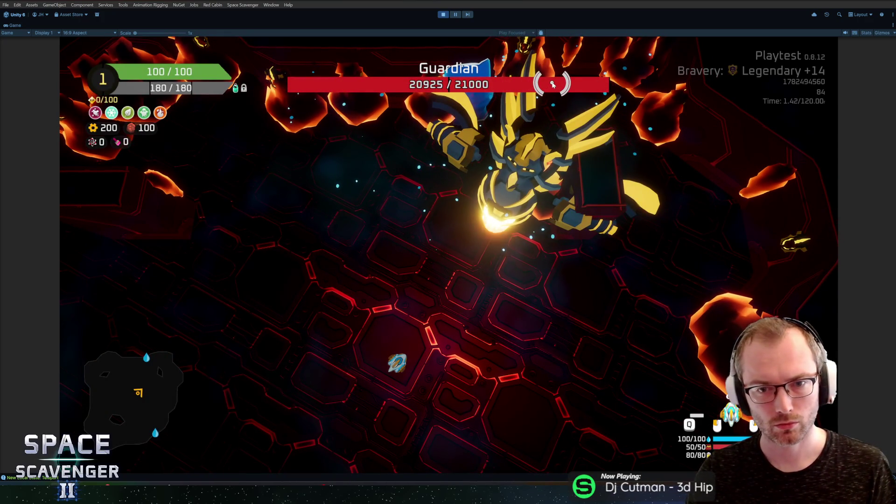
key(alt+Tab)
mouse_move(594, 289)
mouse_down()
mouse_move(621, 194)
mouse_move(559, 252)
mouse_move(633, 269)
mouse_move(529, 202)
mouse_up()
click(559, 252)
key(l)
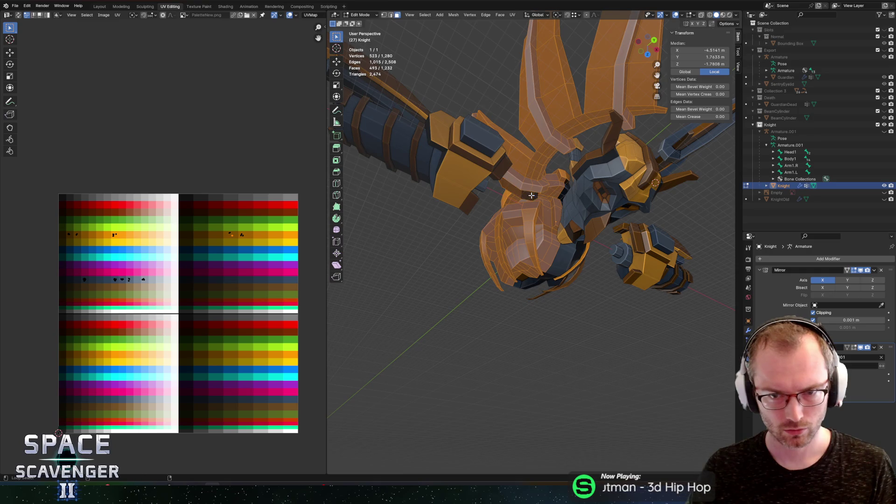
Step: Deselect an edge loop and the spikes from the torso selection using X-ray circle select
alt+shift+click(540, 187)
drag(542, 190, 611, 141)
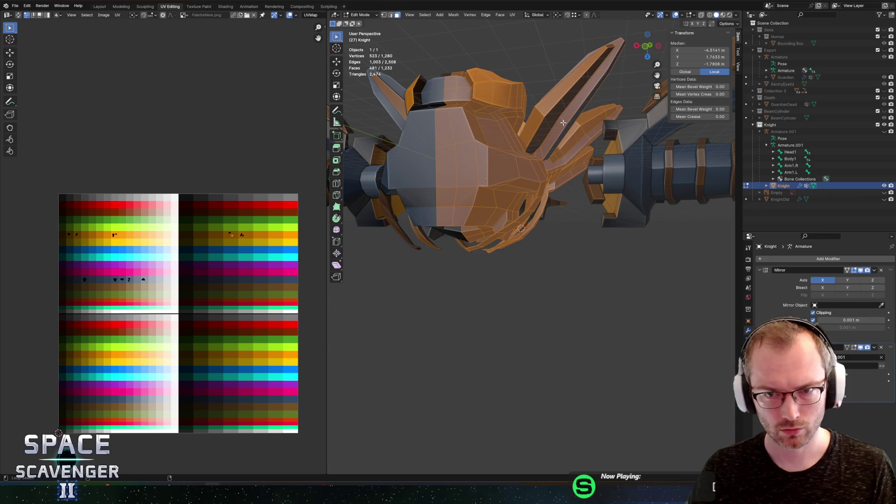
alt+shift+click(563, 121)
scroll(565, 135, up, 3)
key(c)
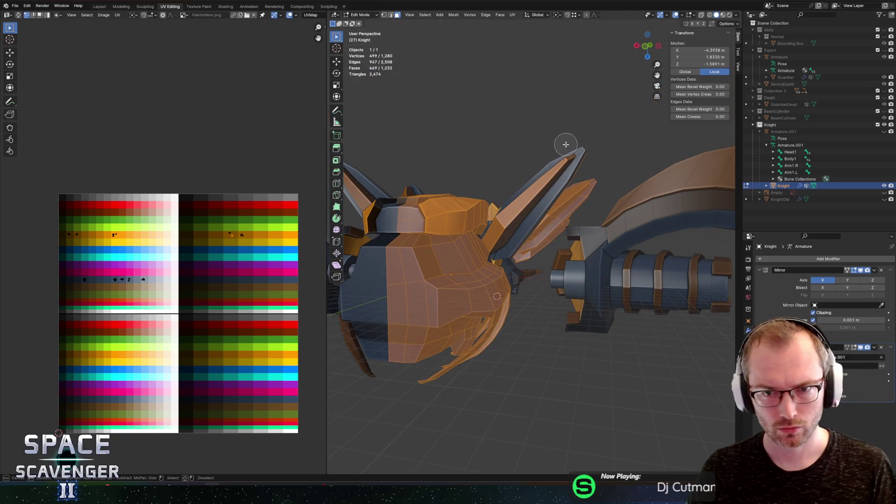
key(alt+z)
mouse_move(537, 207)
mouse_down()
mouse_move(581, 161)
mouse_move(532, 225)
mouse_move(474, 230)
mouse_move(426, 260)
mouse_move(430, 204)
mouse_move(453, 195)
mouse_move(635, 178)
mouse_move(607, 182)
mouse_move(494, 149)
mouse_move(587, 194)
mouse_up()
scroll(589, 154, down, 3)
key(Escape)
key(alt+z)
key(alt+z)
key(c)
scroll(485, 232, down, 4)
key(Escape)
key(alt+z)
scroll(606, 182, up, 3)
scroll(587, 194, up, 5)
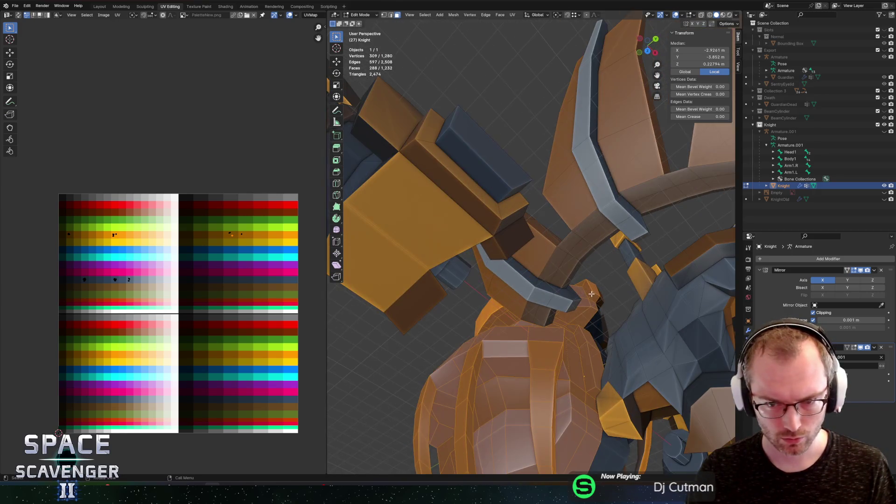
Step: Show the Knight mesh's vertex groups in the Object Data properties
mouse_move(582, 289)
mouse_down()
mouse_move(606, 288)
mouse_move(617, 322)
mouse_move(588, 308)
mouse_up()
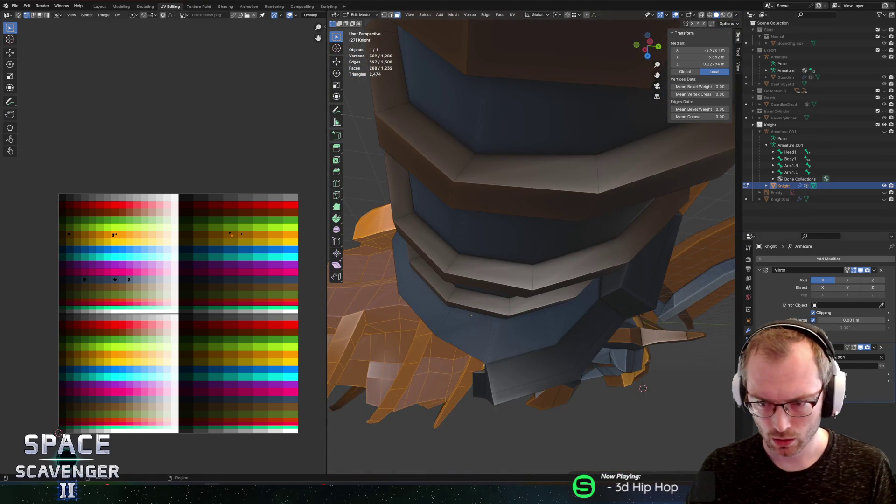
click(748, 297)
mouse_move(513, 299)
mouse_down()
mouse_move(555, 305)
mouse_move(598, 266)
mouse_up()
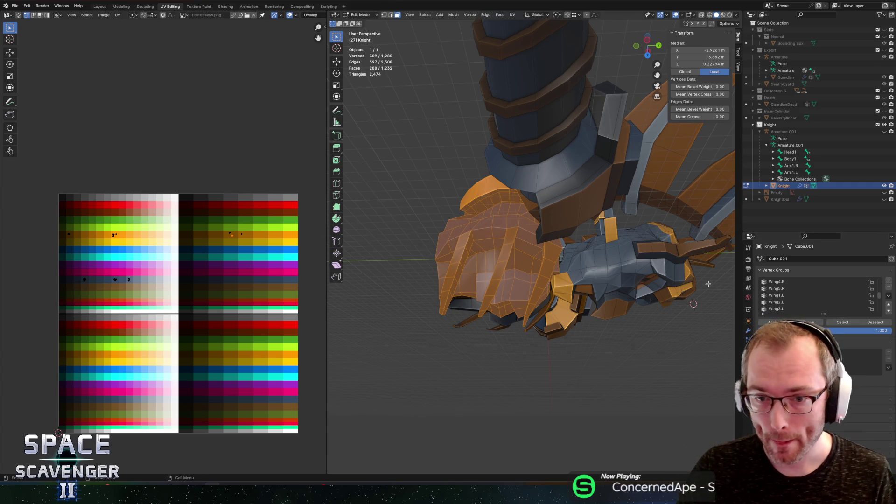
drag(627, 281, 560, 241)
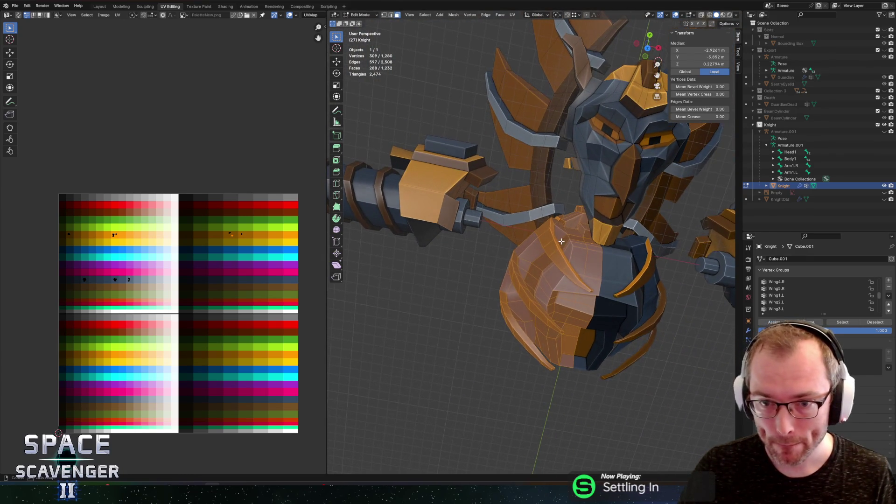
Step: Set the pivot to a 3D cursor at world origin and enlarge the lower torso about 1.3 times
key(period)
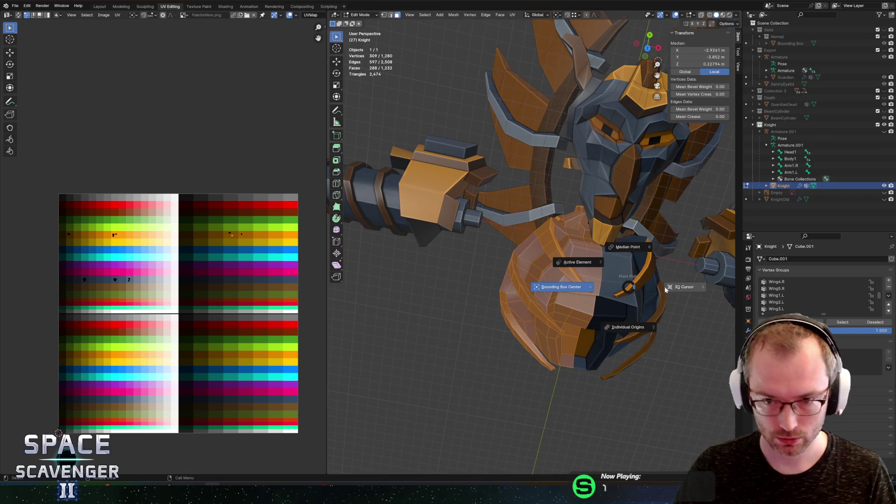
click(682, 289)
key(shift+s)
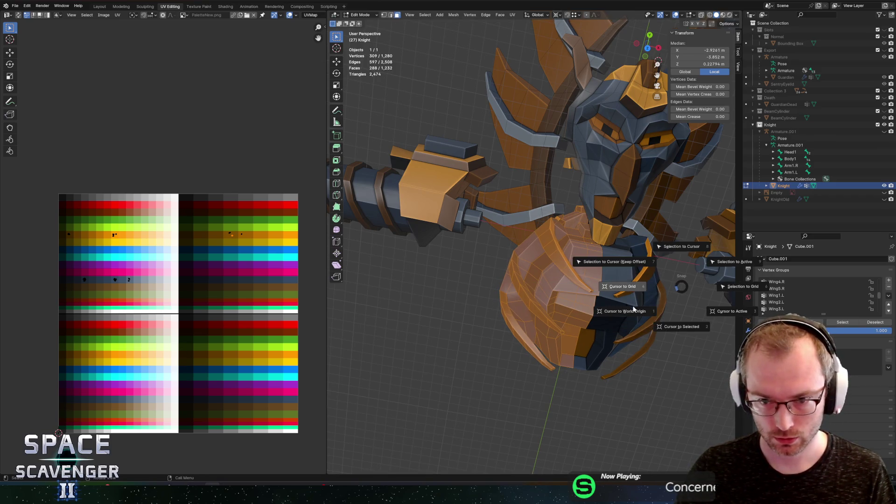
click(633, 309)
key(s)
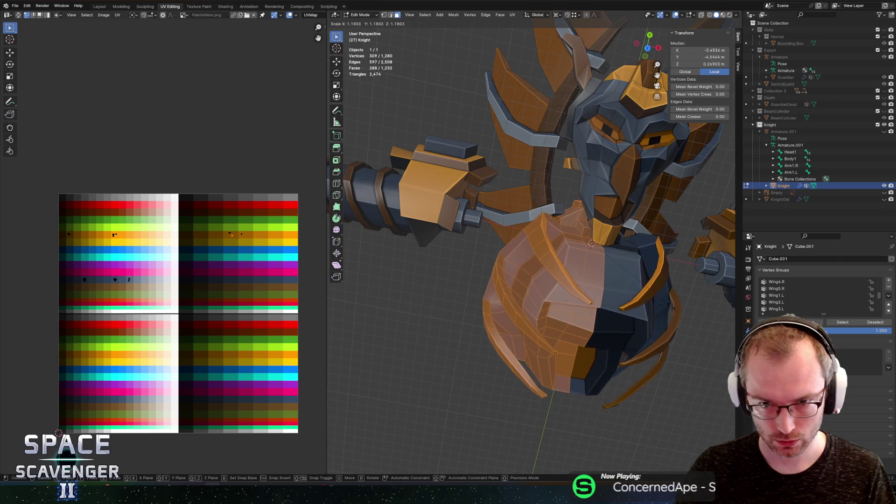
click(683, 307)
Step: Shift the torso piece along Y, then move it along Z from a front view
key(g)
key(y)
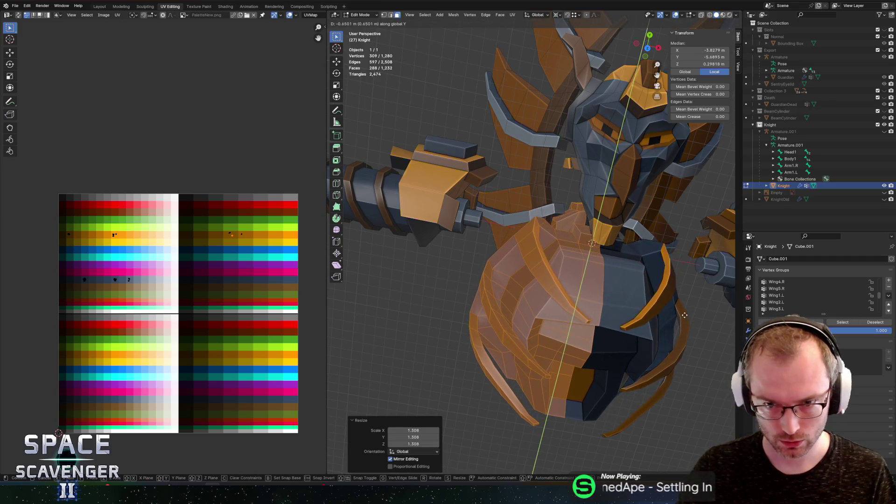
click(689, 321)
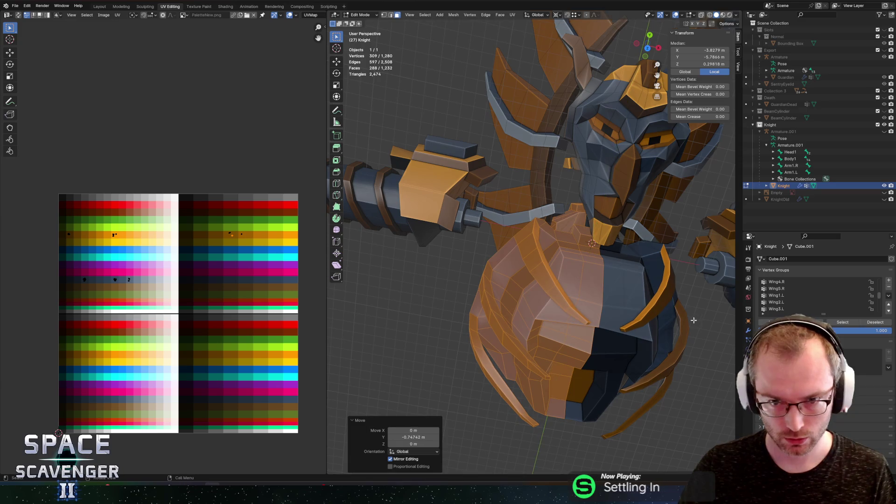
drag(631, 341, 571, 268)
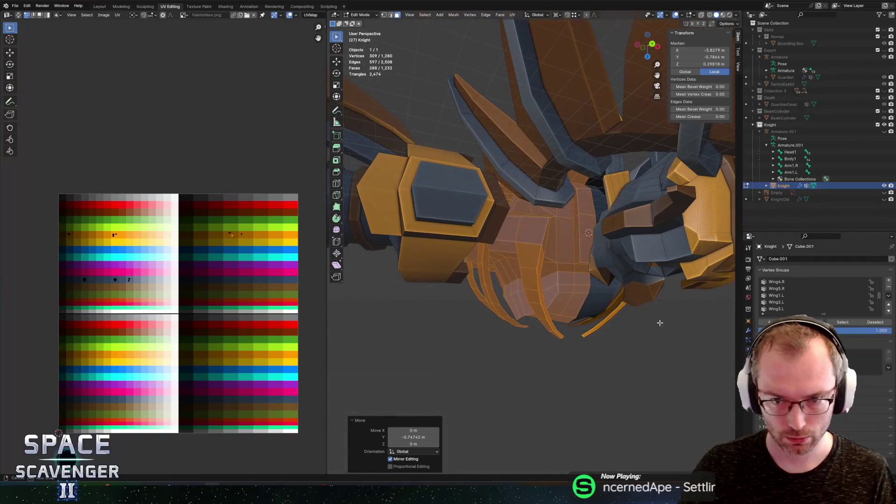
key(g)
key(z)
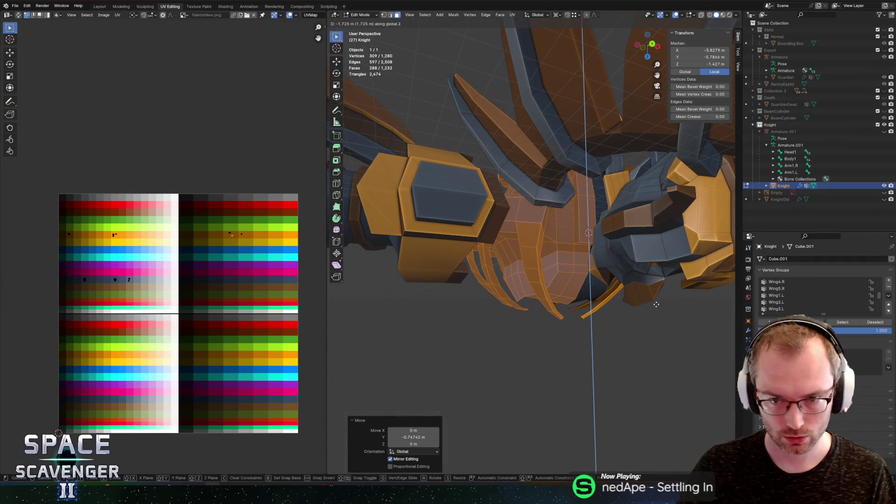
click(643, 287)
Step: Push the torso piece further along Y and raise it about 0.78 m along Z
key(g)
key(y)
click(591, 230)
key(g)
key(y)
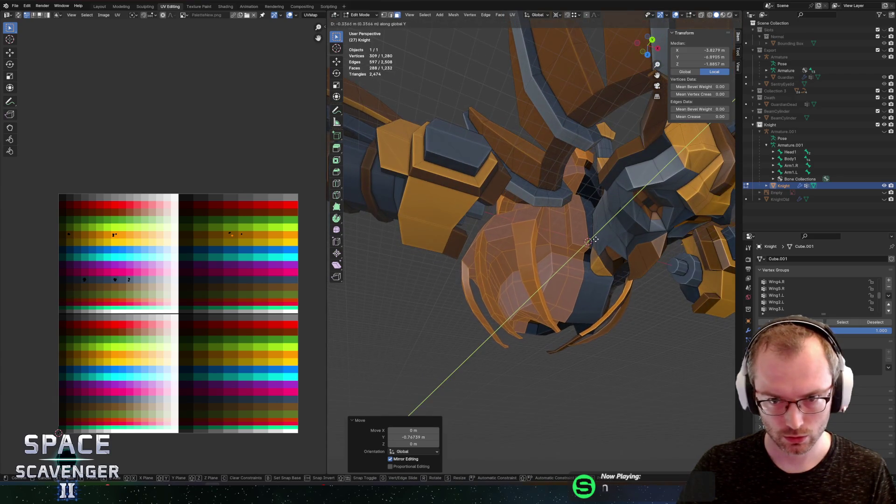
click(590, 261)
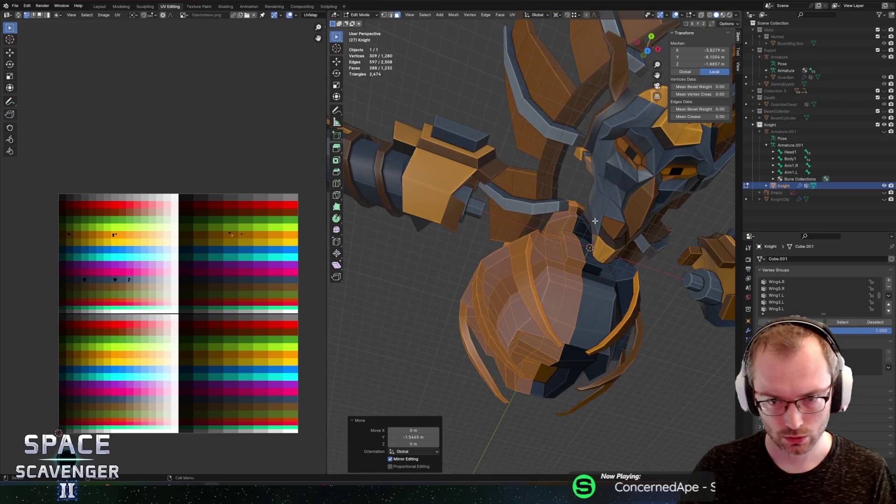
key(g)
key(x)
key(z)
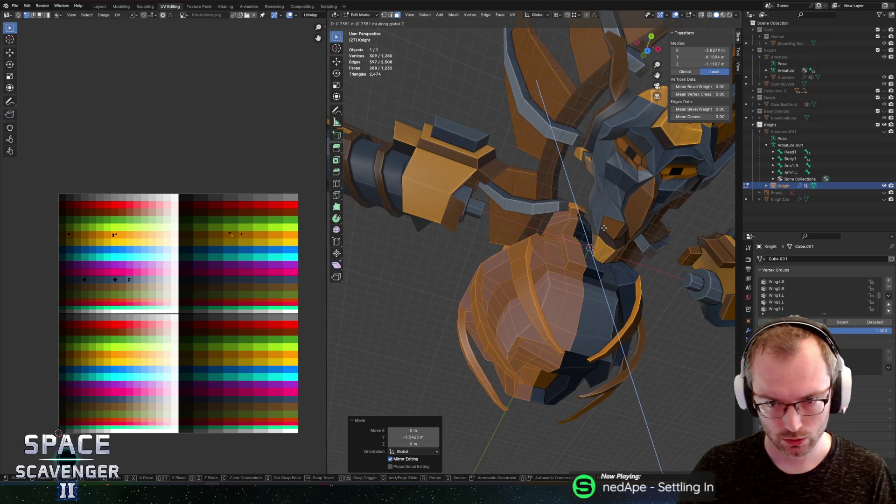
click(603, 228)
Step: Flatten the lower torso piece to 0.792 scale along Z
key(s)
key(y)
key(z)
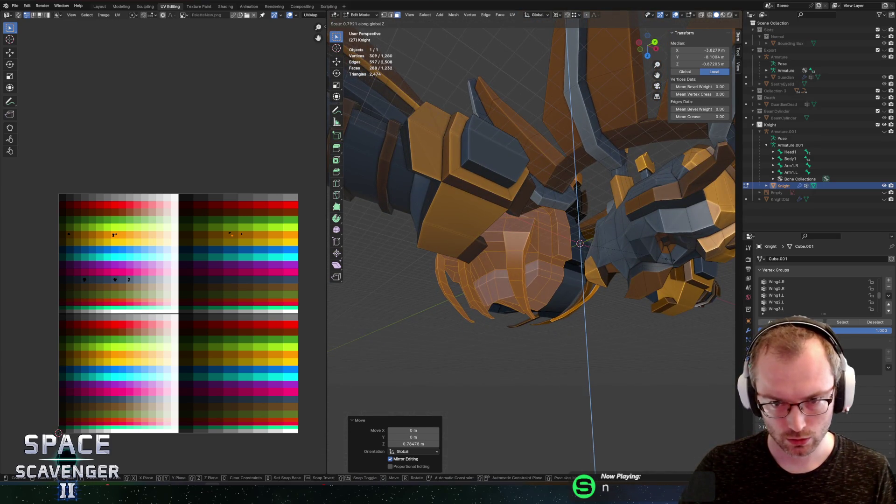
click(651, 252)
Step: Export the Knight to Knight.fbx
key(ctrl+shift+e)
click(686, 426)
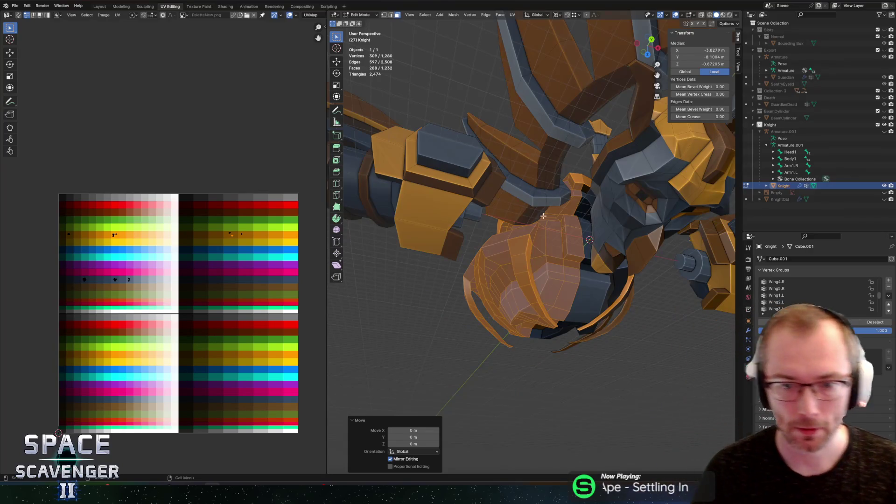
scroll(555, 242, down, 4)
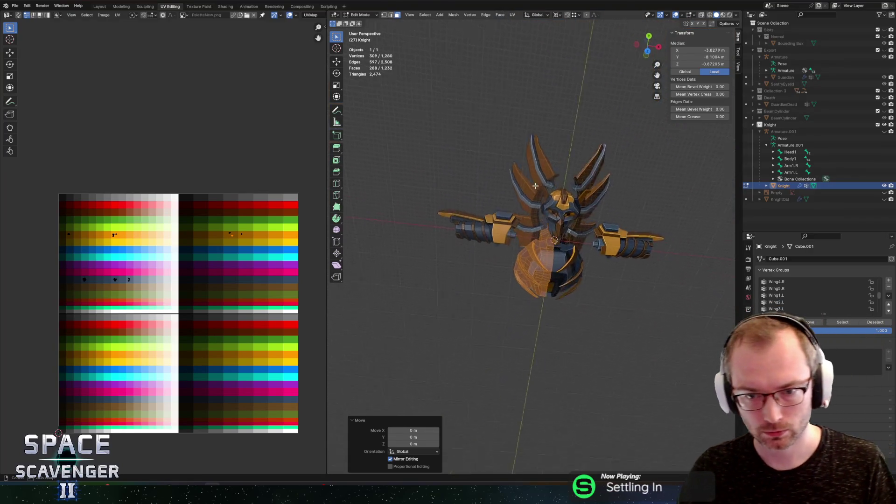
Step: Switch to edge select and pick a chest edge loop, trying a bevel but cancelling it
scroll(555, 242, up, 6)
scroll(503, 227, up, 5)
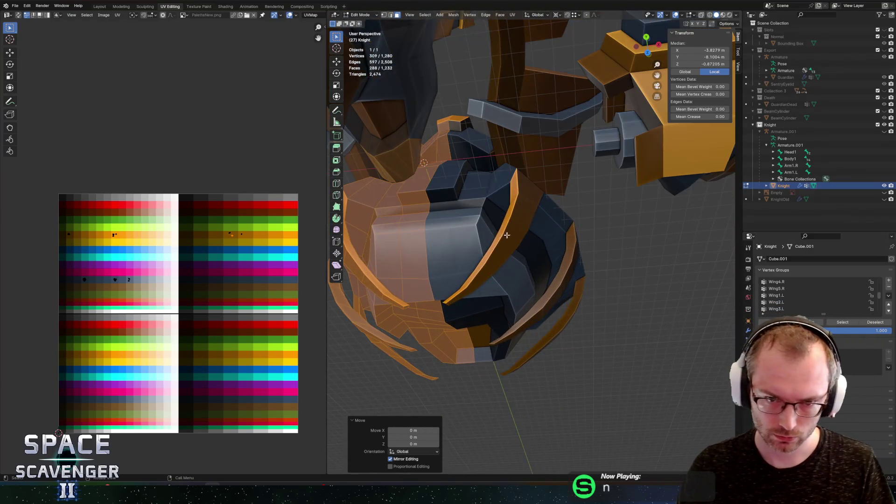
key(alt+a)
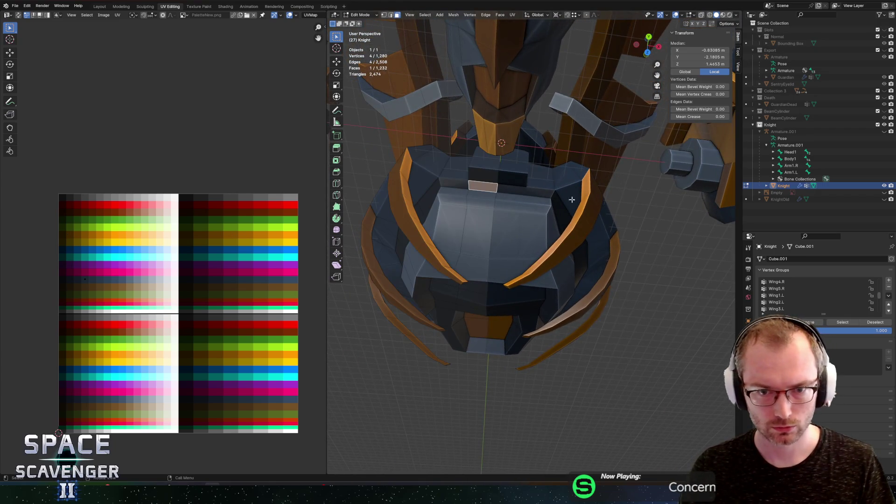
key(2)
alt+click(488, 245)
alt+click(515, 225)
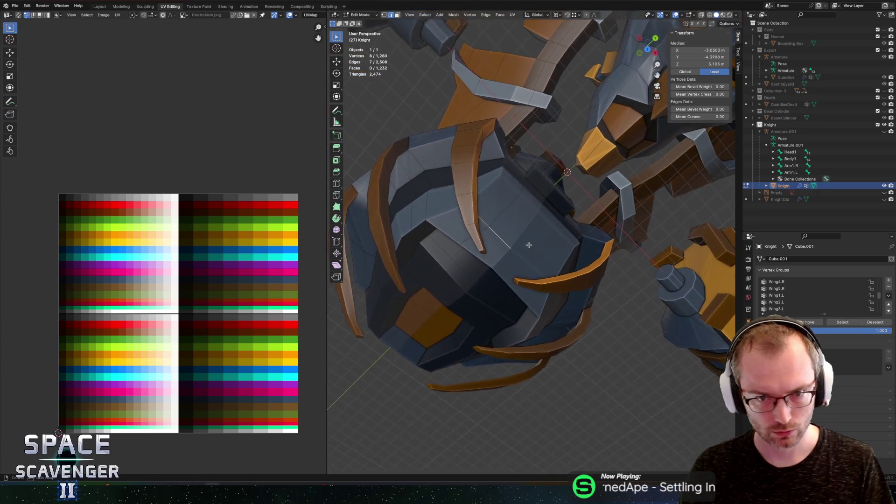
key(ctrl+b)
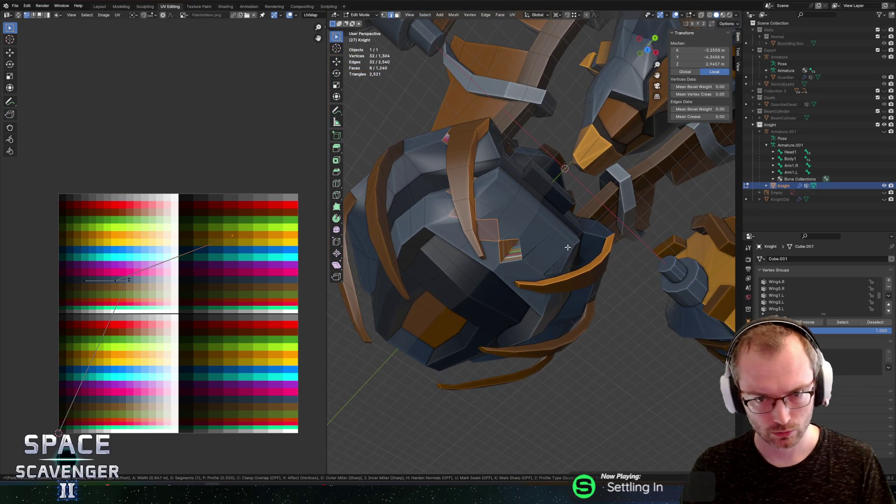
key(Escape)
Step: Select the chest plate edges and bevel them into a narrow strip of faces
alt+click(501, 242)
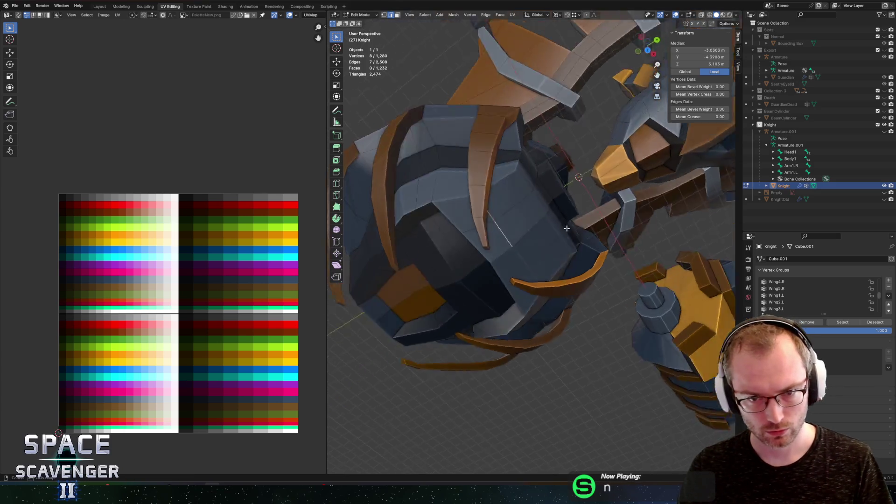
mouse_move(525, 252)
mouse_down()
mouse_move(516, 244)
mouse_move(537, 244)
mouse_move(494, 221)
mouse_up()
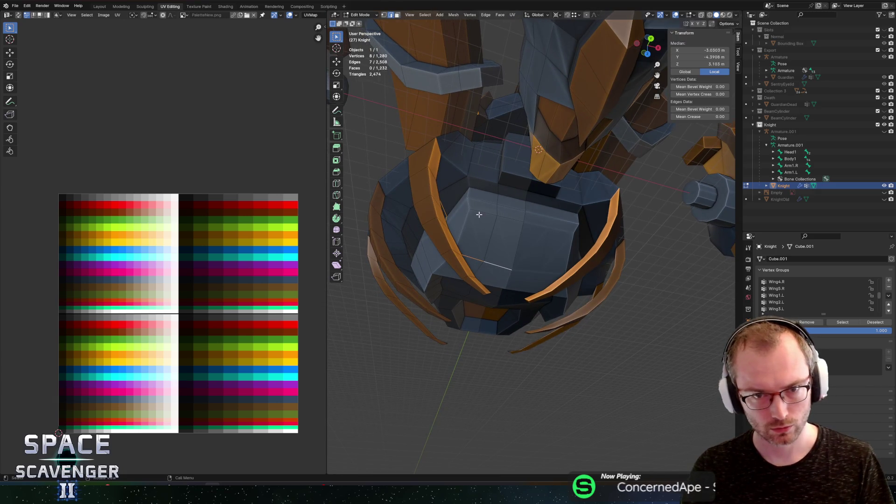
key(alt+z)
key(c)
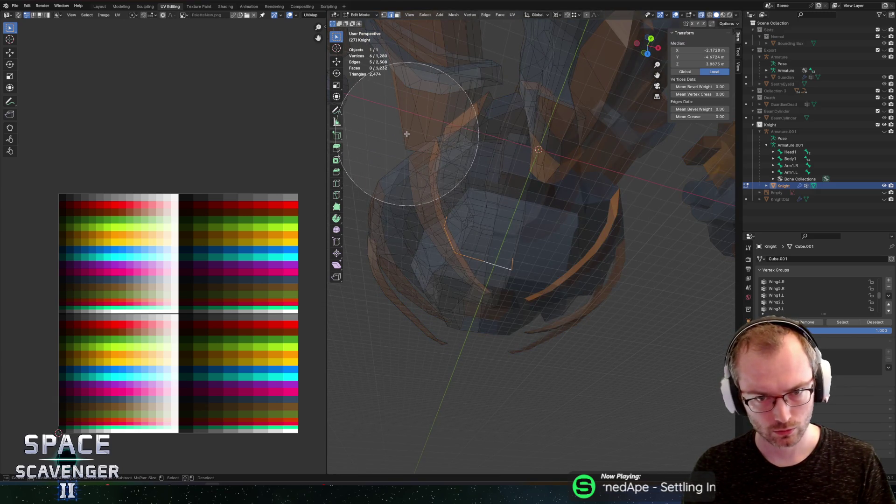
key(Escape)
key(alt+z)
key(ctrl+b)
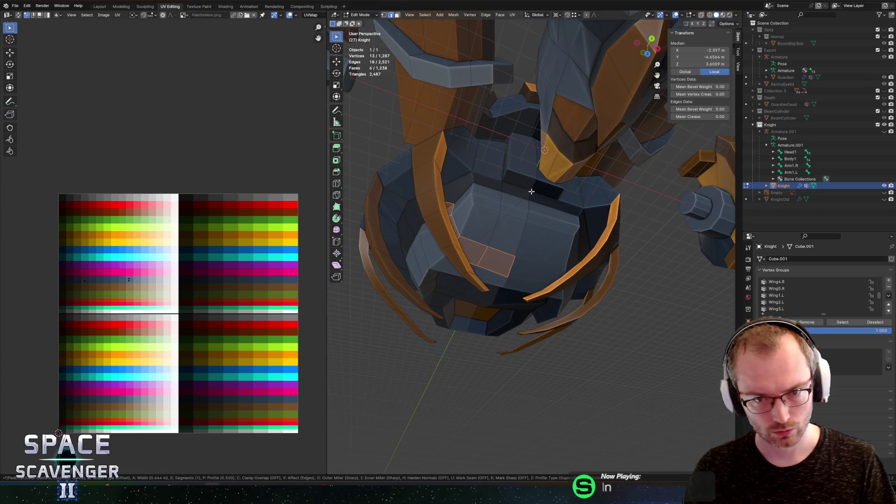
click(531, 191)
alt+click(472, 199)
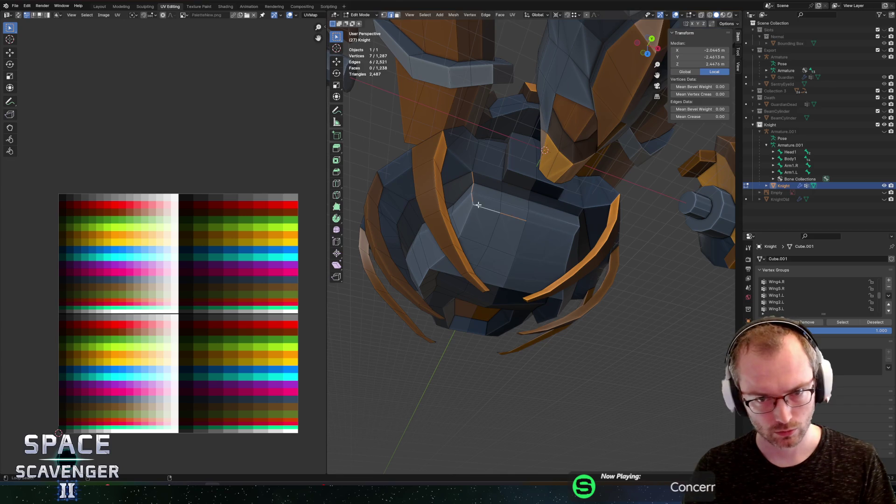
click(566, 191)
Step: Select the new strip of chest faces along a path and check it in Object Mode
click(514, 218)
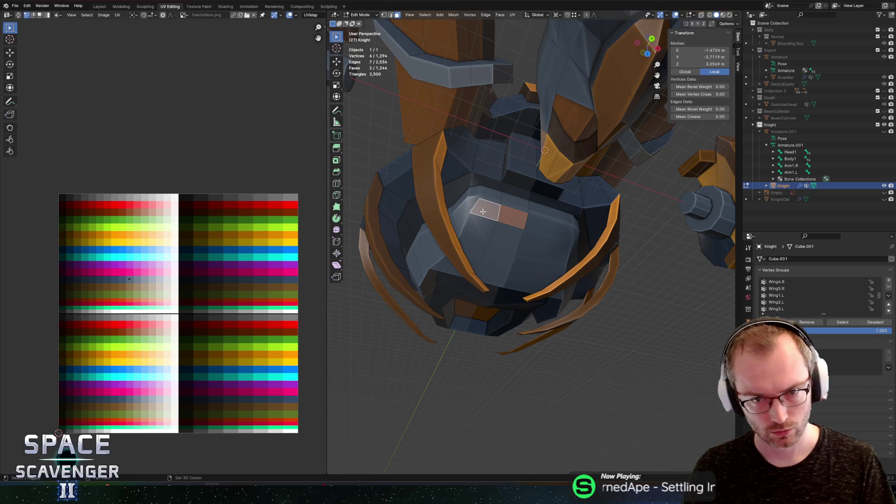
shift+click(467, 194)
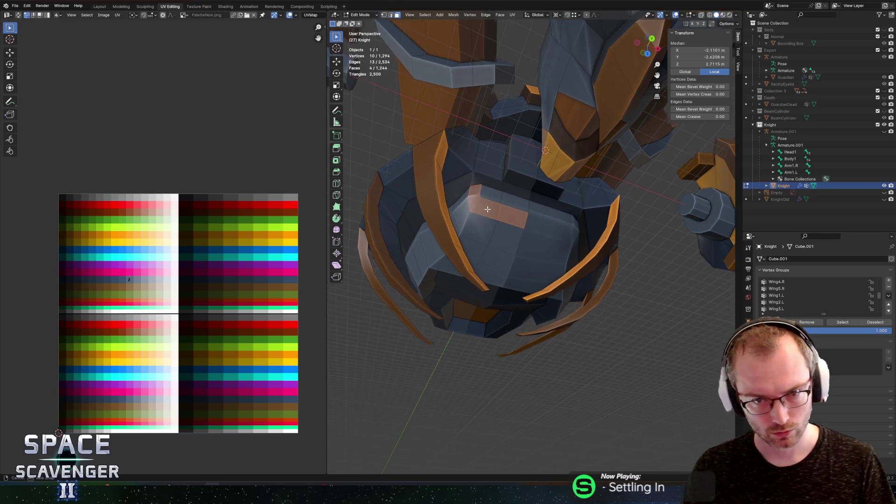
scroll(510, 231, up, 3)
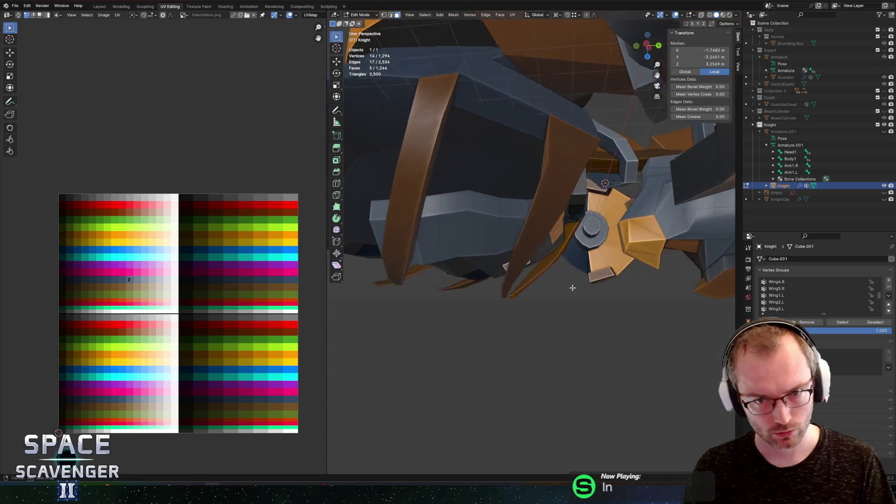
ctrl+click(547, 243)
mouse_move(547, 243)
mouse_down()
mouse_move(499, 176)
mouse_move(462, 162)
mouse_up()
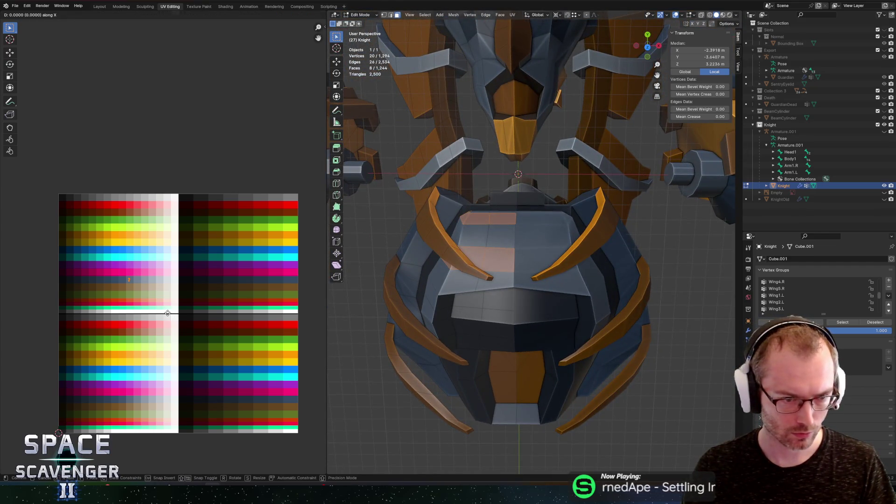
key(Tab)
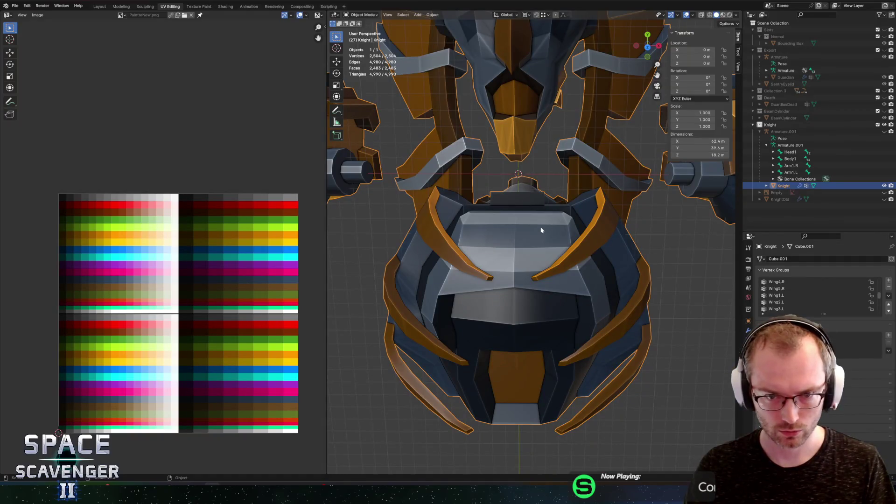
key(Tab)
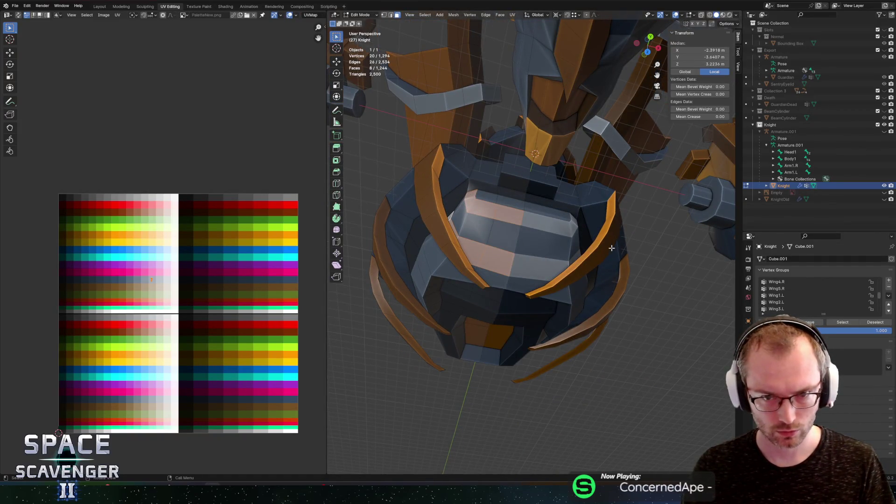
Step: Extrude the chest strip, scale it slightly inward and push it back 0.4454 m
key(e)
key(s)
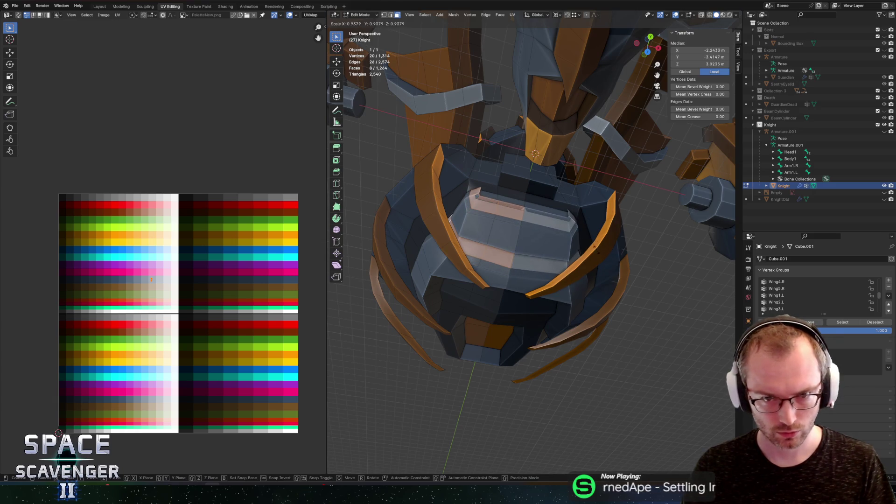
click(594, 247)
key(g)
key(z)
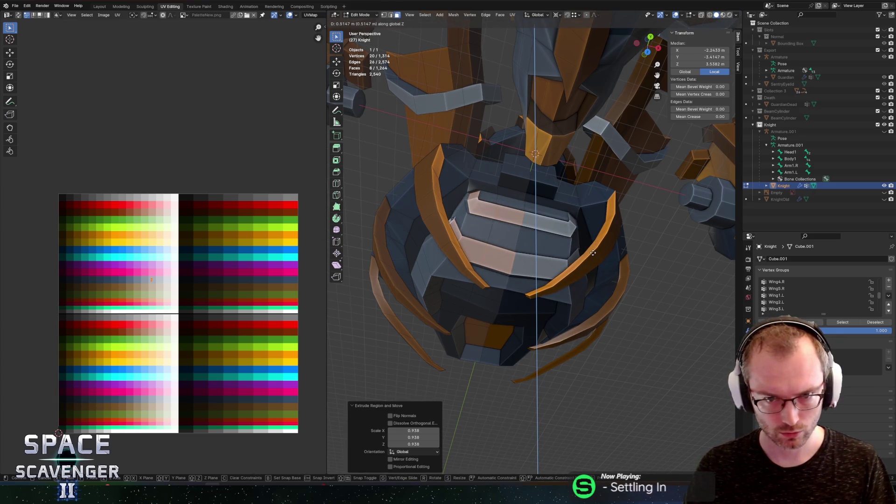
key(Escape)
scroll(600, 234, down, 5)
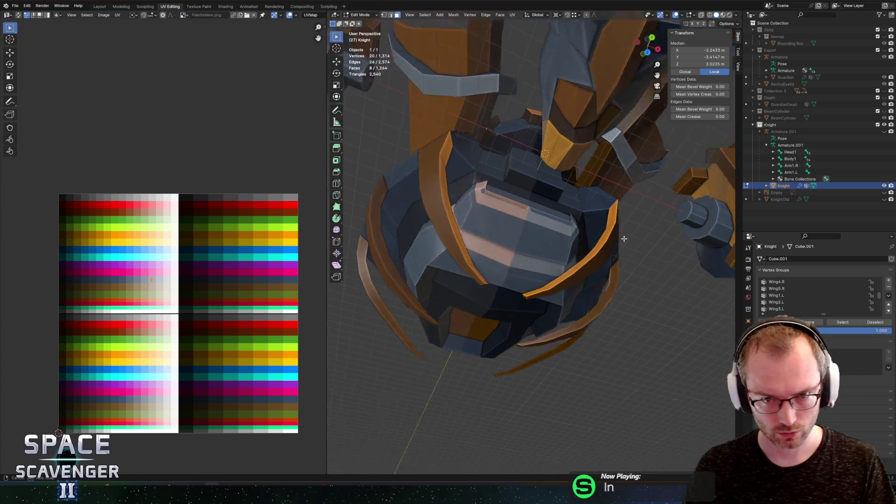
key(g)
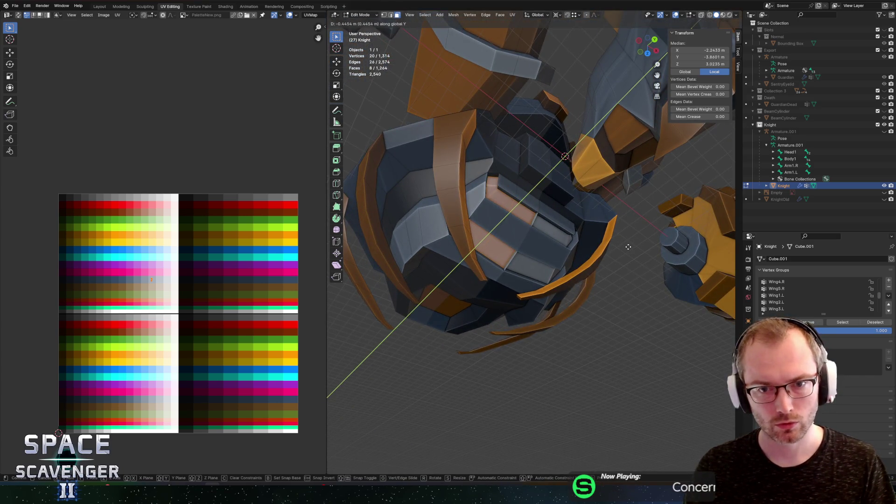
click(628, 247)
scroll(556, 231, up, 4)
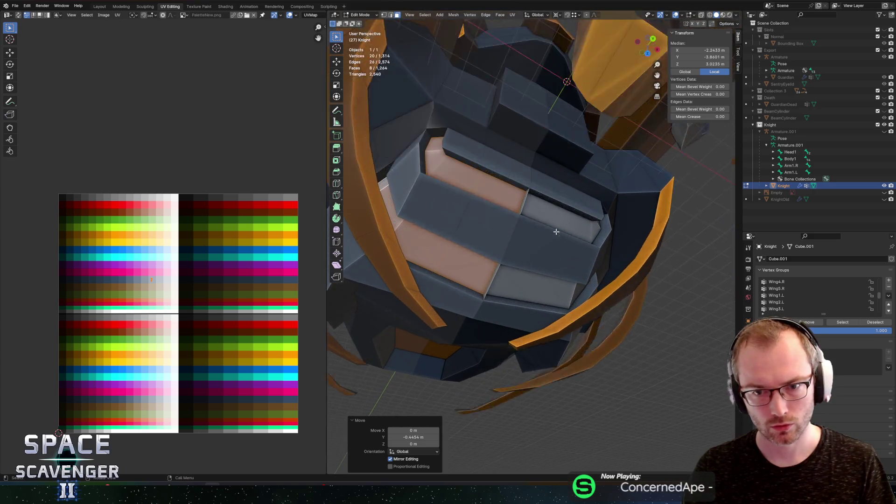
scroll(556, 232, down, 5)
Step: Recess the faces with Extrude Manifold along their normals, then pick a leftover sliver face
key(Tab)
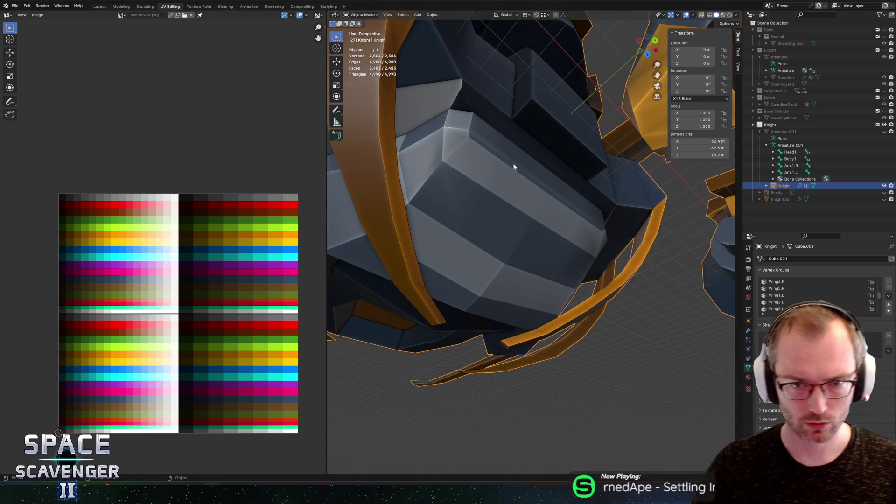
key(Tab)
key(alt+w)
key(Escape)
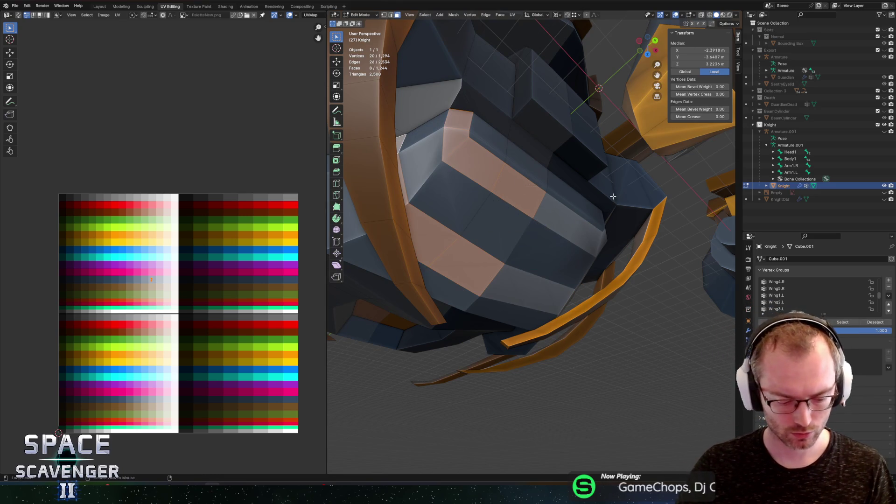
key(alt+e)
click(614, 217)
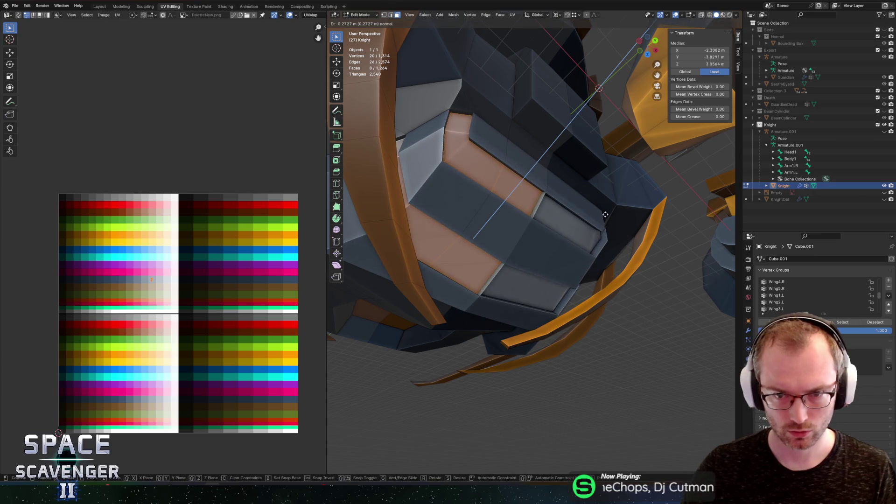
click(593, 213)
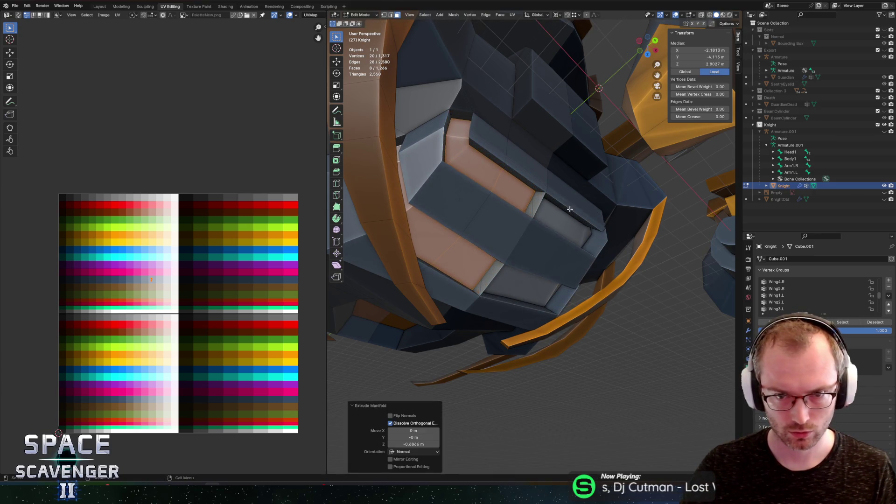
click(523, 202)
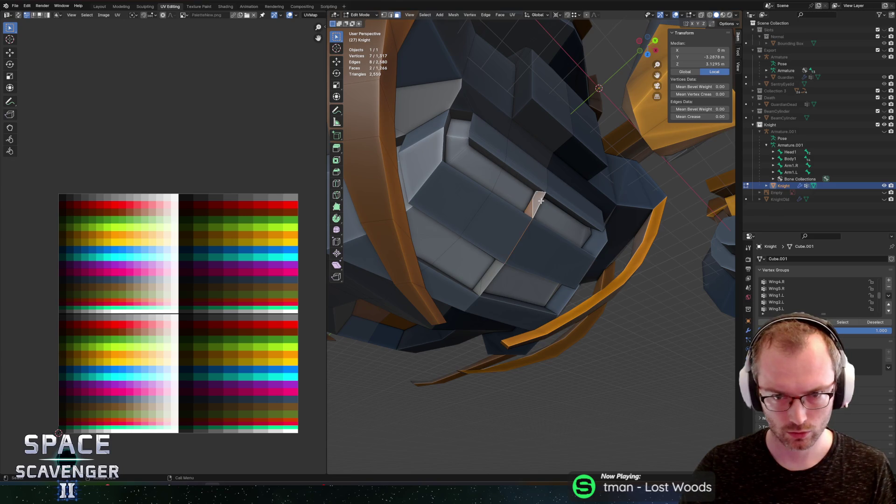
key(alt+z)
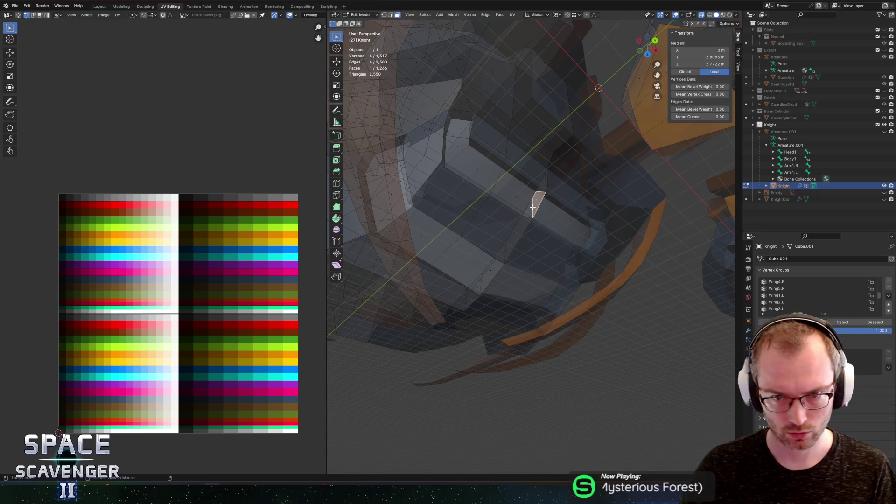
Step: Delete the sliver face, sliver edges and stray vertex left inside the chest
key(x)
click(544, 209)
key(alt+z)
click(533, 206)
key(x)
click(533, 208)
click(532, 209)
key(x)
click(532, 209)
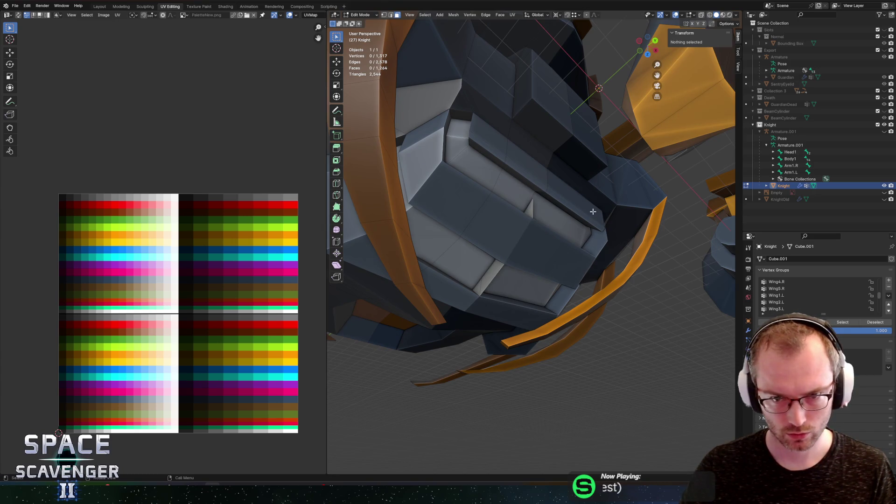
click(528, 212)
key(x)
click(528, 212)
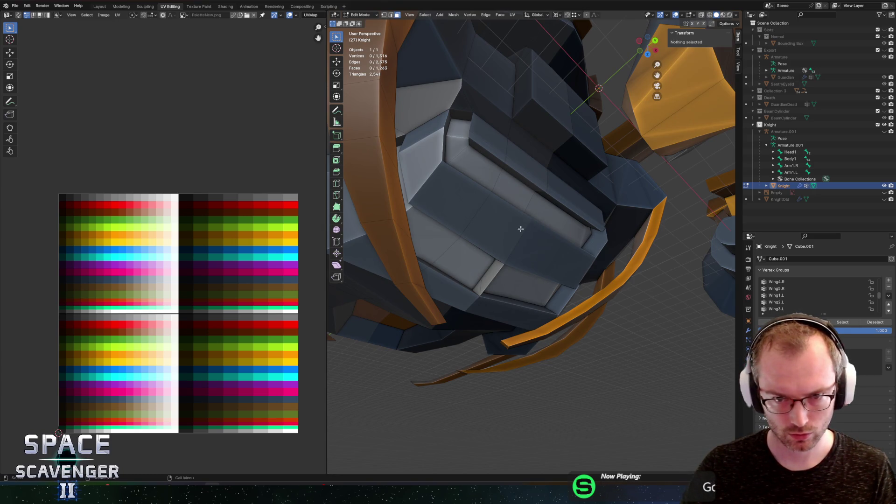
Step: Delete the leftover faces one by one inside the Knight's chest
click(499, 263)
key(x)
click(500, 264)
click(483, 289)
key(x)
click(483, 290)
click(480, 288)
key(x)
click(480, 288)
key(x)
click(478, 288)
click(480, 287)
key(x)
click(479, 287)
Step: Inspect the hidden faces in X-ray and delete the small triangle face
key(alt+z)
mouse_move(464, 218)
mouse_down()
mouse_move(485, 214)
mouse_move(541, 152)
mouse_move(584, 168)
mouse_move(580, 184)
mouse_move(468, 202)
mouse_move(549, 208)
mouse_move(569, 153)
mouse_up()
key(alt+z)
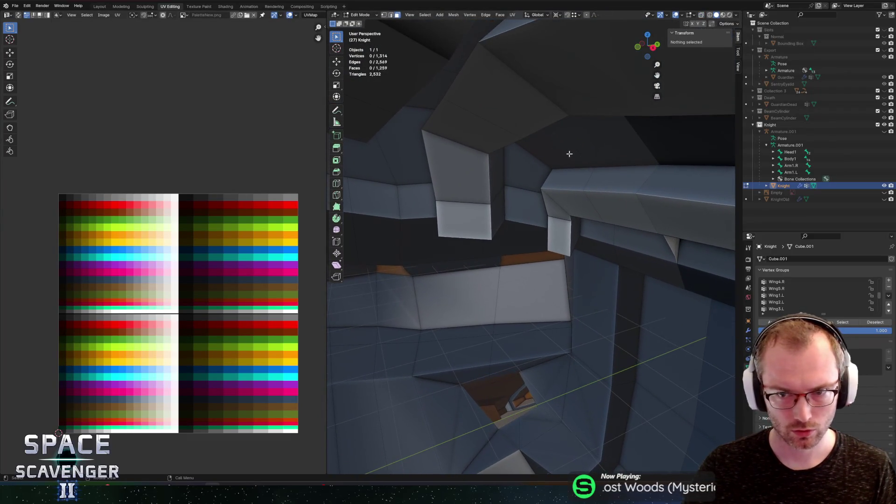
mouse_move(648, 192)
mouse_down()
mouse_move(693, 251)
mouse_move(513, 188)
mouse_move(460, 201)
mouse_up()
alt+click(712, 271)
click(461, 219)
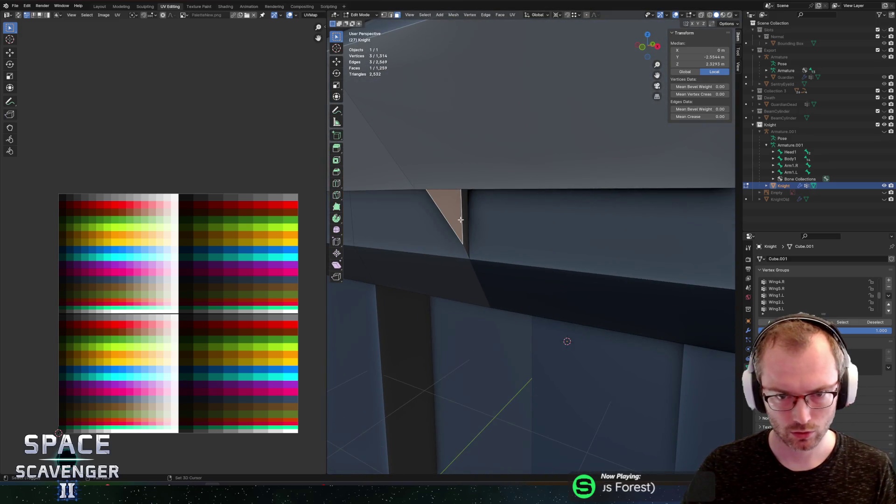
key(x)
click(462, 224)
Step: Select the whole mesh and merge by distance at 0.0101 m
scroll(493, 191, down, 8)
key(alt+z)
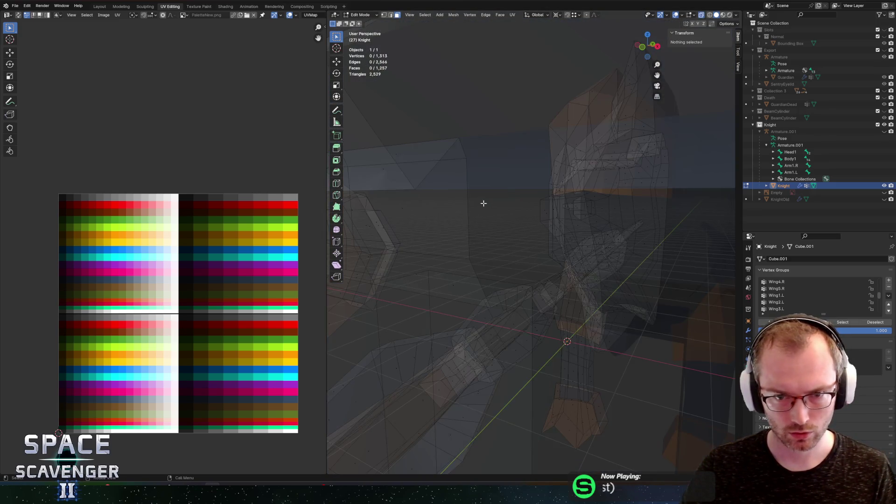
mouse_move(492, 191)
mouse_down()
mouse_move(447, 193)
mouse_move(566, 194)
mouse_move(500, 180)
mouse_move(560, 184)
mouse_move(572, 192)
mouse_move(567, 212)
mouse_move(551, 191)
mouse_up()
key(2)
alt+click(547, 190)
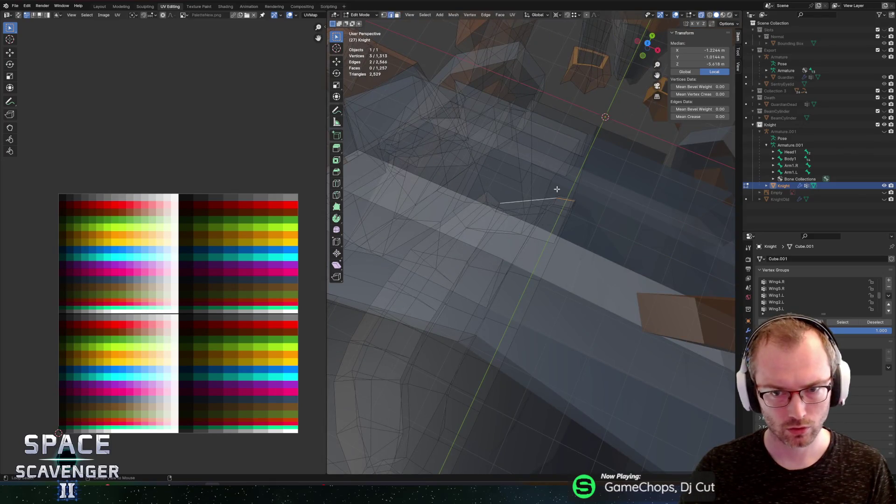
scroll(548, 190, down, 5)
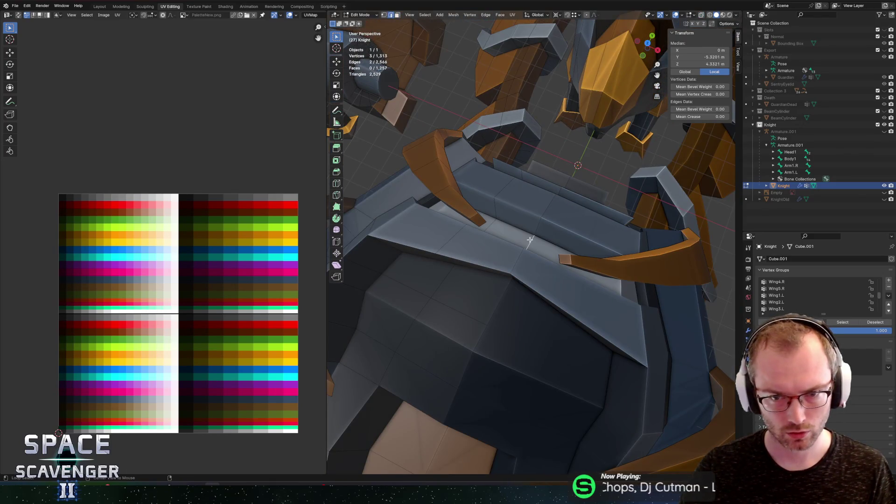
key(a)
key(m)
click(530, 240)
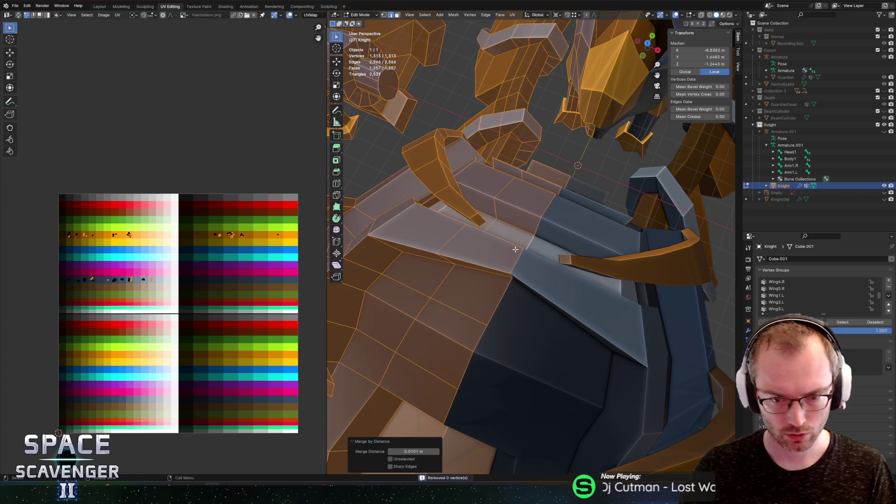
Step: Select all of the Knight mesh's faces for UV editing
scroll(515, 250, down, 5)
key(alt+z)
mouse_move(515, 249)
mouse_down()
mouse_move(615, 182)
mouse_move(627, 193)
mouse_move(581, 249)
mouse_up()
key(alt+z)
key(Tab)
key(Tab)
click(512, 254)
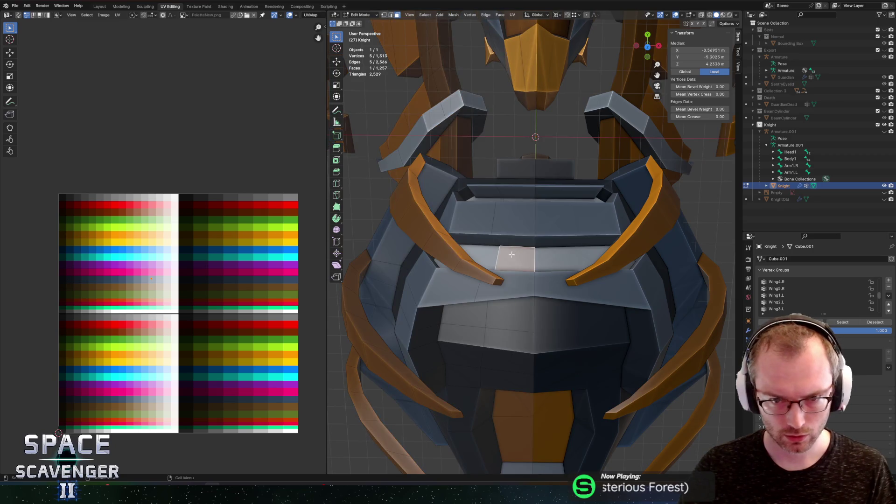
key(a)
scroll(222, 269, up, 3)
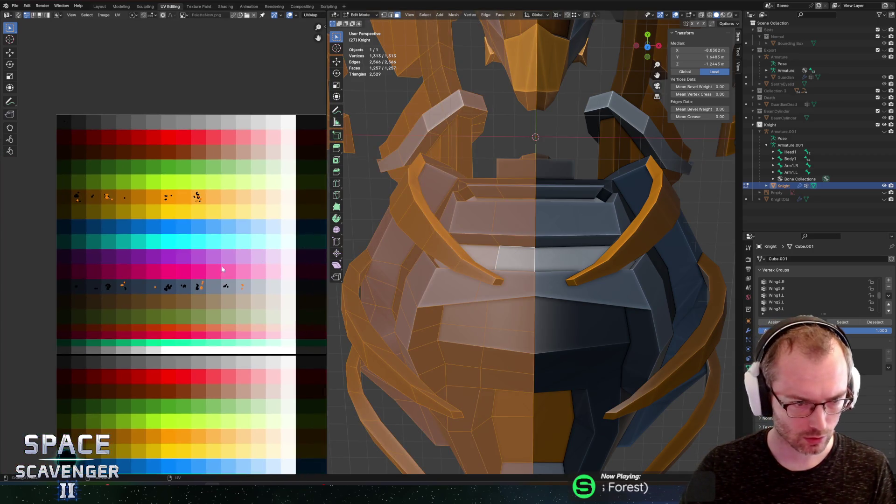
Step: Move the UVs on the palette so the recessed chest faces take a darker shade
key(g)
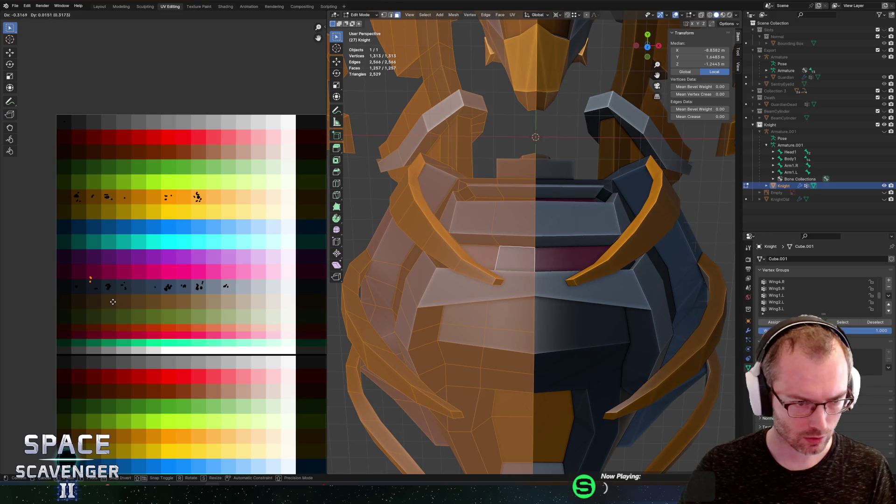
click(106, 278)
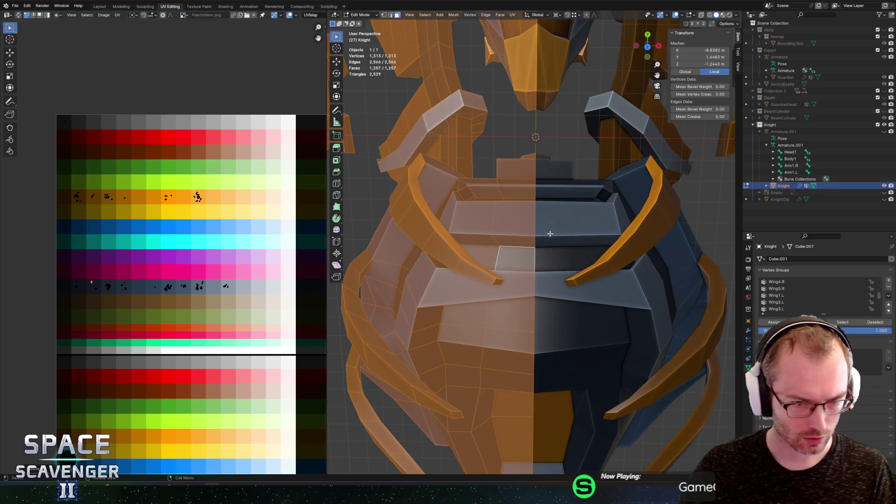
key(Tab)
scroll(573, 225, down, 3)
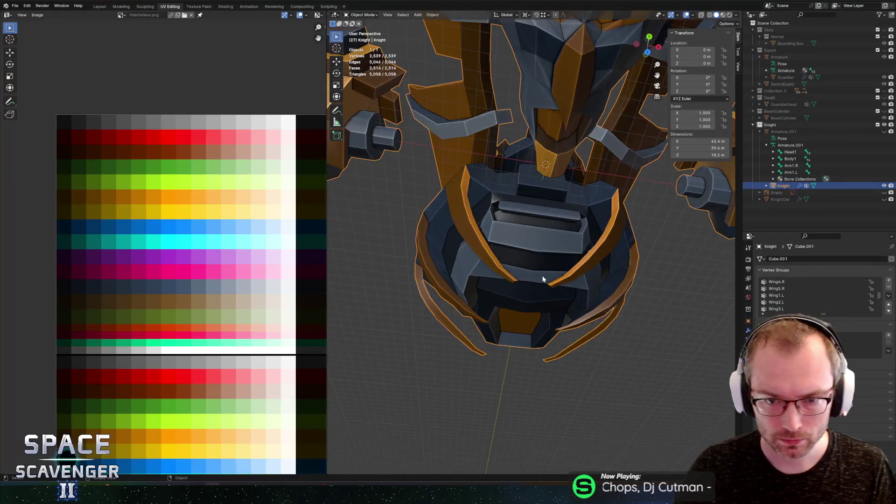
scroll(542, 279, up, 3)
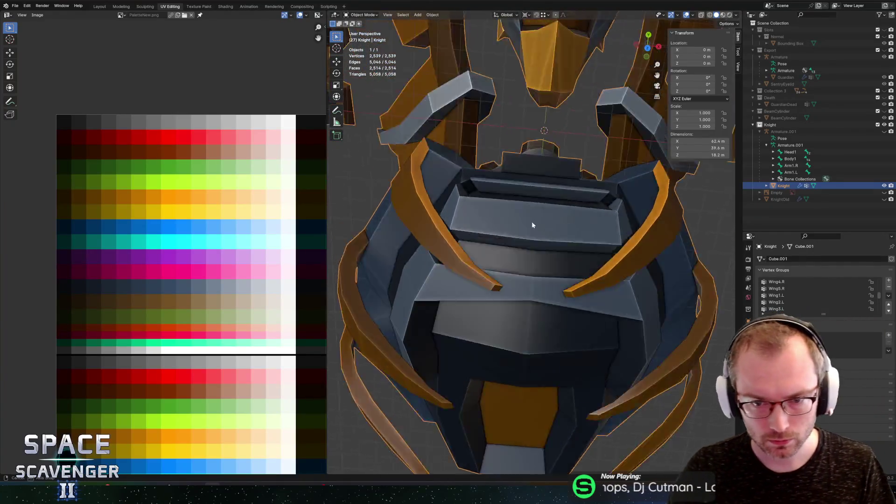
Step: In Edit Mode, slide a chest-plate vertex along its edge
key(Tab)
key(2)
click(538, 274)
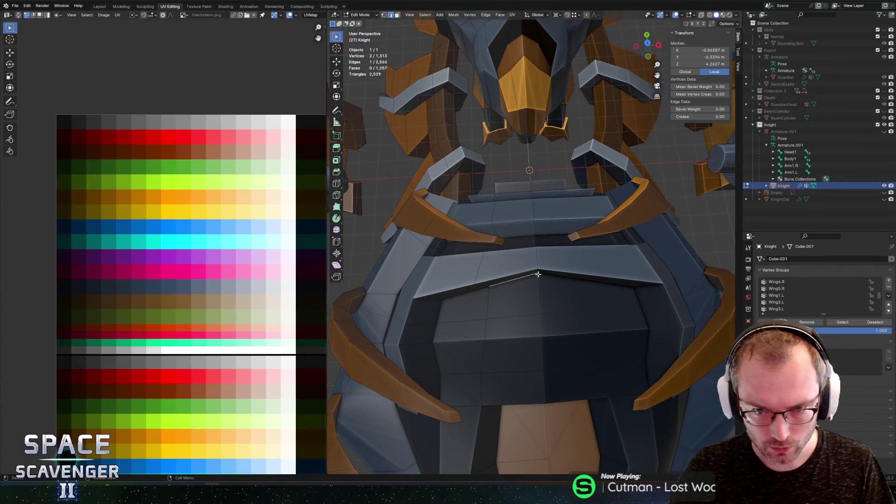
key(1)
click(538, 274)
key(shift+v)
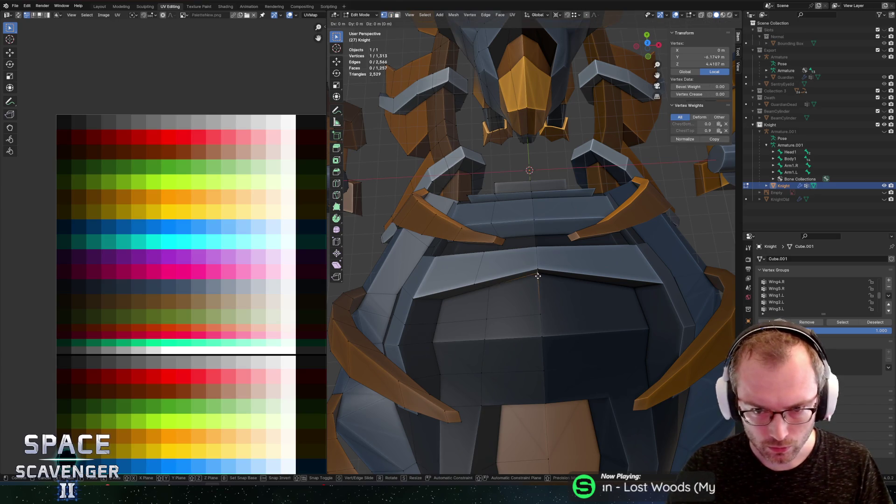
click(541, 291)
Step: Move the chest-plate vertex along Y and slide a neighbouring chest-plate edge
key(g)
key(z)
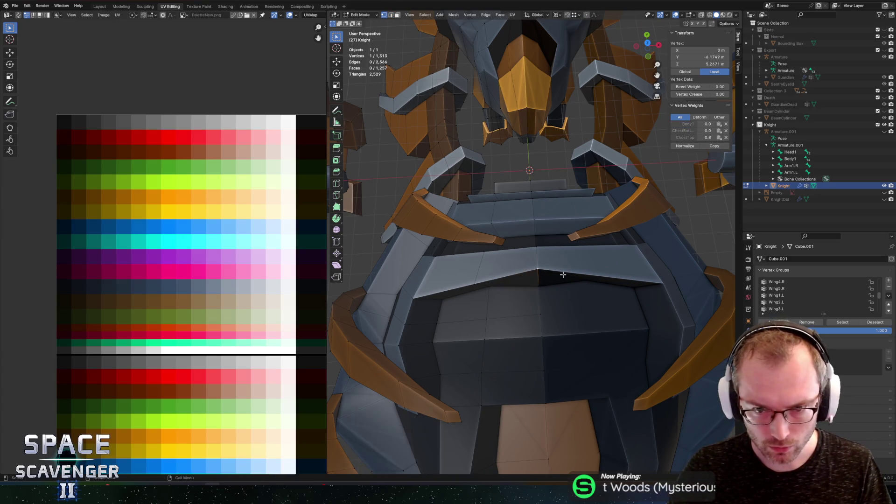
key(y)
click(544, 299)
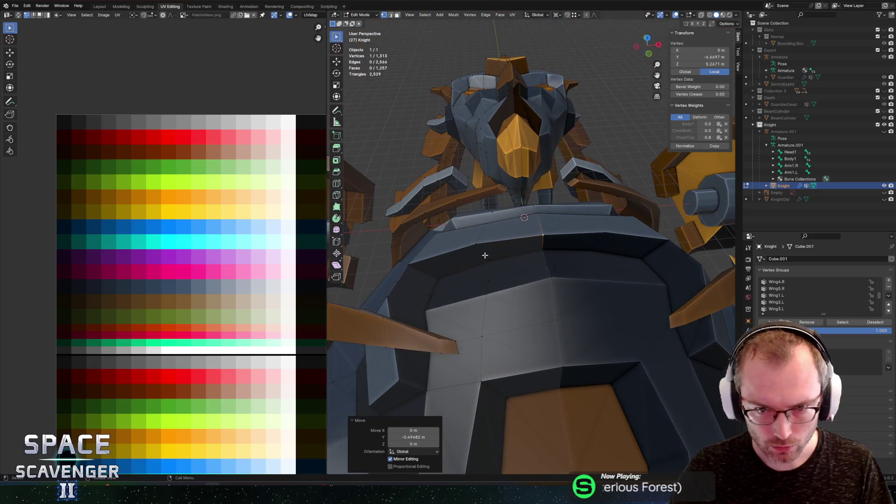
key(2)
click(489, 254)
key(g)
key(g)
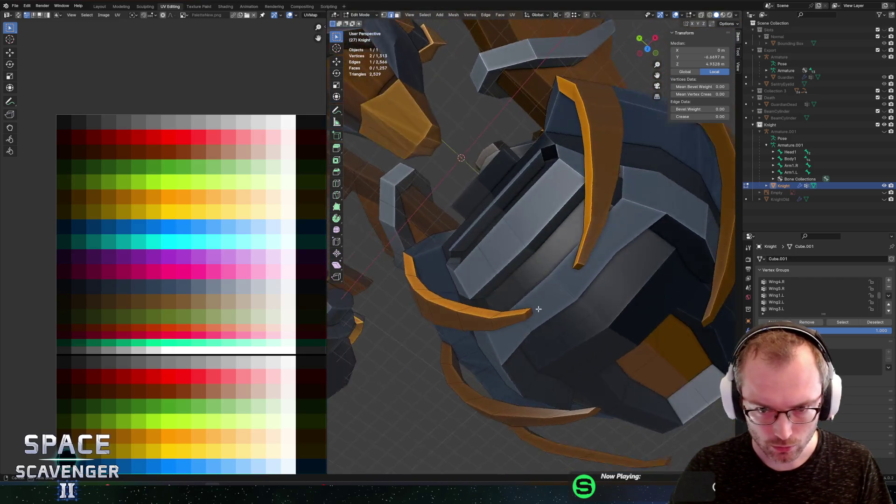
Step: Select two chest-plate faces and move their UVs onto a new colour
key(3)
click(522, 309)
shift+click(443, 309)
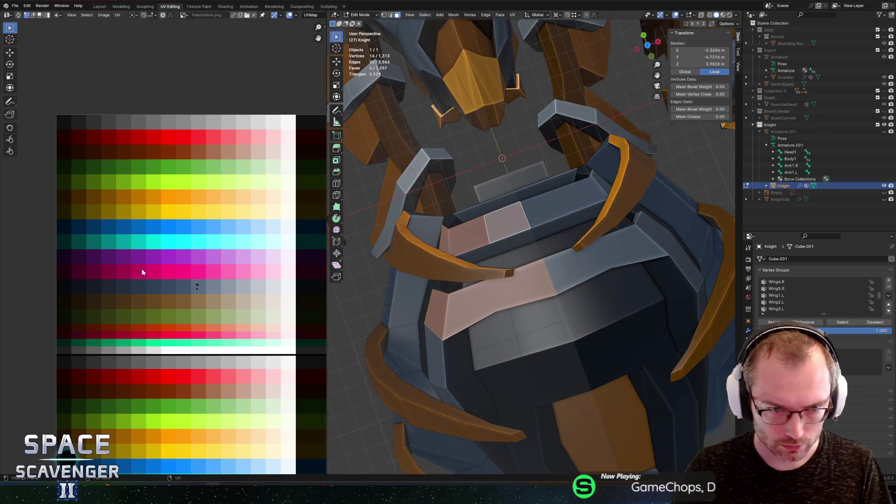
key(g)
click(256, 320)
Step: Return to Object Mode and re-export the updated Knight model as FBX
key(Tab)
scroll(580, 266, down, 5)
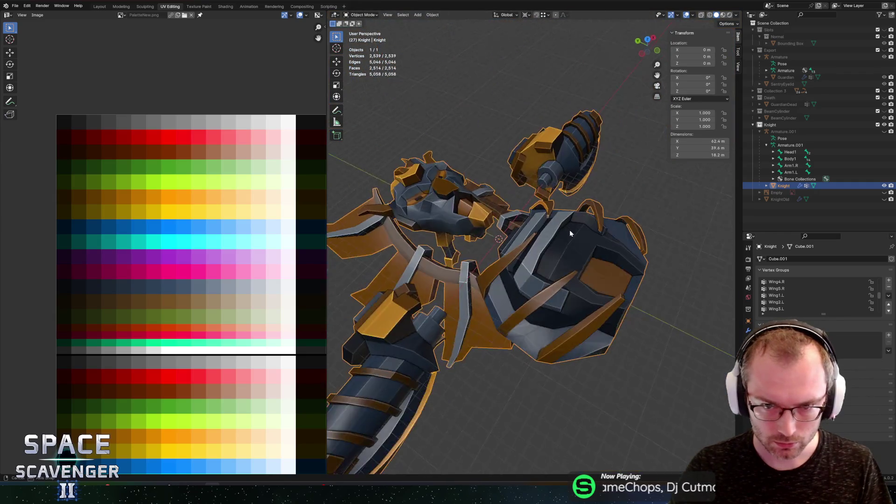
key(ctrl+shift+s)
click(670, 422)
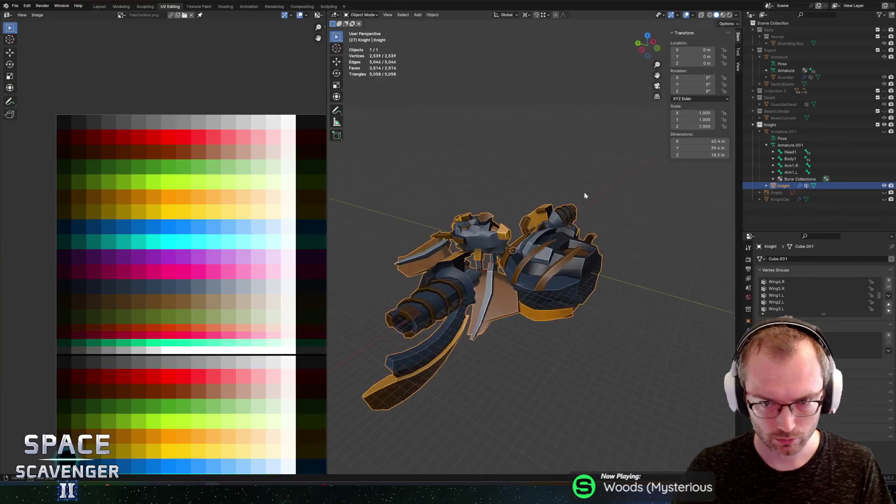
drag(545, 192, 539, 194)
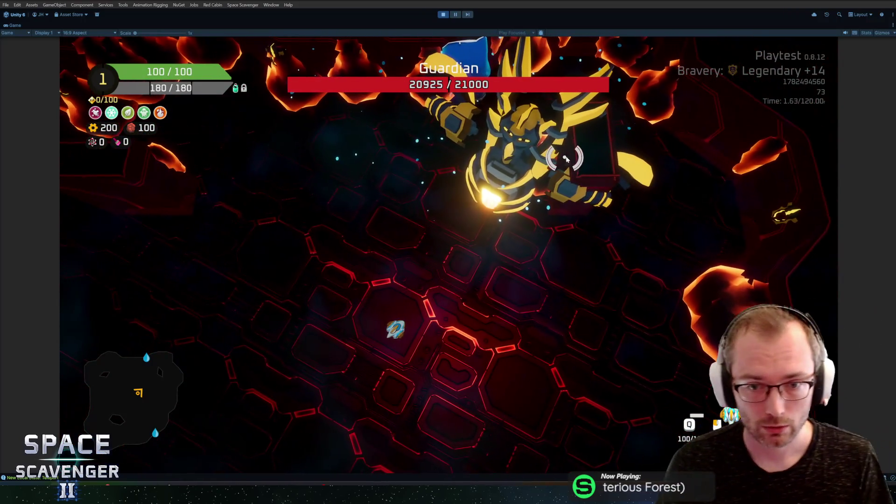
key(grave)
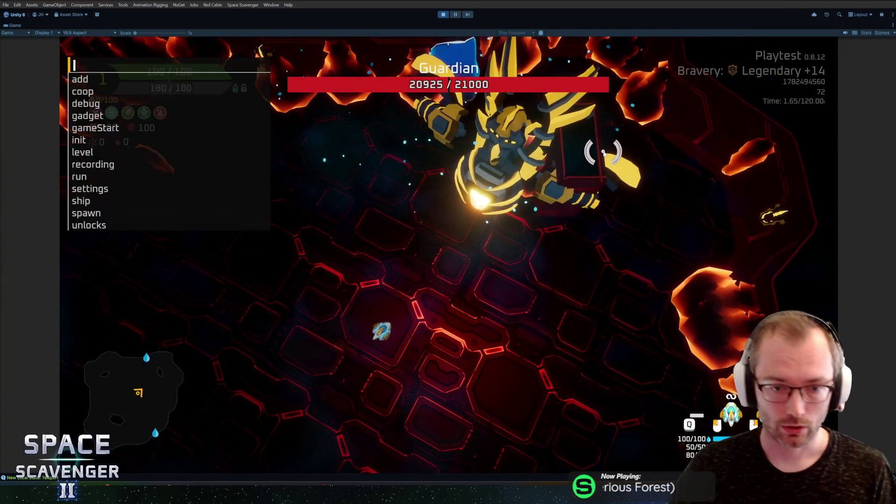
Step: Rerun the time-scale debug command, playtest the Guardian fight with the new Knight model, then stop Play Mode
key(Up)
key(Return)
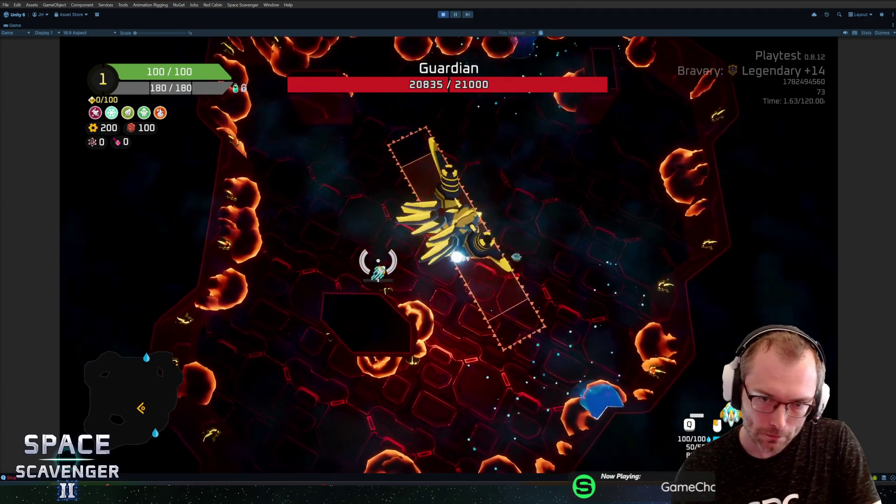
key(ctrl+p)
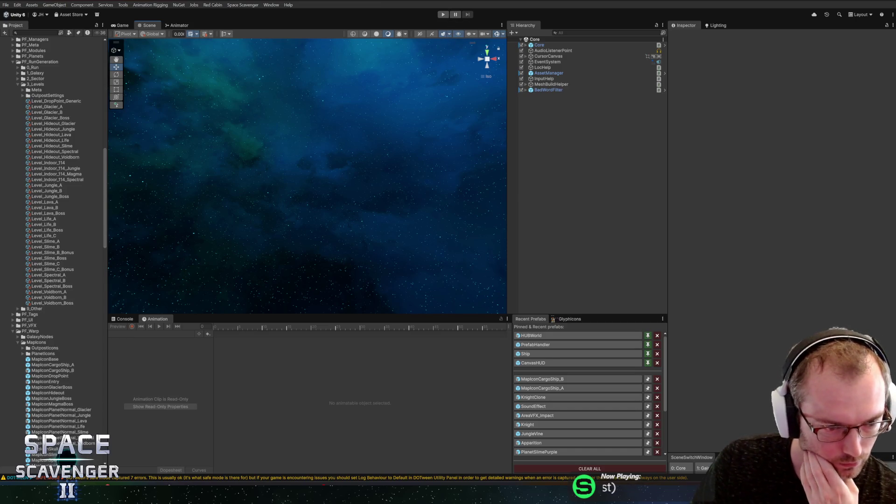
key(alt+Tab)
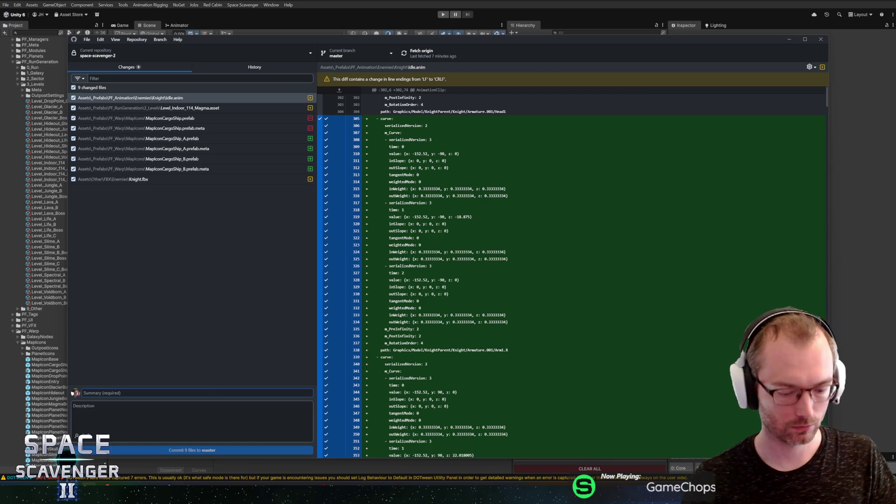
Step: Commit the 9 changed files to master as 'Map Icon for new Miniboss', push to origin, and return to Unity
text(Map Icon for new Miniboss)
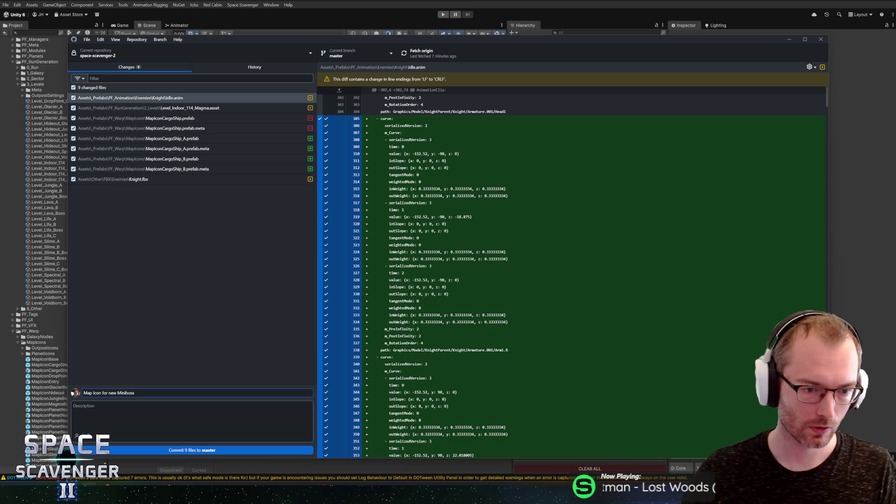
key(ctrl+Return)
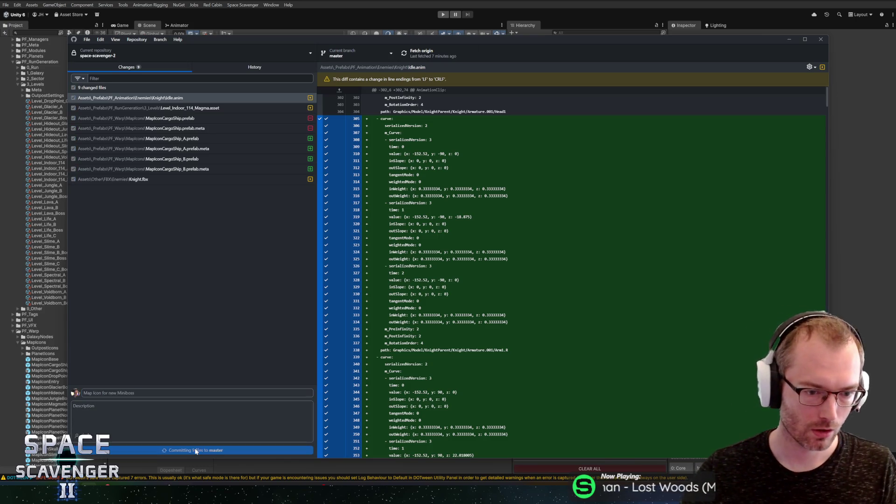
click(450, 57)
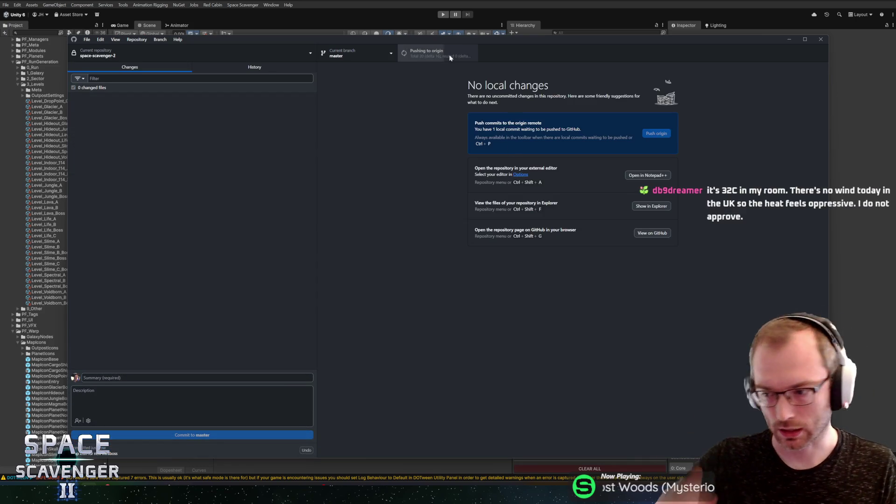
click(444, 1)
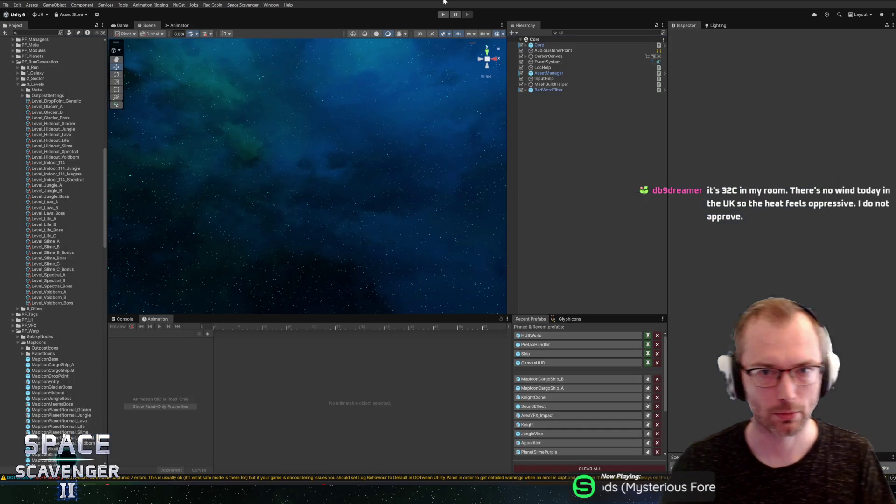
click(532, 397)
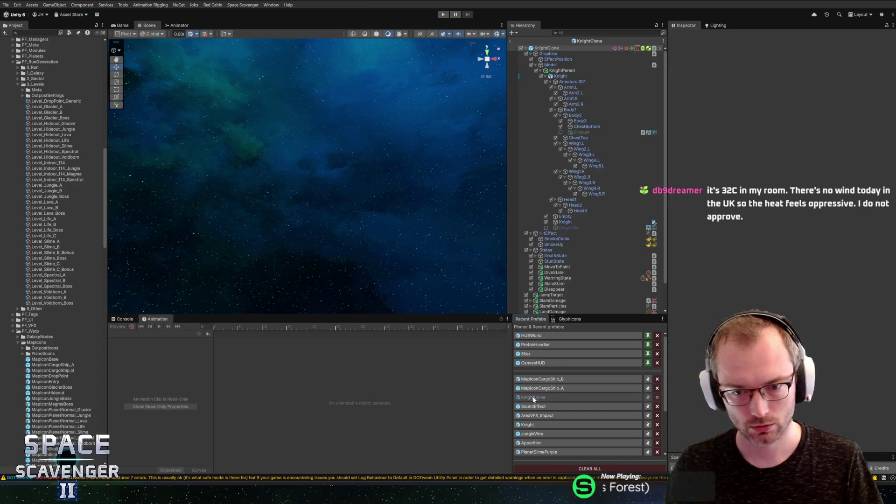
click(729, 115)
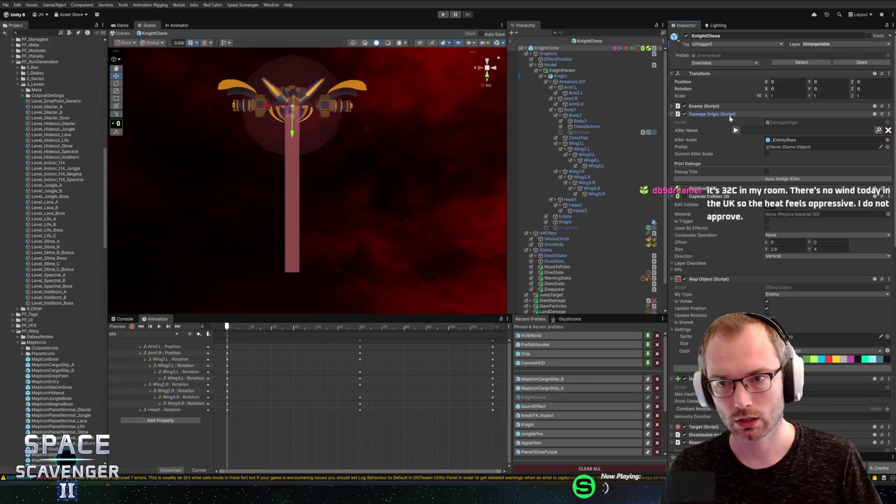
scroll(396, 139, up, 3)
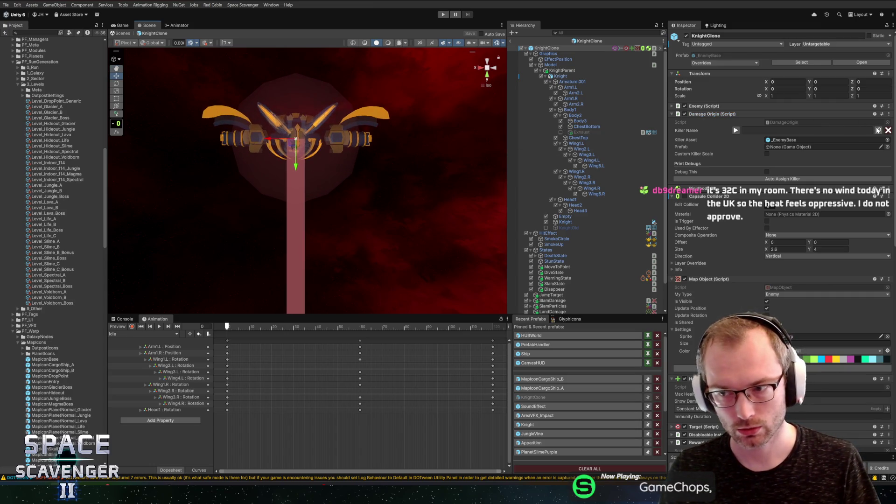
click(527, 424)
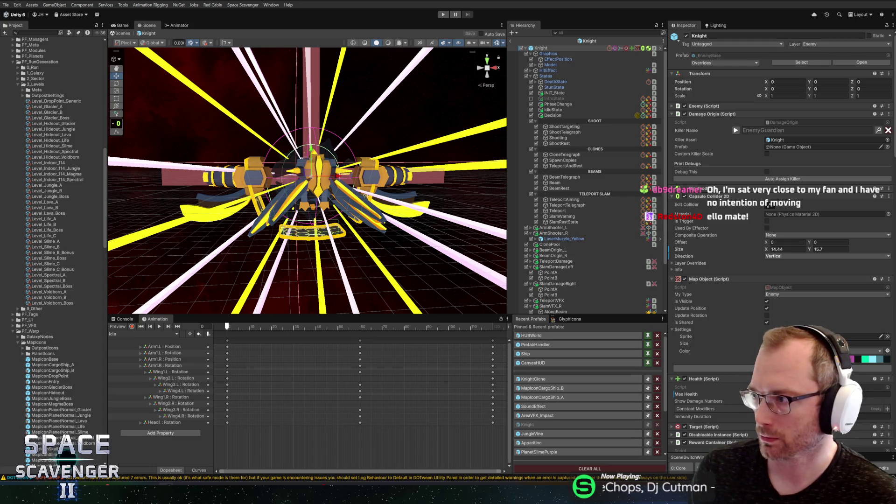
key(alt+Tab)
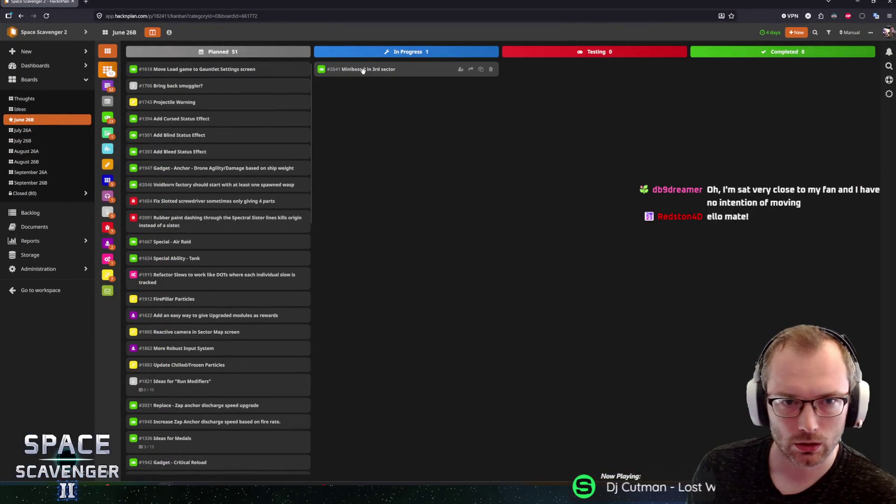
scroll(226, 326, down, 10)
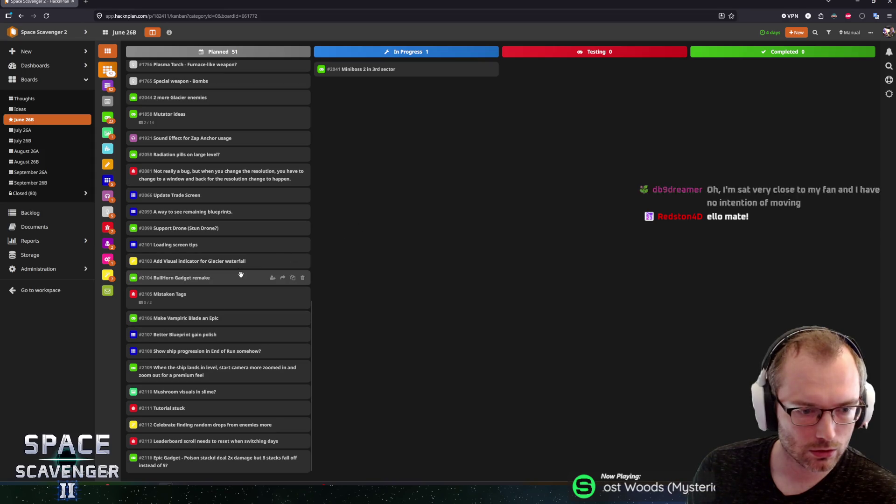
scroll(238, 285, up, 5)
click(378, 69)
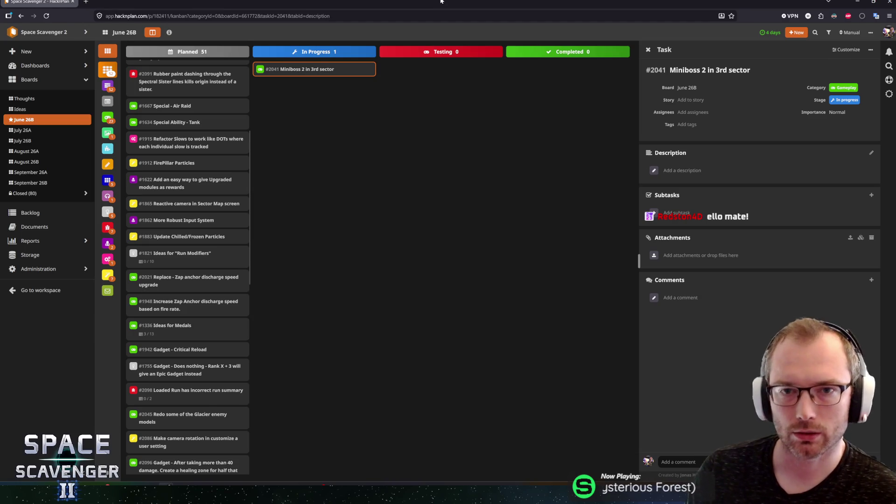
mouse_move(471, 4)
mouse_down()
mouse_move(469, 29)
mouse_move(895, 28)
mouse_up()
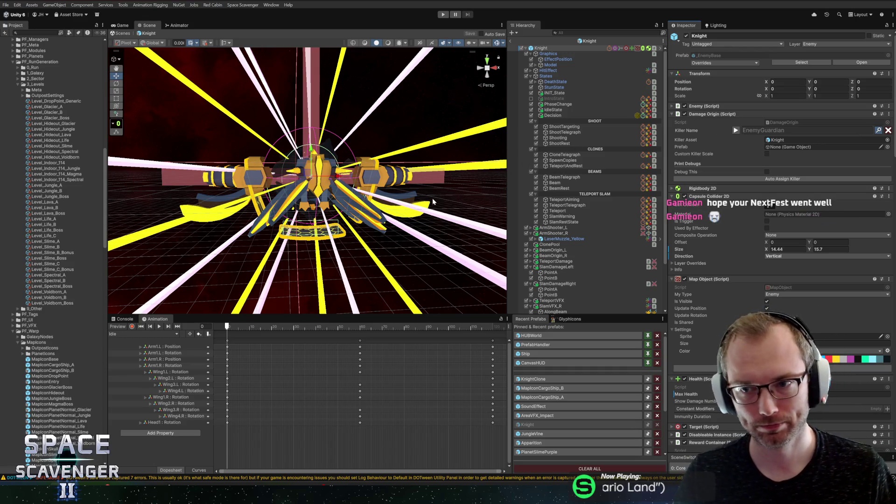
key(ctrl+l)
Step: Enter key EnemySentinel and value Sentinel for a new Localization Editor entry
click(312, 146)
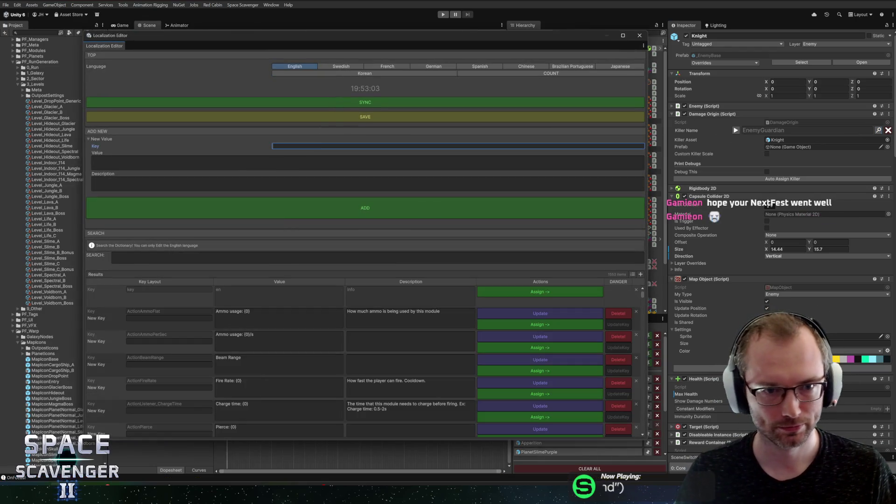
text(EnemySentinel)
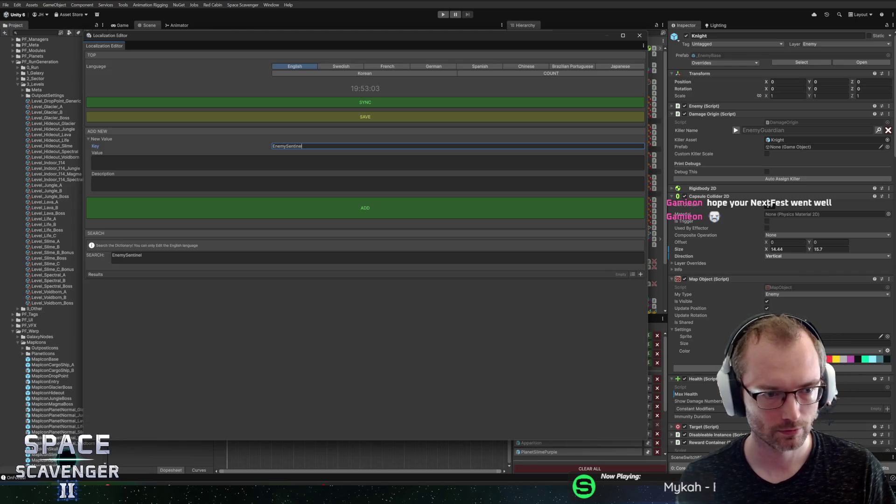
click(326, 162)
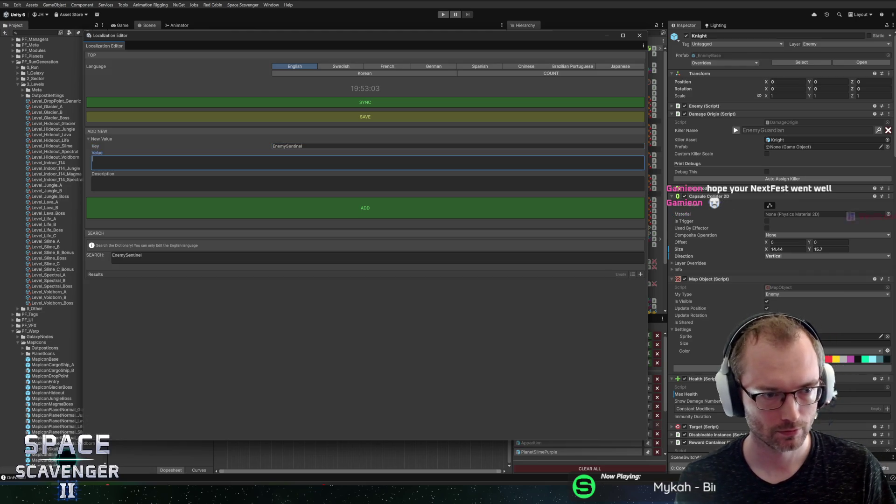
text(Sentinal)
key(BackSpace)
key(BackSpace)
text(el)
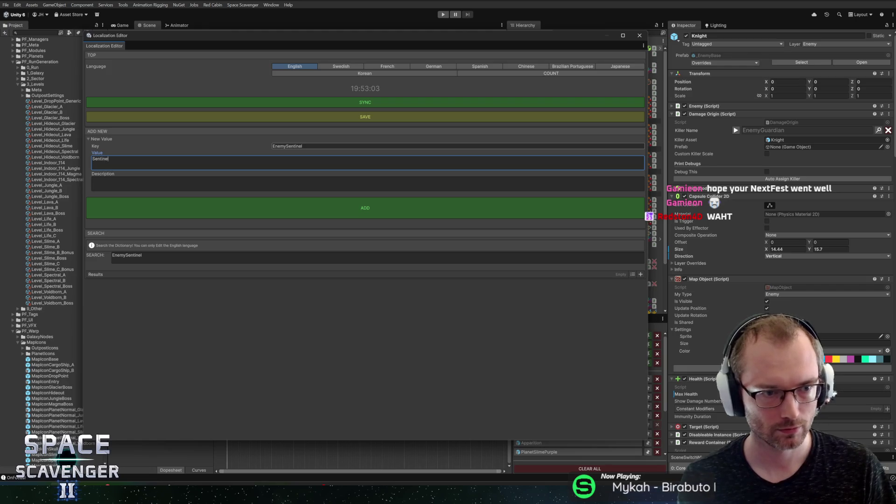
click(211, 189)
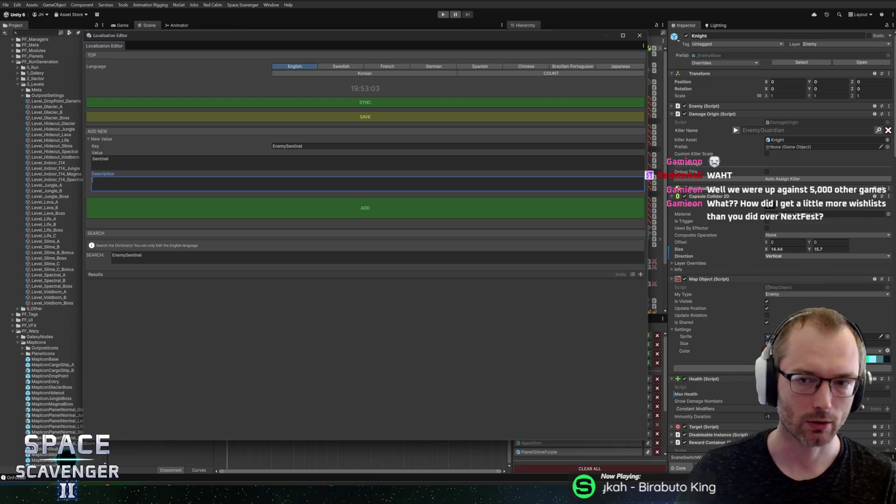
drag(314, 37, 351, 41)
text(Anot)
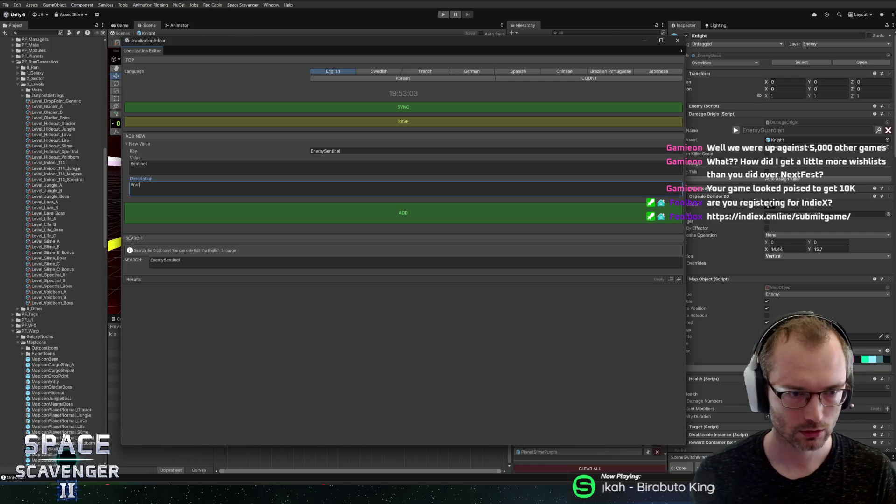
Step: Write the description 'Another miniboss on the robot protector theme.'
text(her)
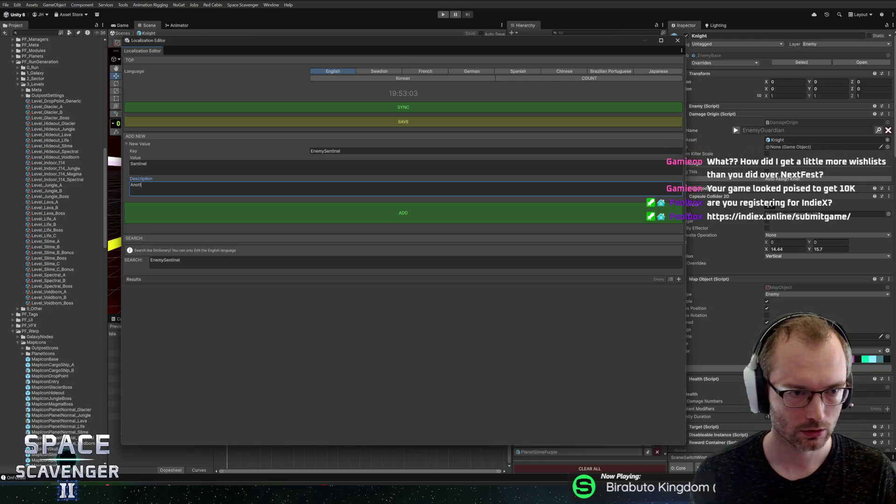
text( min)
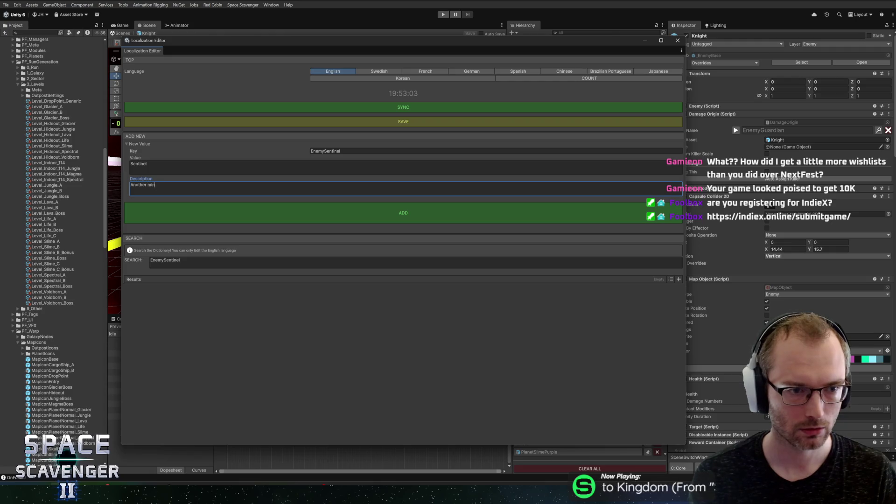
text(iboss on the G)
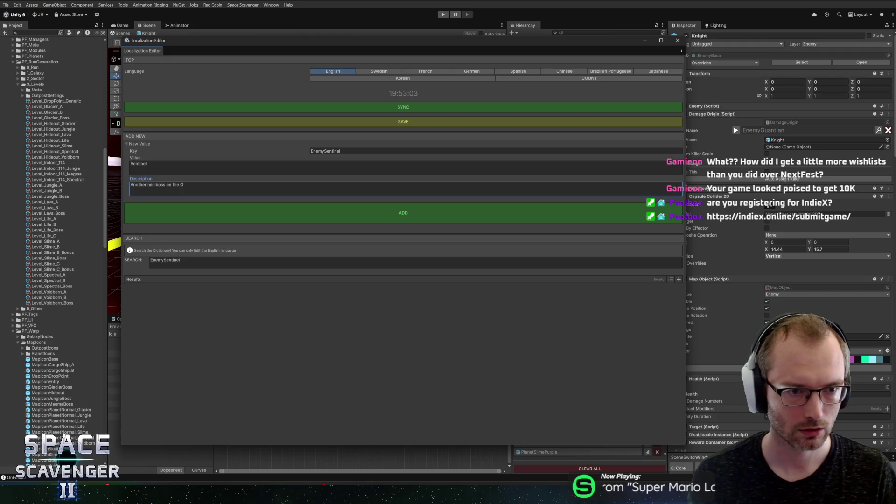
text(uard)
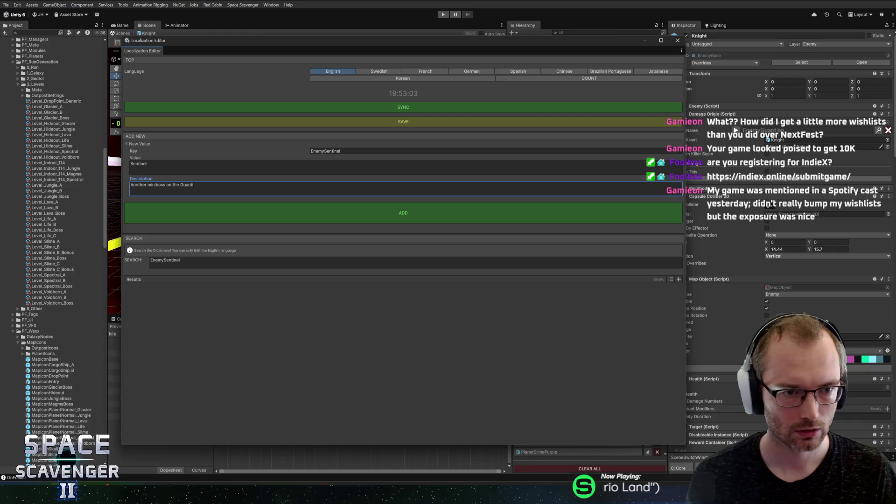
key(ctrl+BackSpace)
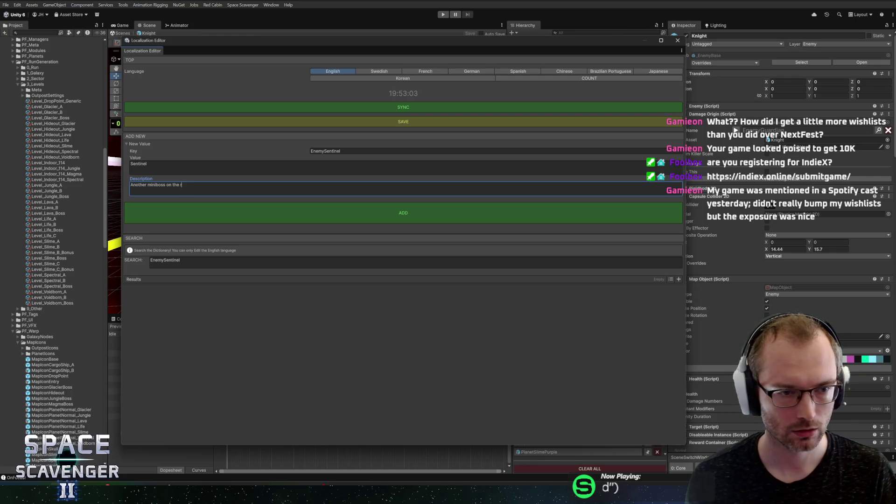
text(obot protector)
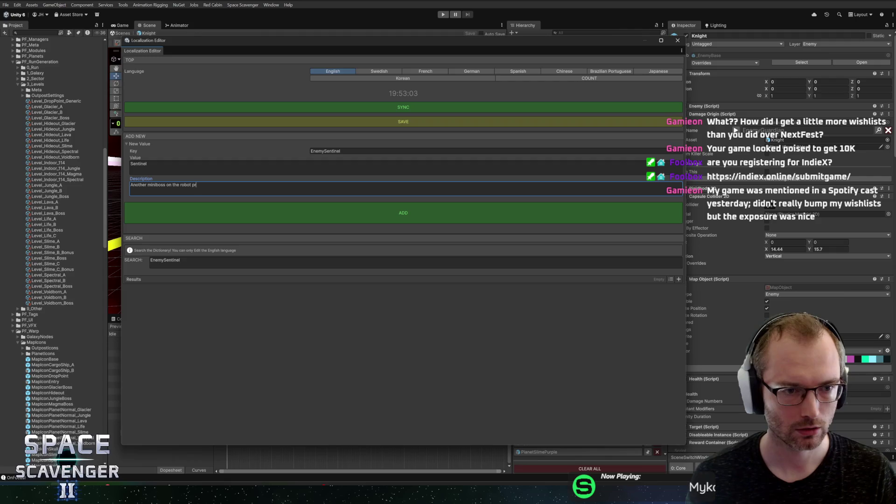
text( theme.)
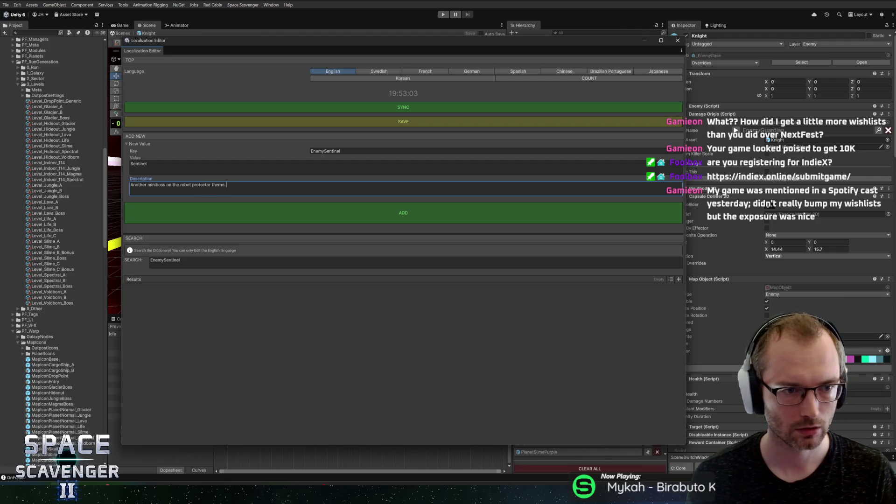
key(BackSpace)
key(BackSpace)
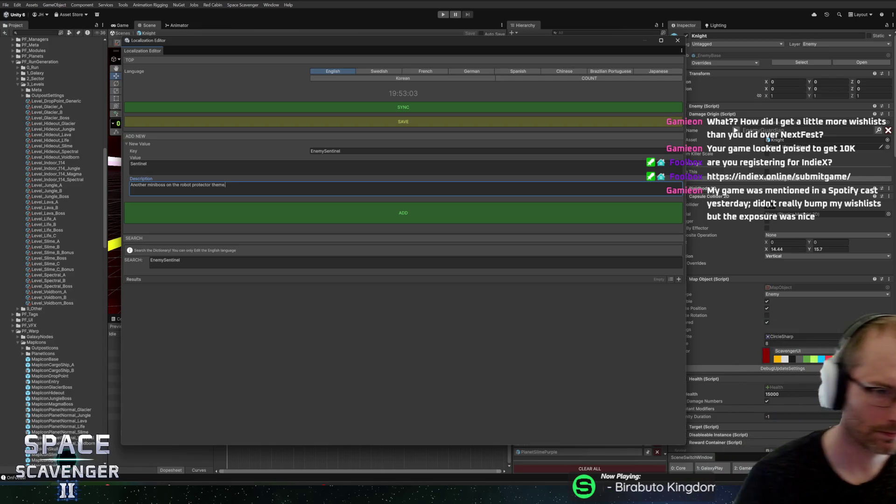
text(.)
Step: Change the key to MinibossSentinel and make the description start with 'Miniboss'
key(shift+Tab)
key(shift+Tab)
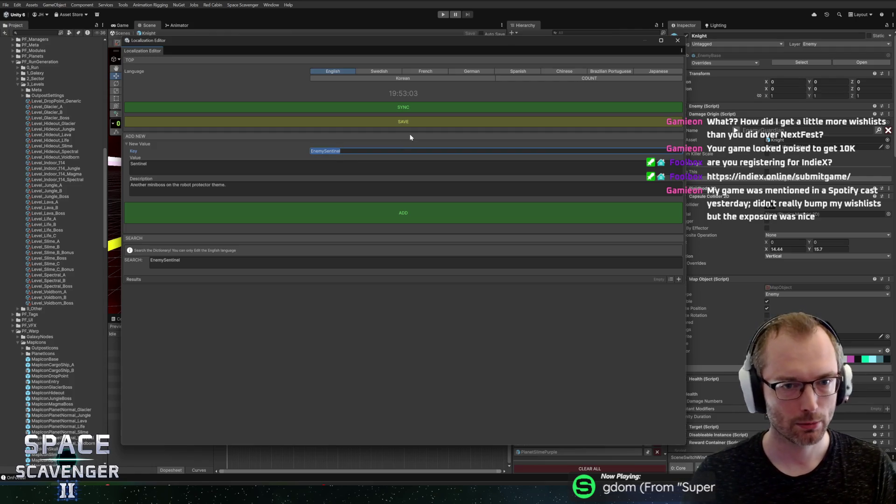
text(Minibos)
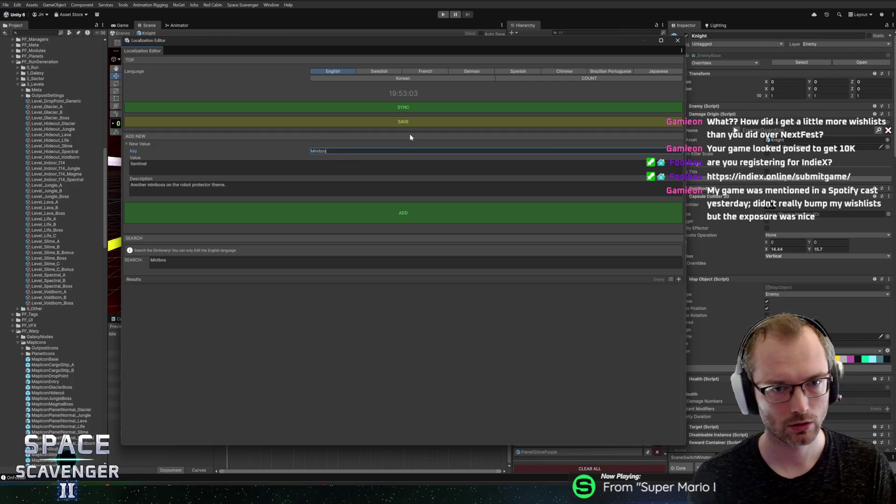
text(sSentinel)
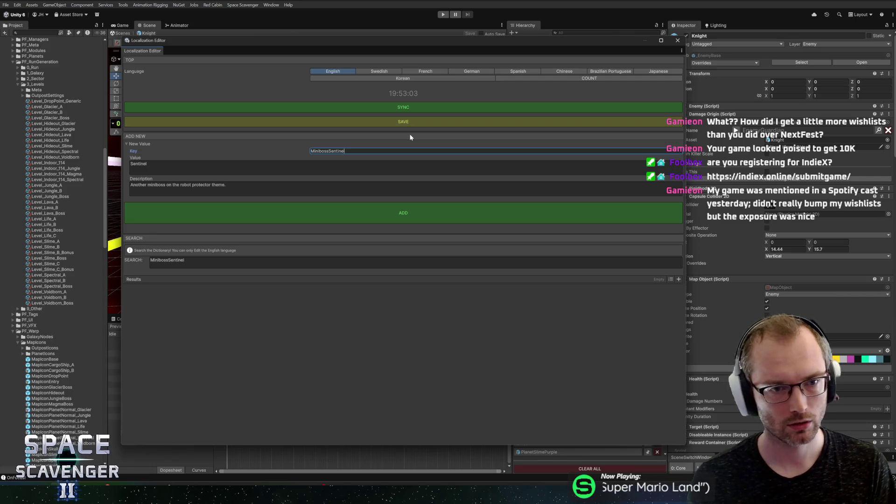
key(Tab)
key(Tab)
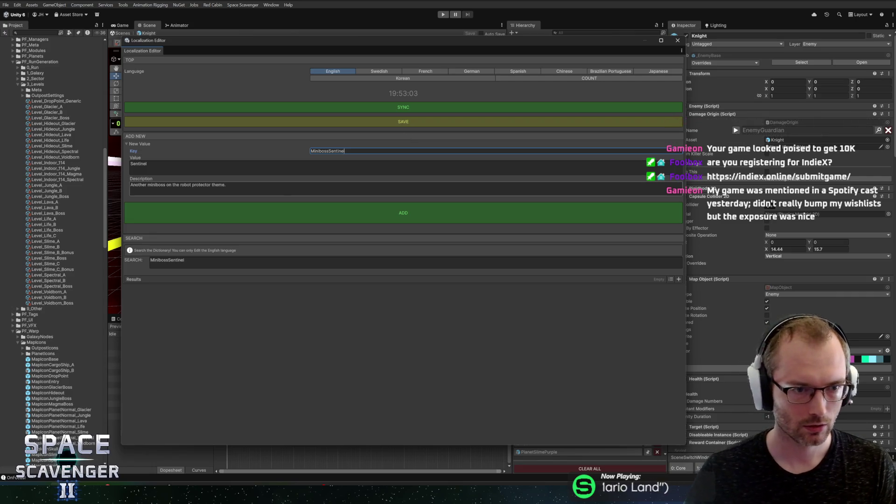
click(190, 184)
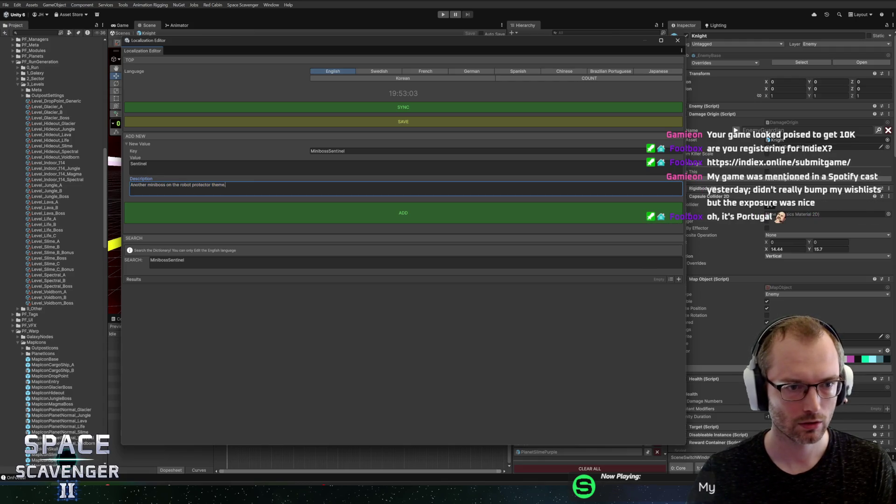
drag(151, 187, 130, 185)
text(M)
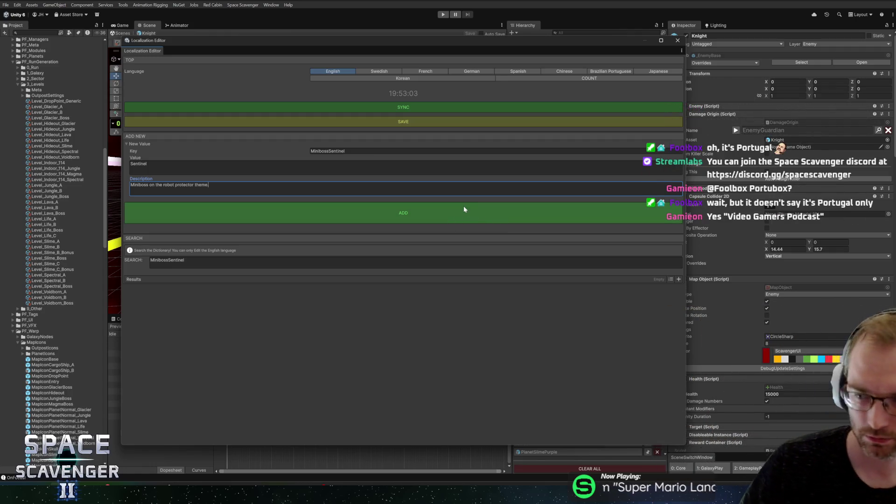
Step: Check the dictionary search and review the key MinibossSentinel and value Sentinel
click(236, 259)
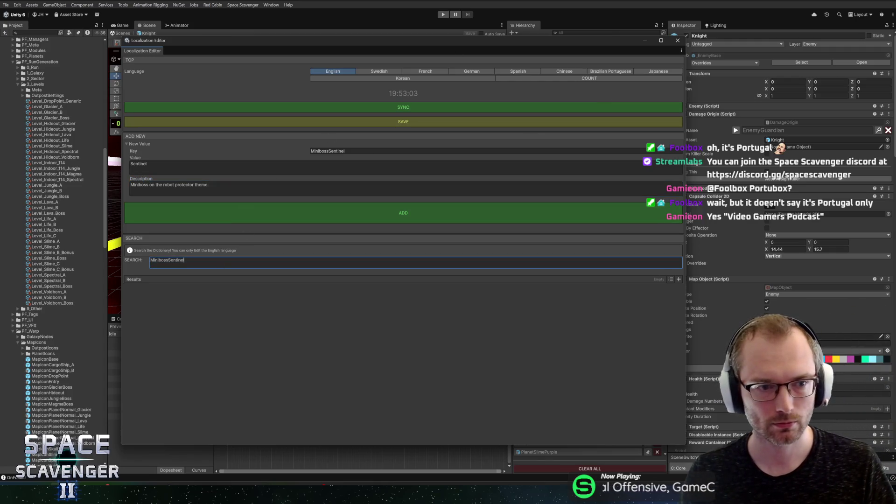
click(228, 187)
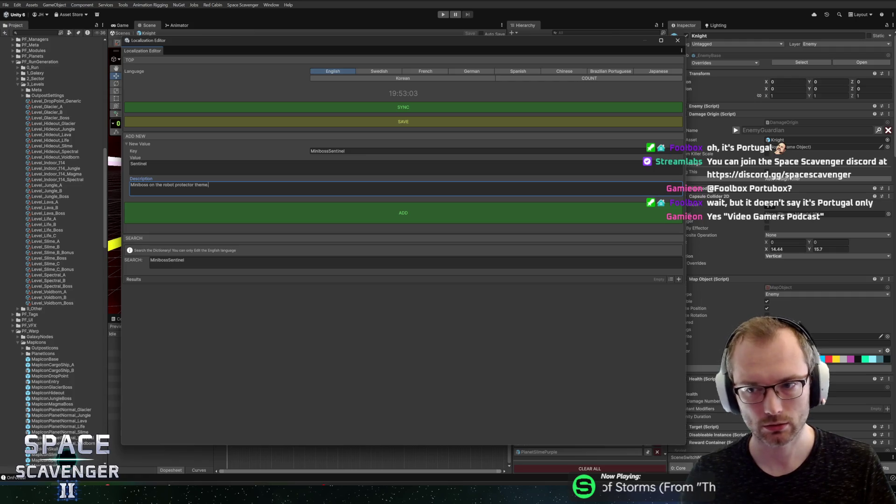
click(392, 168)
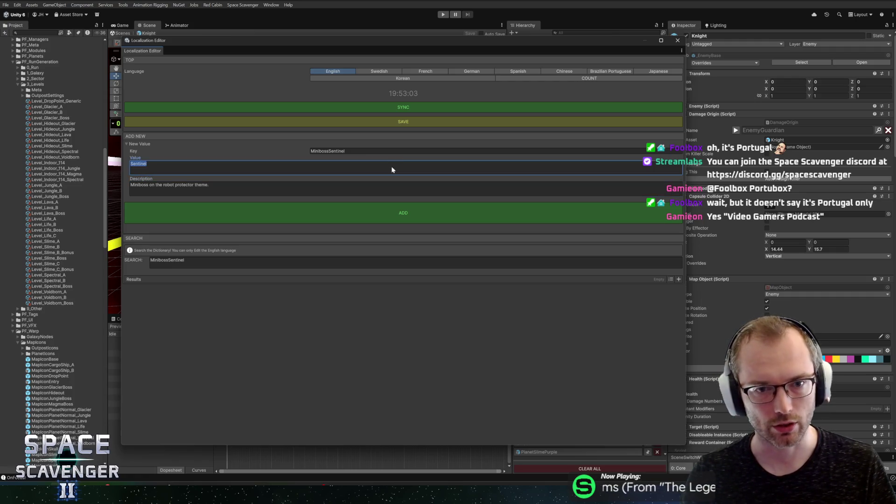
click(405, 151)
key(Tab)
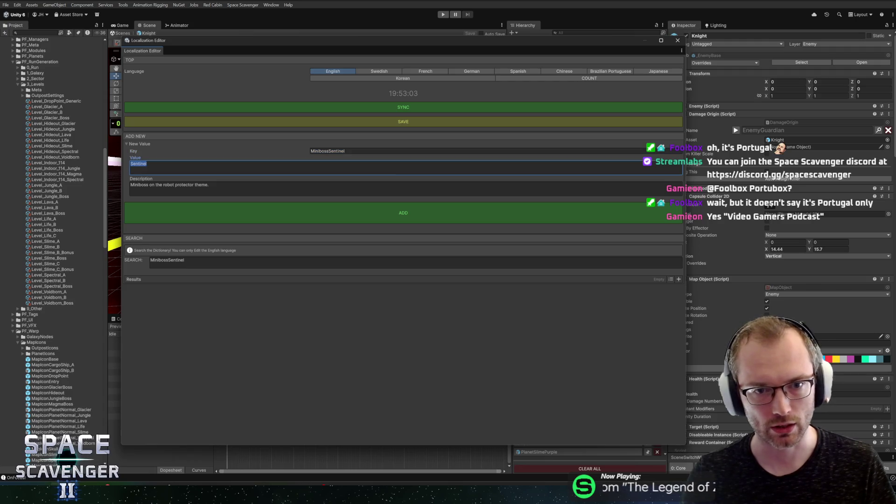
click(146, 164)
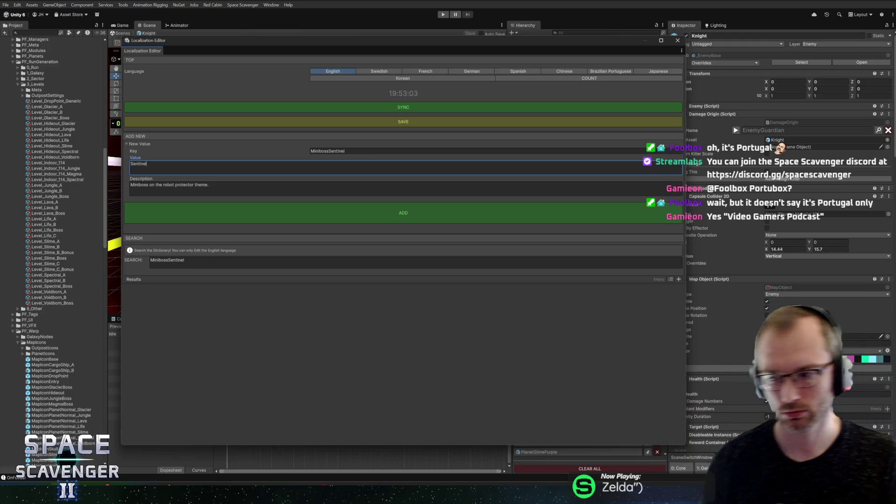
key(Tab)
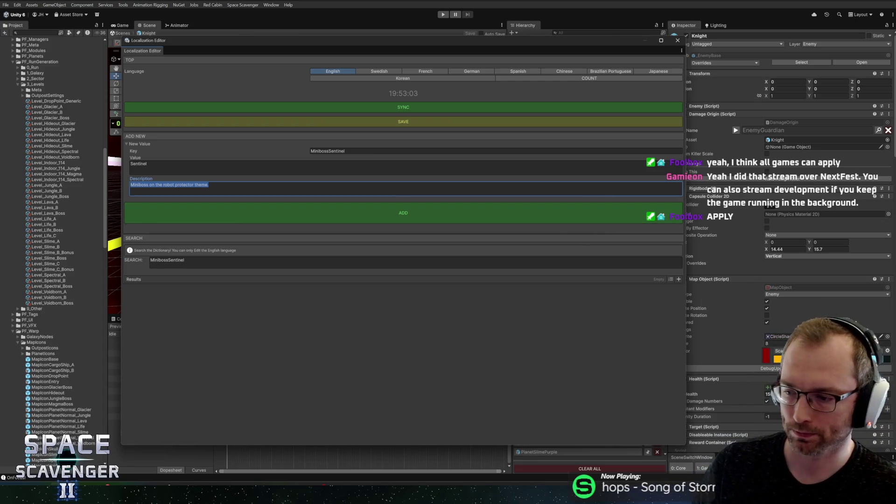
click(360, 451)
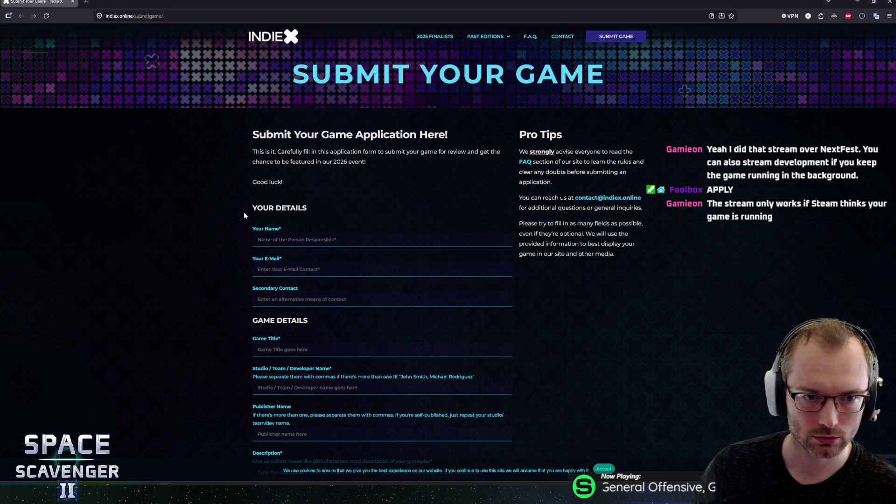
Step: Scroll the empty 2026 Submit Your Game form down to Game Media and back, then open Past Editions
scroll(243, 217, down, 1)
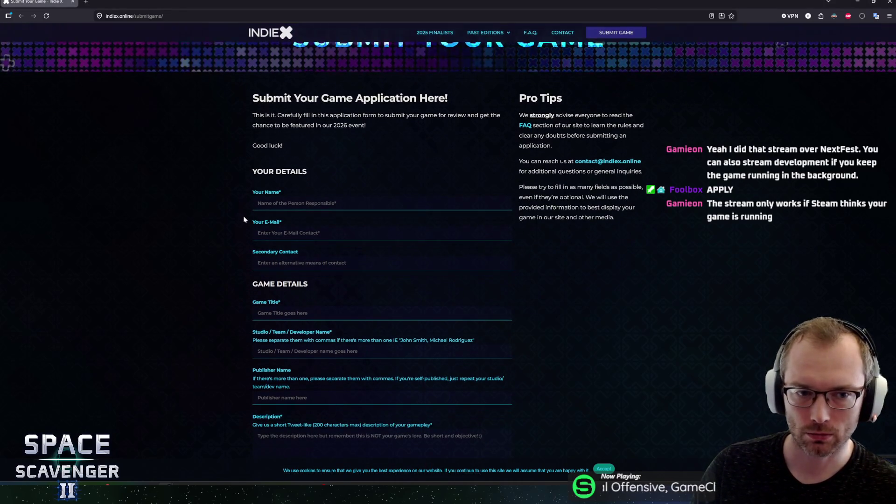
scroll(243, 216, up, 1)
scroll(243, 216, down, 1)
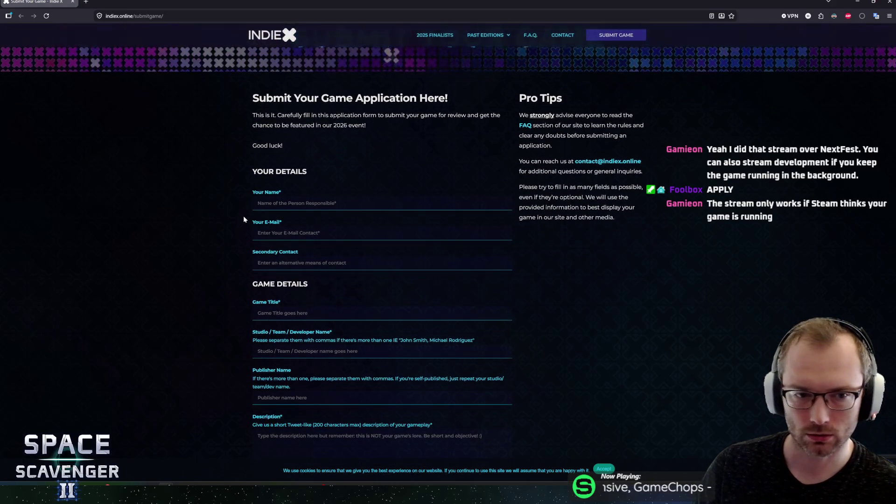
scroll(243, 216, up, 1)
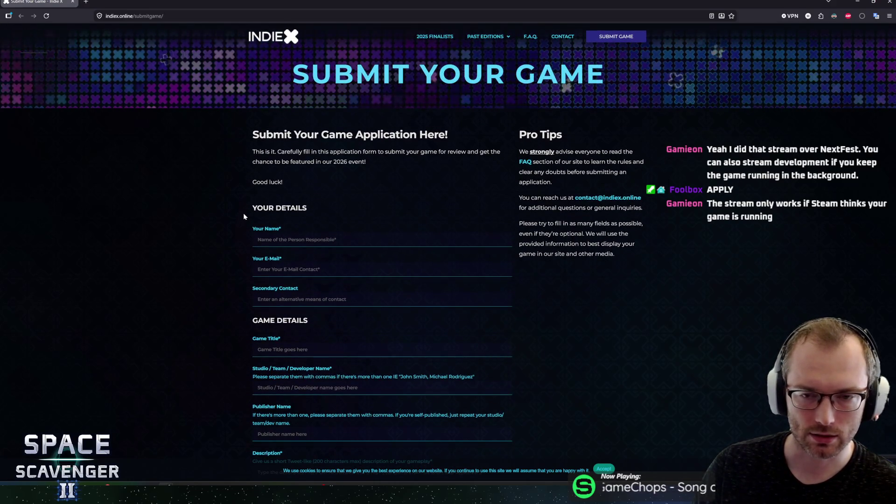
scroll(243, 216, down, 1)
scroll(243, 216, up, 1)
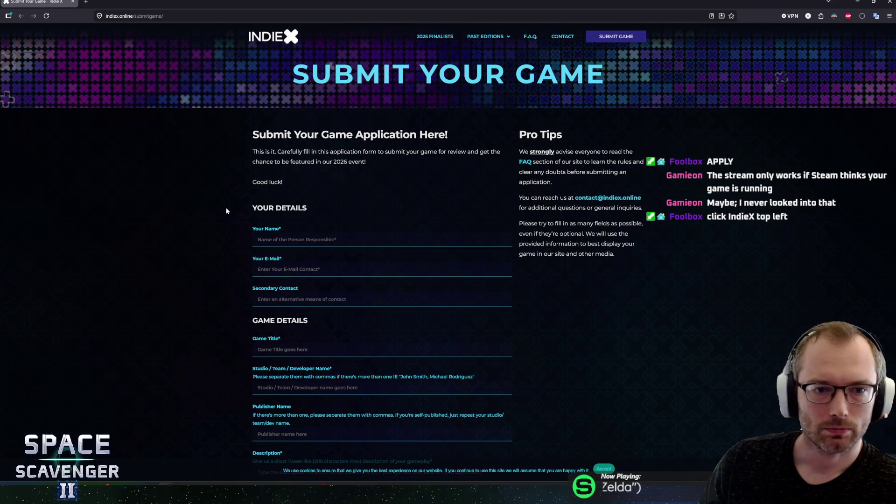
scroll(227, 210, down, 3)
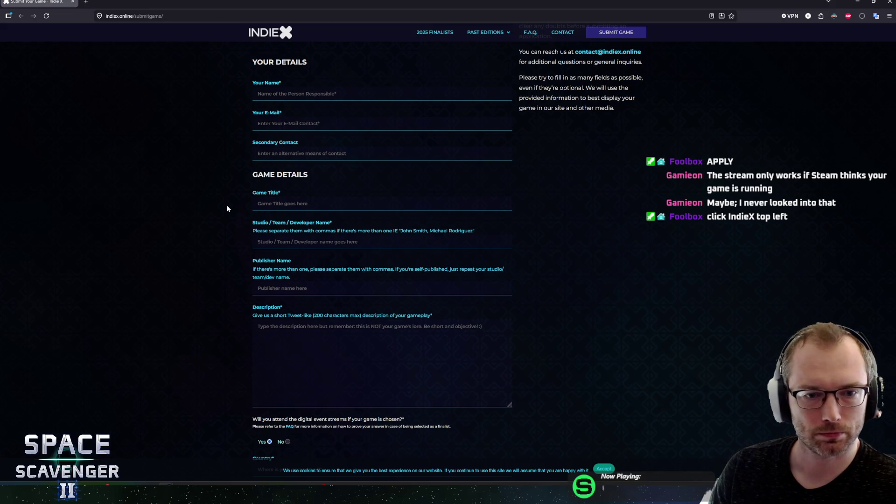
scroll(227, 208, down, 12)
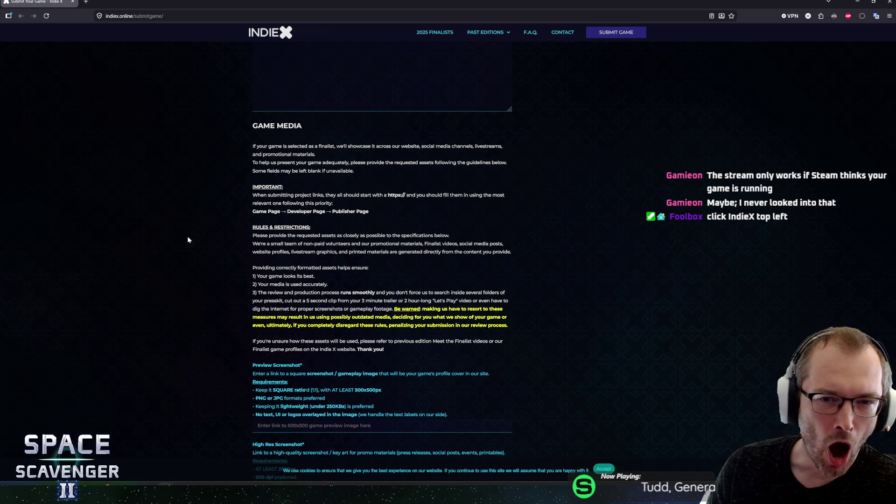
scroll(188, 240, up, 15)
mouse_move(479, 36)
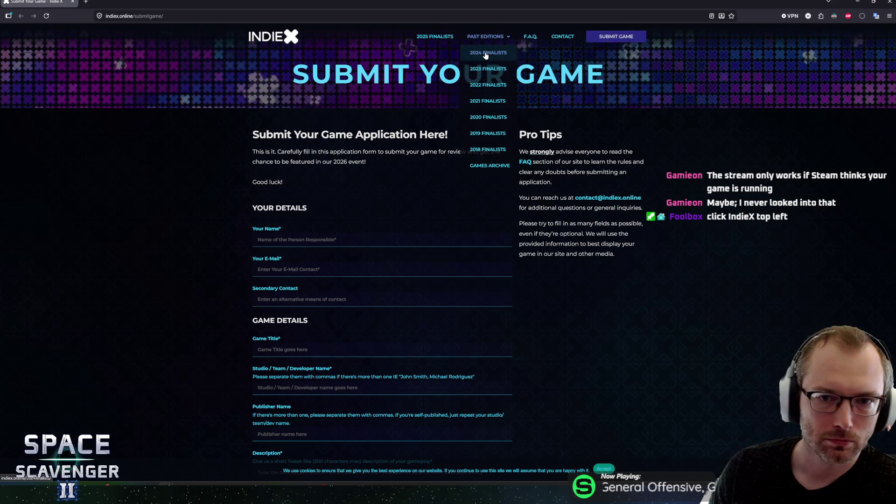
Step: Open 2024 Finalists, 2025 Finalists and the IndieX home page in new tabs
middle_click(485, 55)
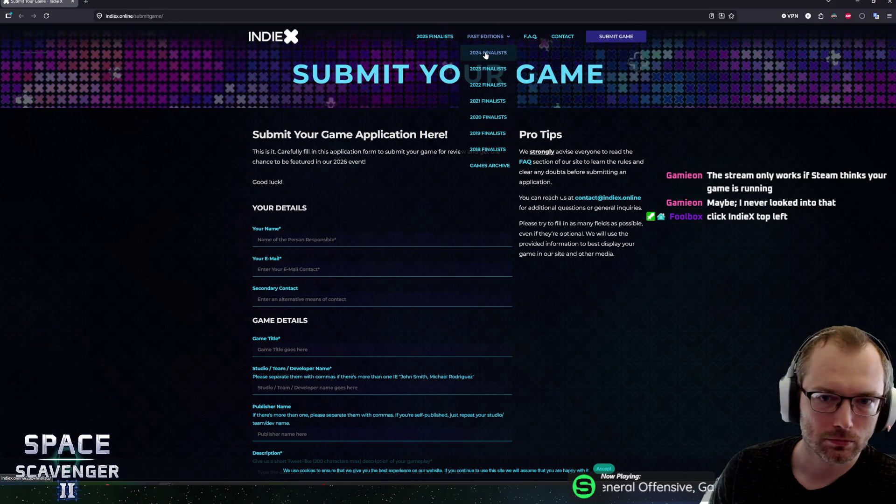
middle_click(437, 41)
click(201, 2)
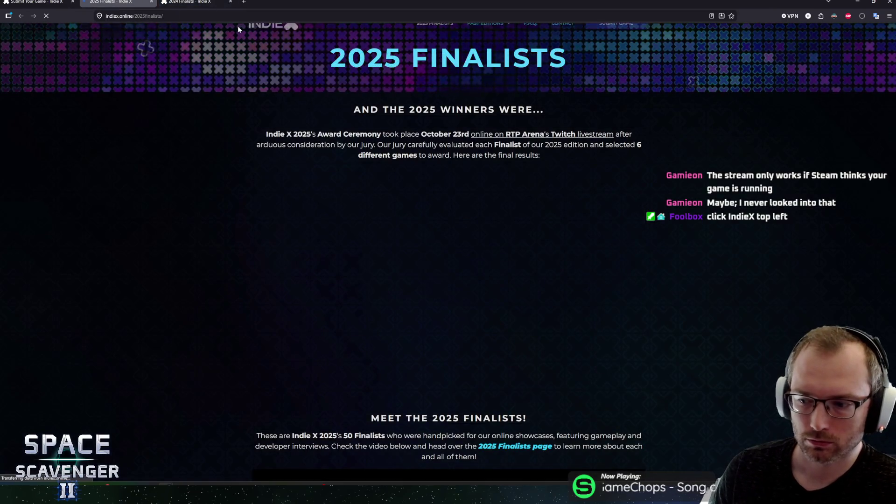
click(32, 2)
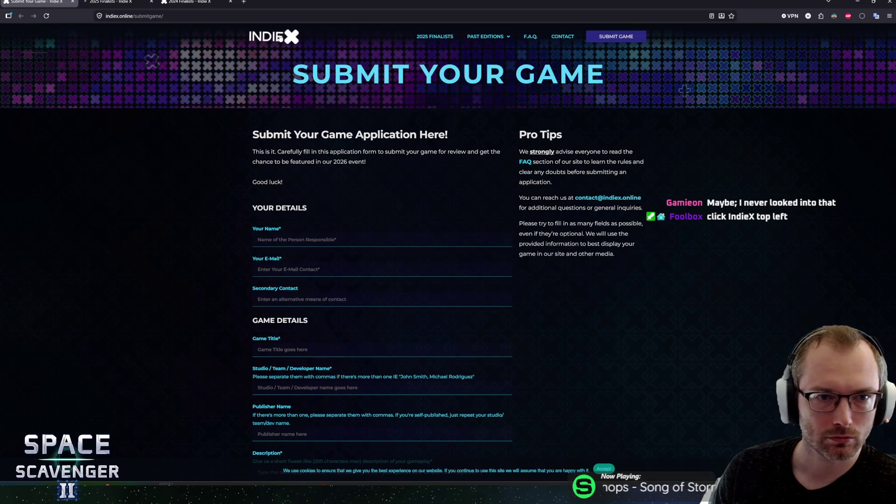
middle_click(273, 36)
click(191, 2)
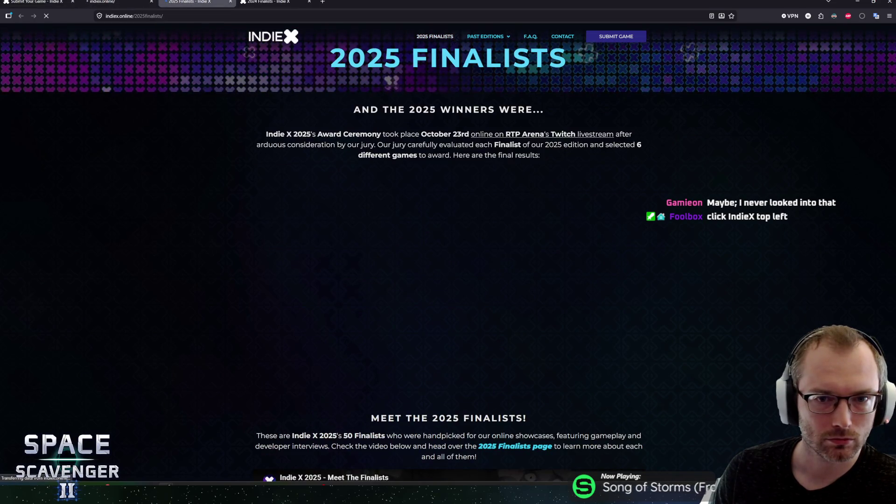
Step: Browse the 2025 Finalists page, then switch to the IndieX home page tab
mouse_move(280, 134)
mouse_down()
mouse_move(411, 134)
mouse_move(331, 142)
mouse_up()
click(351, 204)
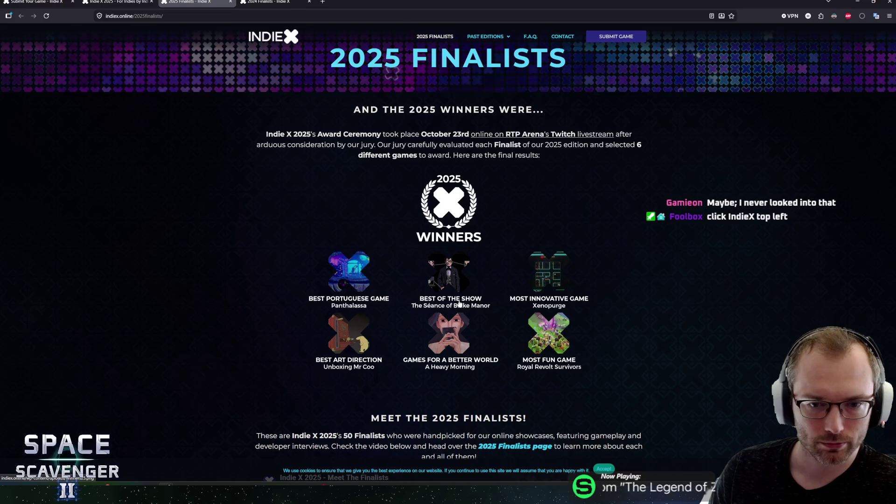
scroll(292, 297, down, 7)
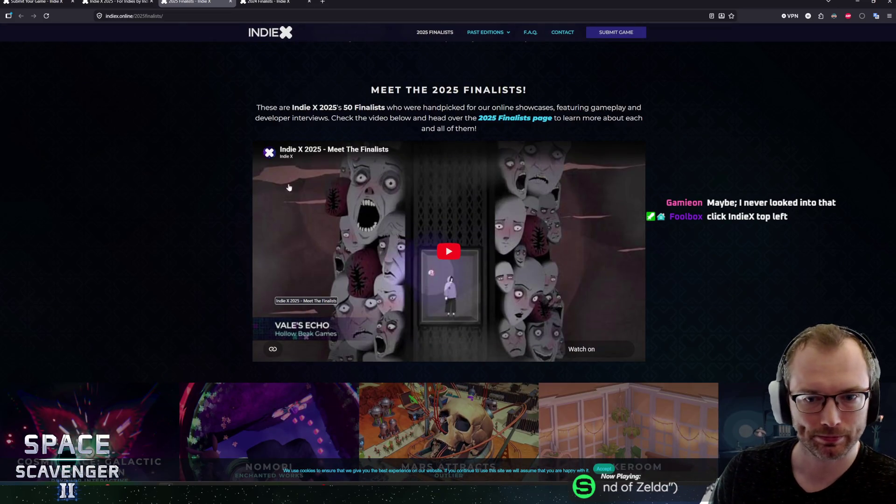
scroll(232, 245, down, 5)
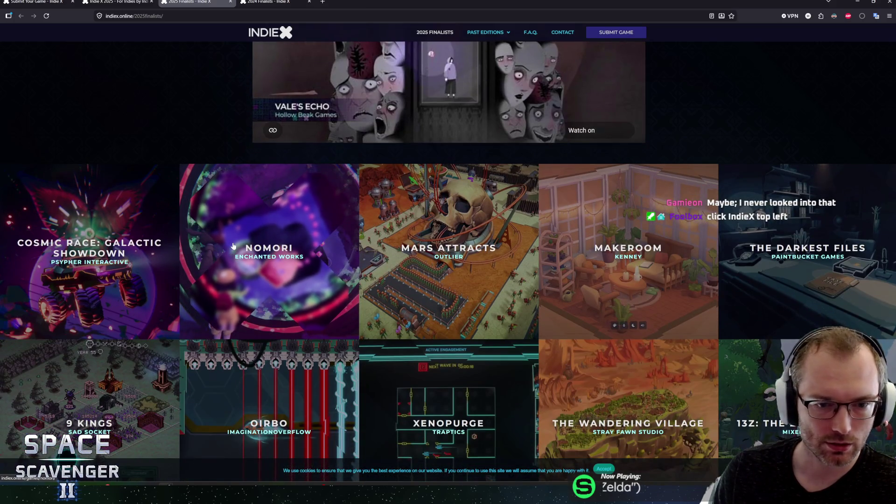
scroll(236, 248, down, 2)
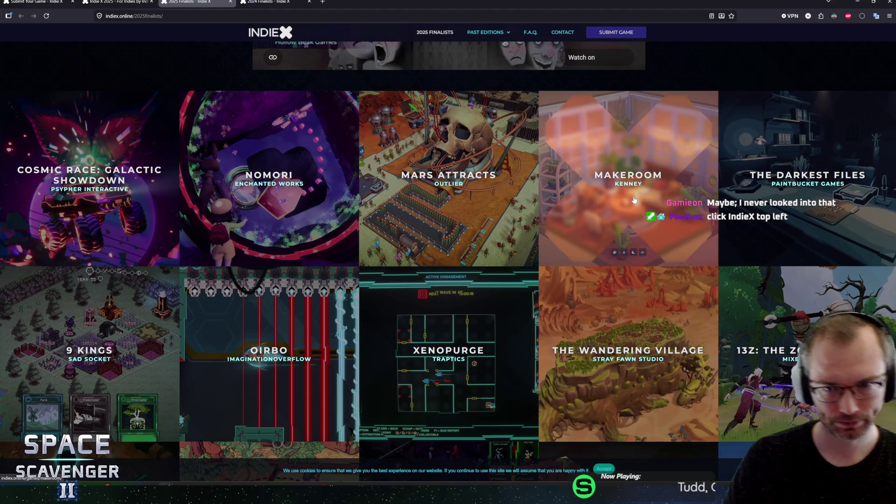
scroll(428, 210, down, 3)
scroll(428, 209, up, 3)
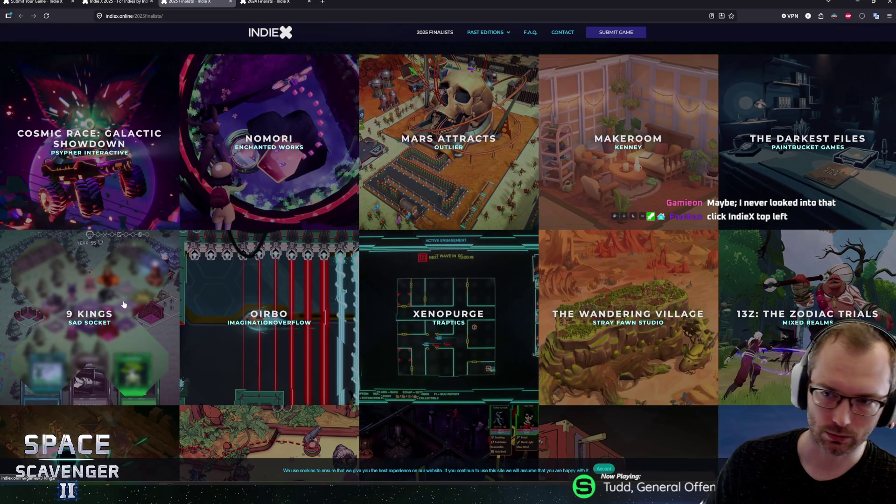
scroll(124, 305, down, 5)
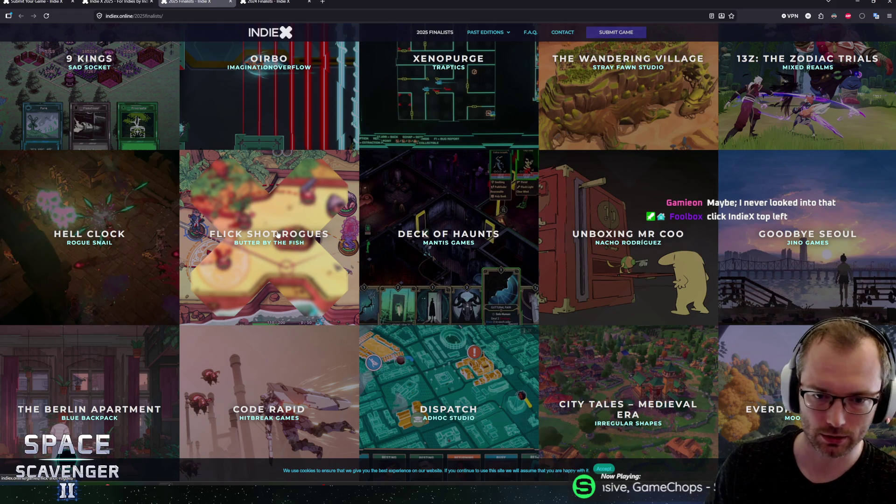
scroll(278, 235, down, 2)
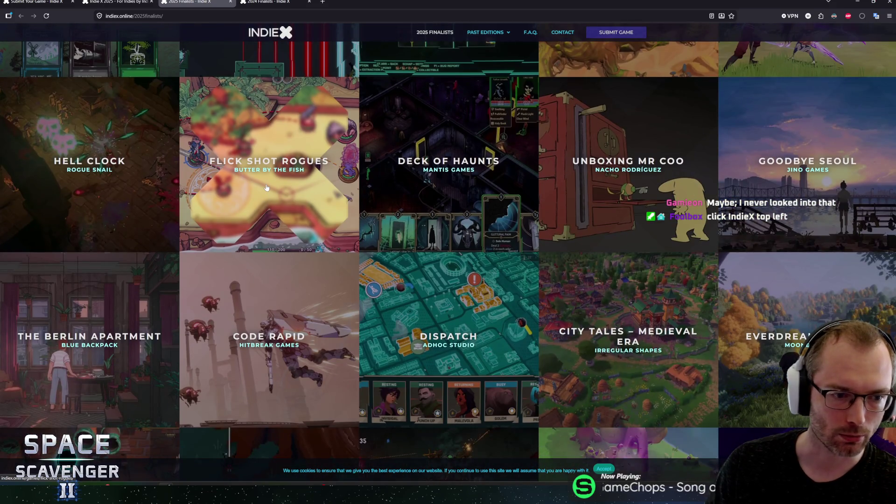
scroll(283, 182, down, 1)
scroll(271, 175, up, 1)
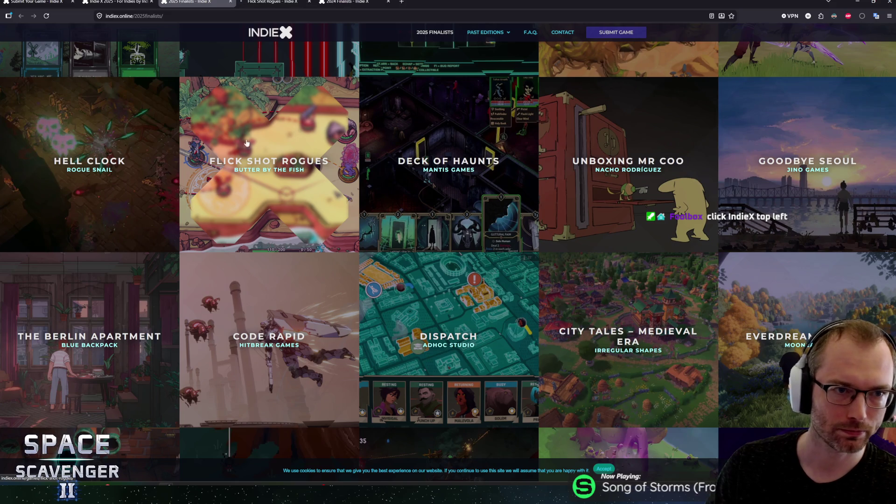
key(ctrl+shift+Tab)
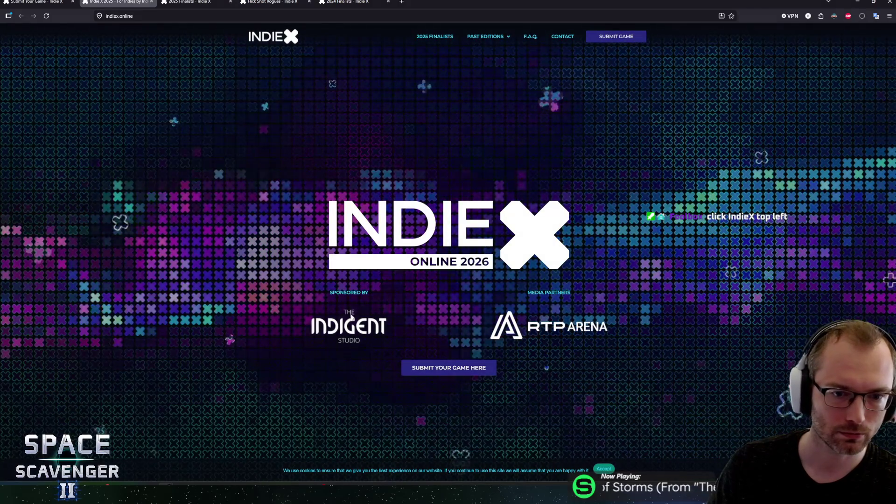
Step: Read down the IndieX 2026 home page, selecting the event bullets and mission text
scroll(352, 315, down, 3)
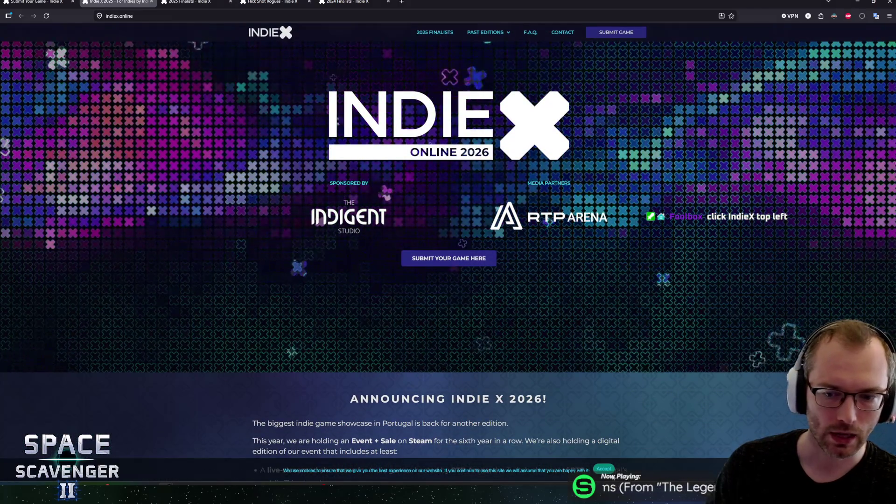
scroll(388, 331, down, 4)
scroll(389, 331, up, 6)
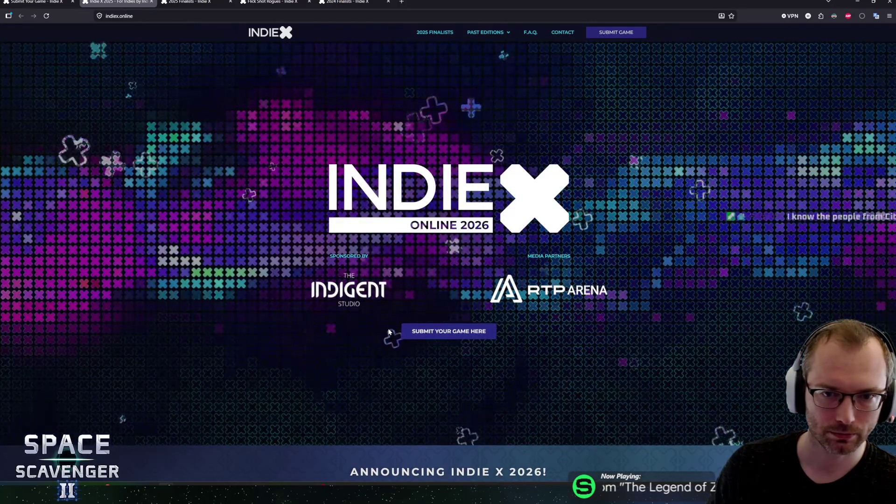
scroll(396, 332, down, 6)
mouse_move(256, 277)
mouse_down()
mouse_move(508, 280)
mouse_move(291, 295)
mouse_move(500, 294)
mouse_move(309, 295)
mouse_move(383, 324)
mouse_move(627, 328)
mouse_move(317, 345)
mouse_move(325, 363)
mouse_move(327, 351)
mouse_move(564, 352)
mouse_move(295, 373)
mouse_move(411, 375)
mouse_move(474, 394)
mouse_move(607, 405)
mouse_up()
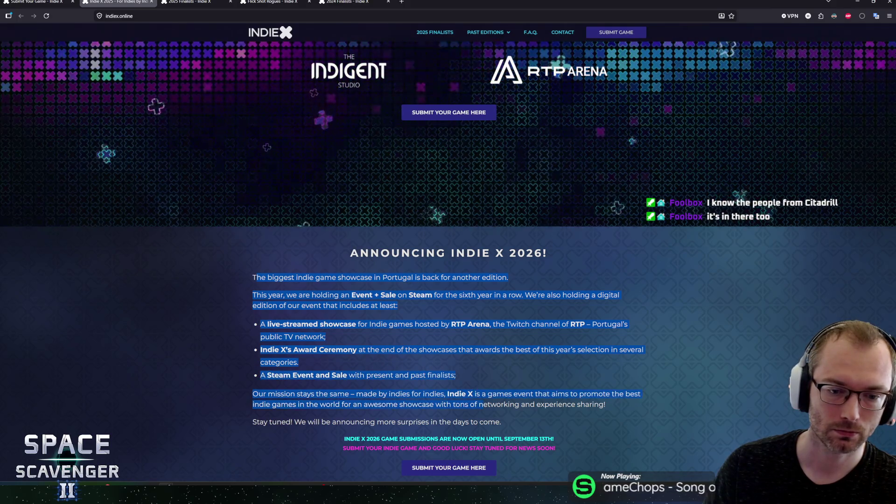
scroll(535, 332, down, 2)
mouse_move(534, 332)
mouse_down()
mouse_move(254, 321)
mouse_move(364, 332)
mouse_move(254, 322)
mouse_move(331, 302)
mouse_move(529, 328)
mouse_up()
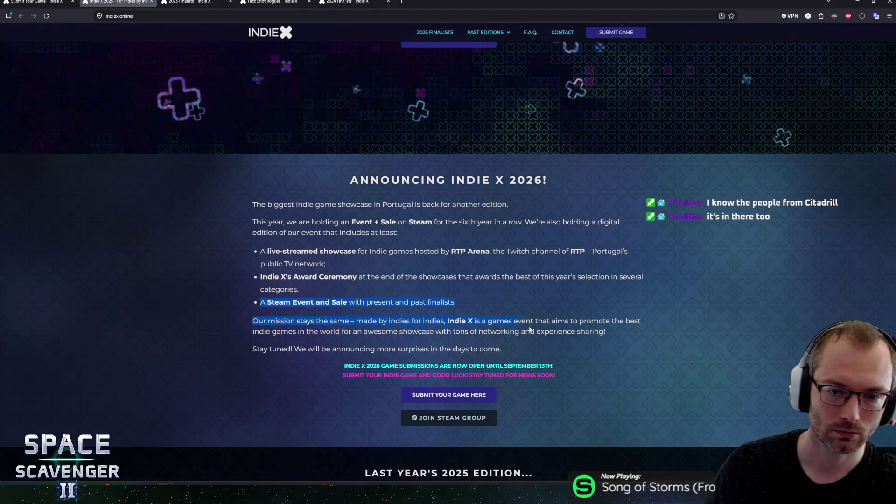
mouse_move(282, 251)
mouse_down()
mouse_move(327, 280)
mouse_move(606, 331)
mouse_move(487, 349)
mouse_up()
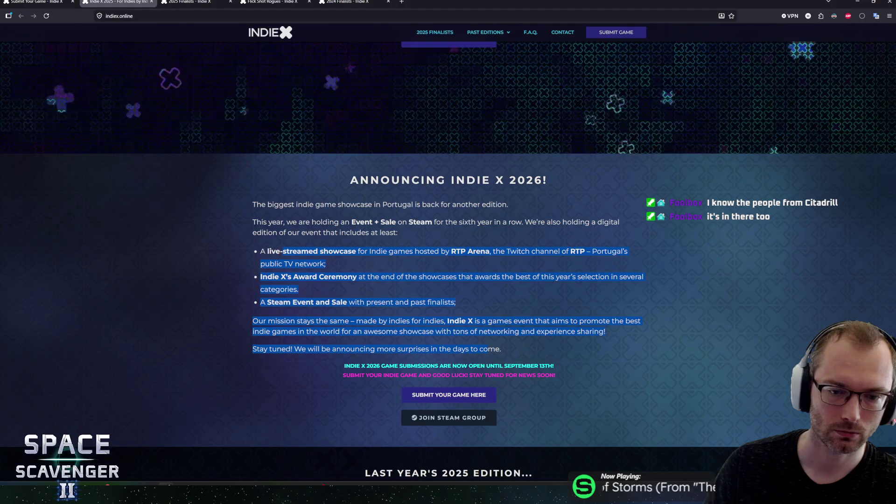
click(532, 348)
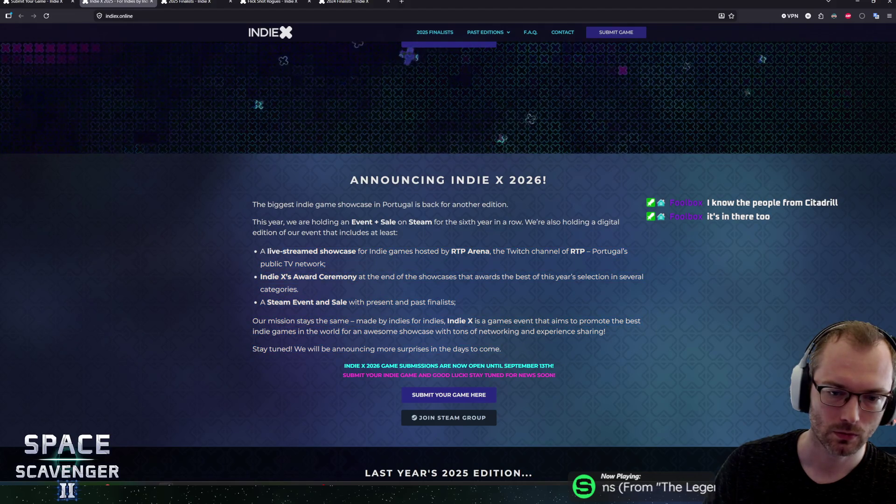
drag(403, 320, 483, 349)
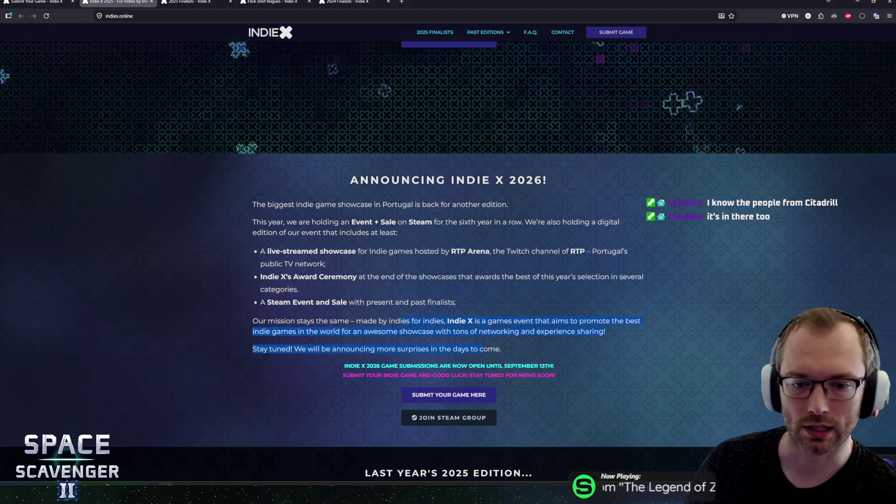
click(483, 349)
Step: Select the award ceremony date sentence, then go to the 2025 Finalists tab
scroll(483, 349, down, 4)
scroll(483, 349, down, 3)
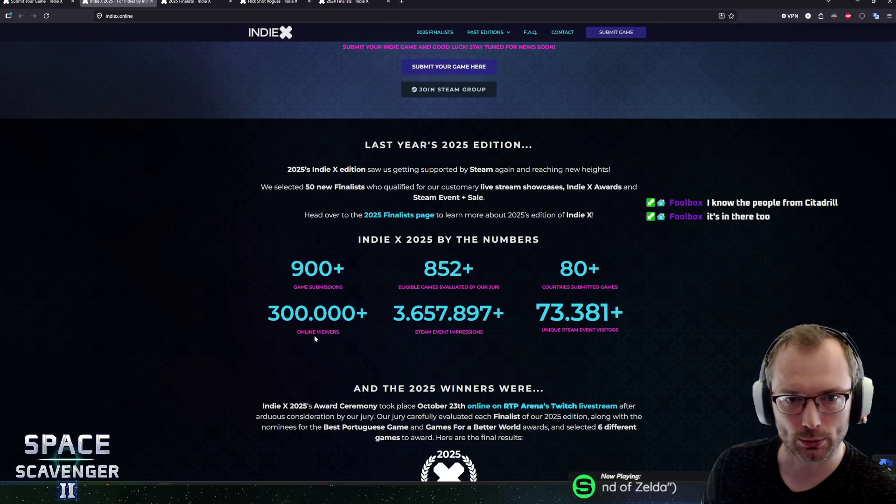
scroll(212, 255, down, 3)
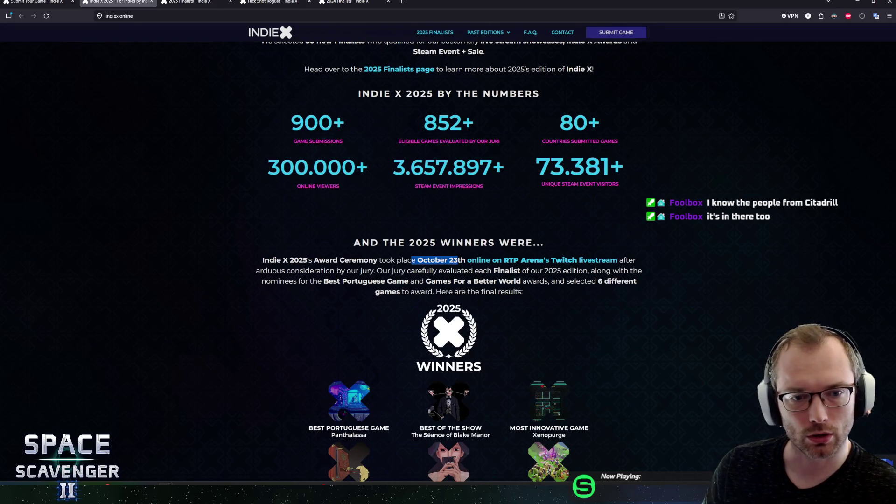
drag(412, 259, 311, 257)
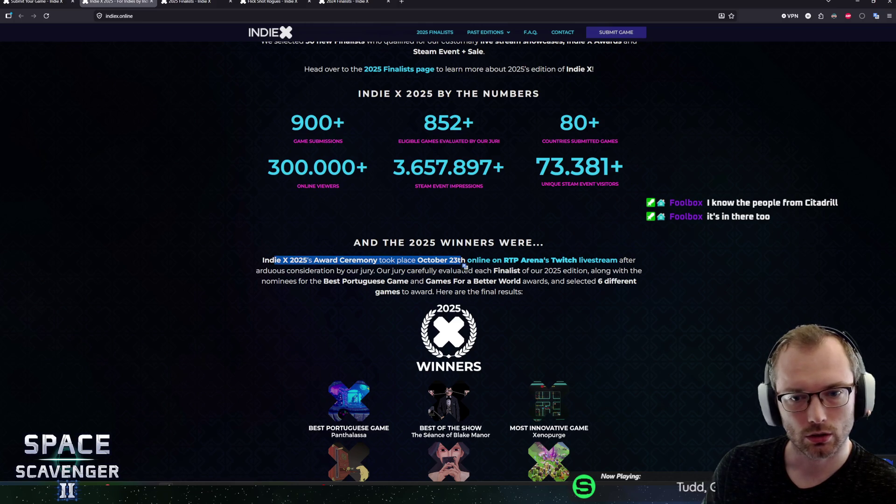
middle_click(164, 205)
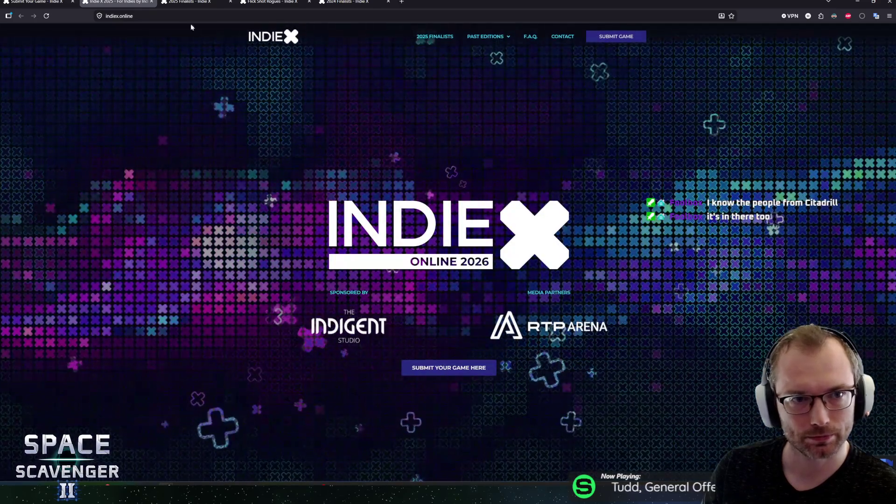
click(191, 2)
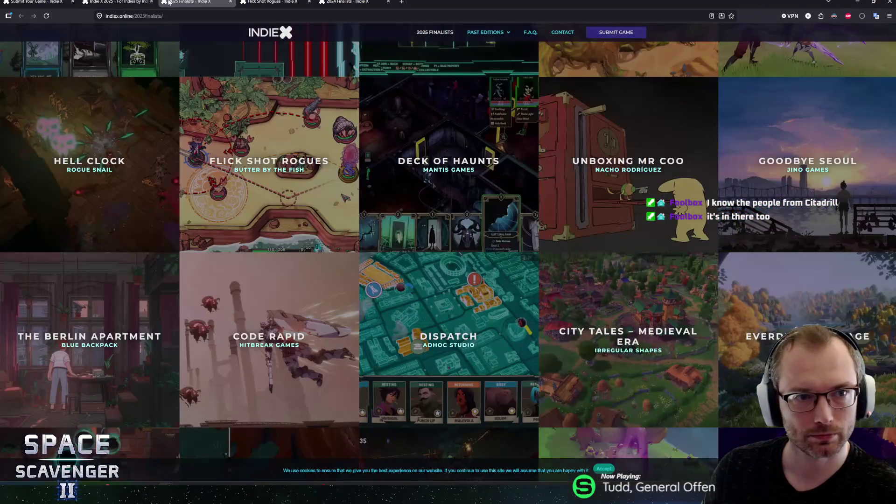
Step: Scroll down through the 2025 finalists grid of games
scroll(275, 196, down, 1)
scroll(284, 198, down, 2)
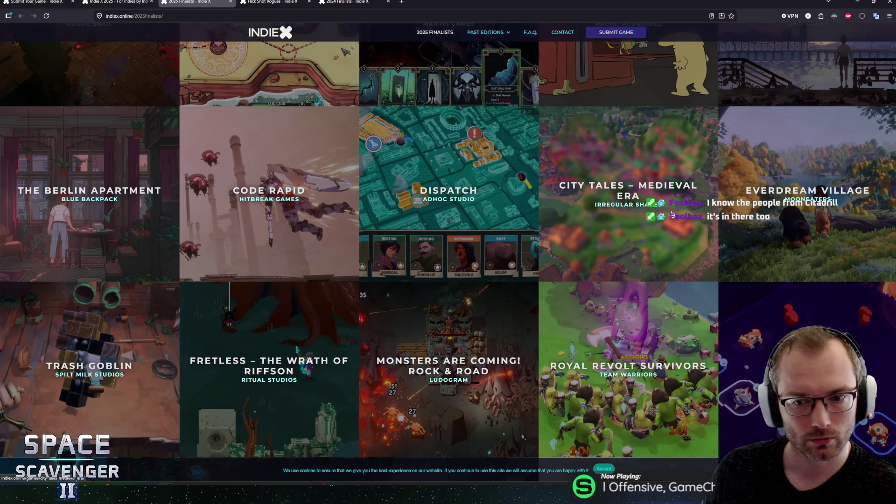
scroll(668, 212, down, 2)
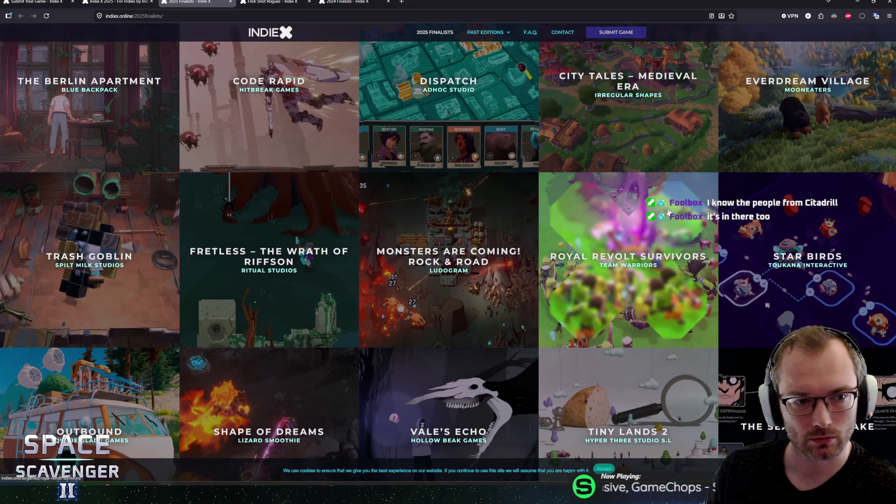
scroll(668, 213, down, 3)
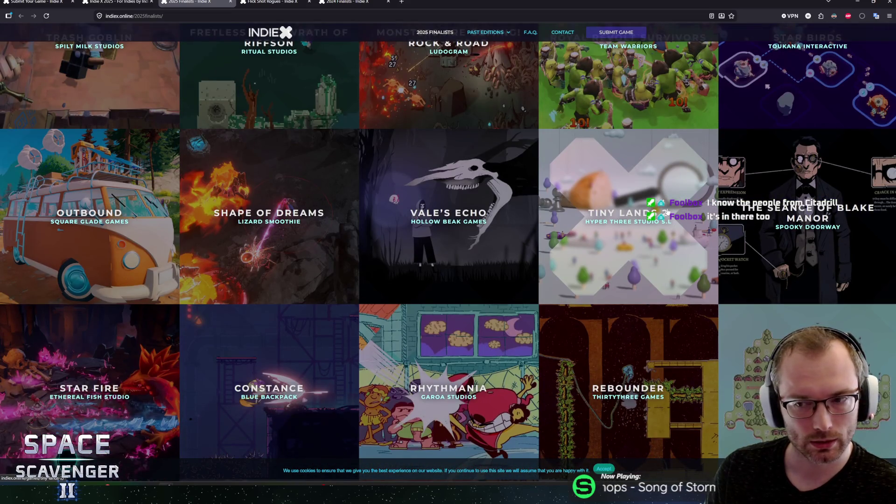
scroll(668, 211, down, 5)
scroll(667, 212, down, 5)
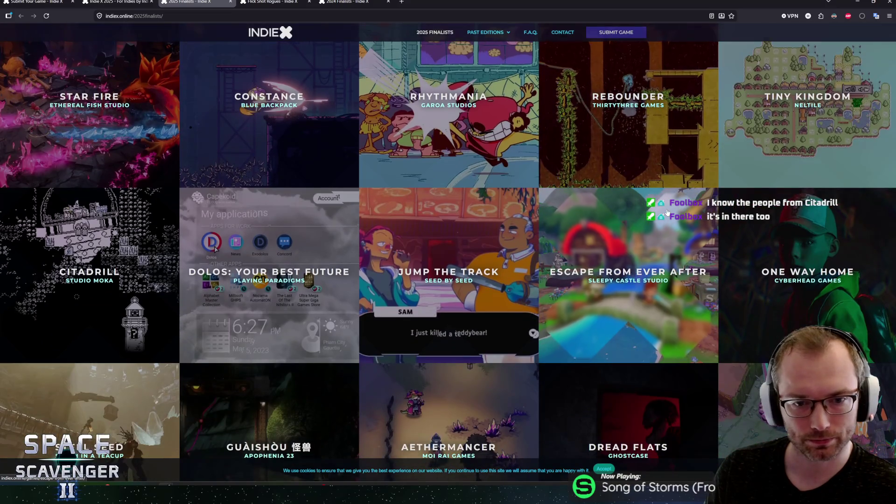
scroll(668, 211, down, 5)
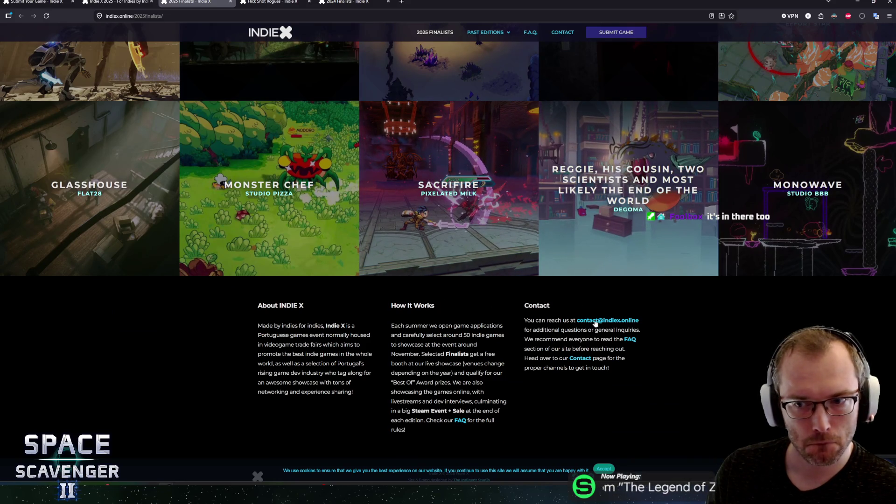
middle_click(178, 356)
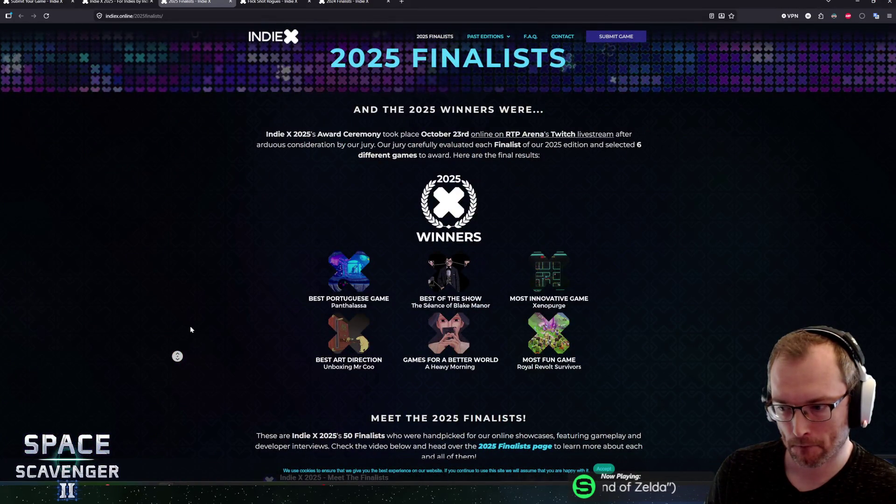
Step: Continue browsing the finalists and open Citadrill by Studio Moka
scroll(190, 386, down, 15)
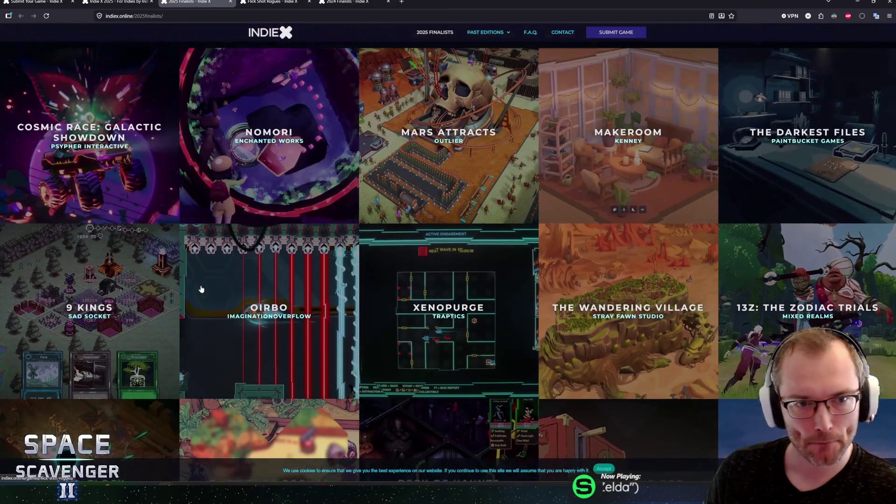
scroll(202, 289, up, 3)
scroll(203, 290, down, 2)
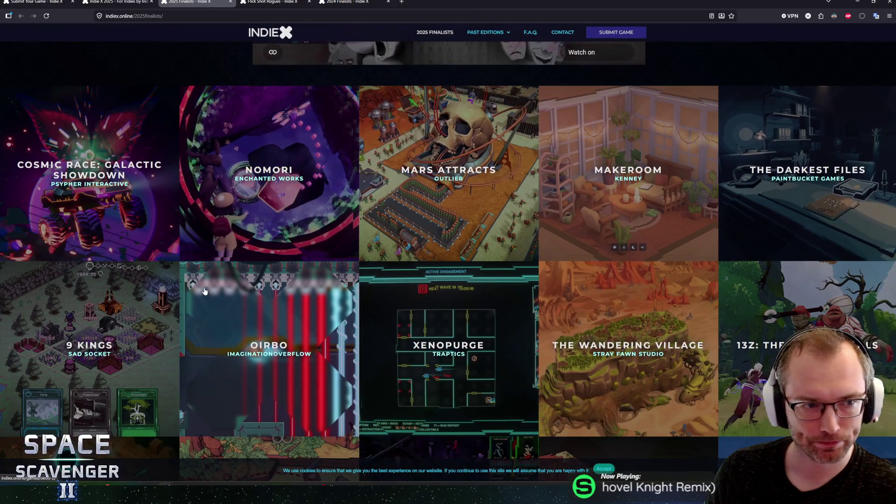
scroll(204, 292, down, 10)
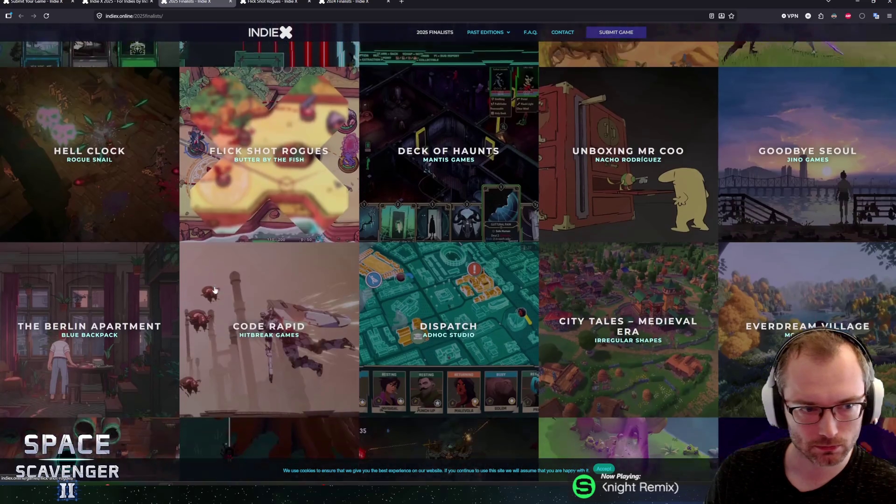
scroll(217, 290, down, 2)
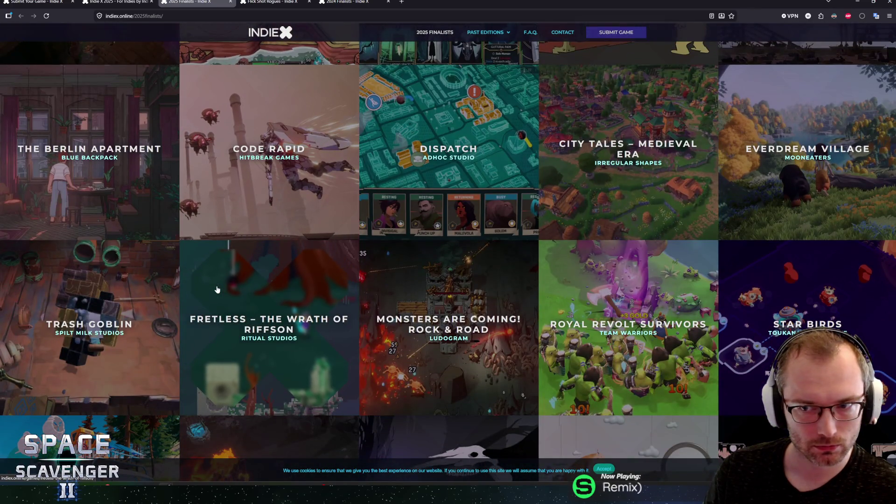
scroll(217, 290, down, 4)
scroll(217, 290, down, 2)
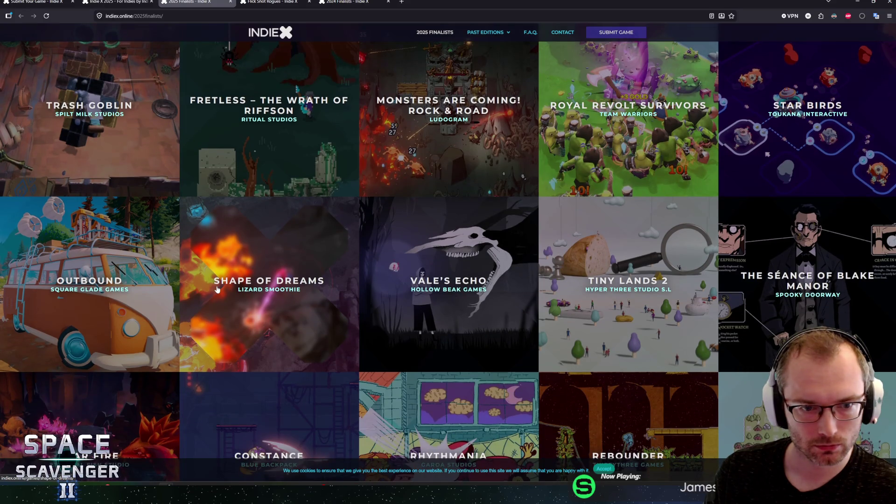
scroll(217, 289, down, 5)
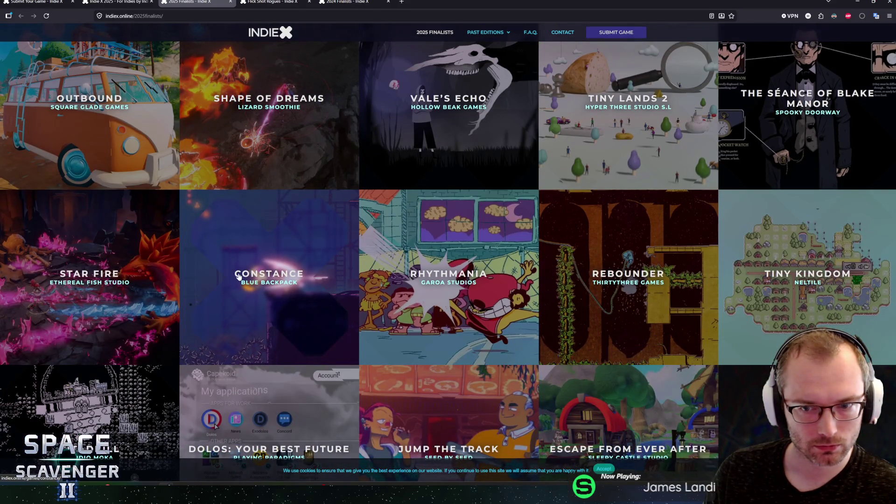
scroll(47, 219, down, 6)
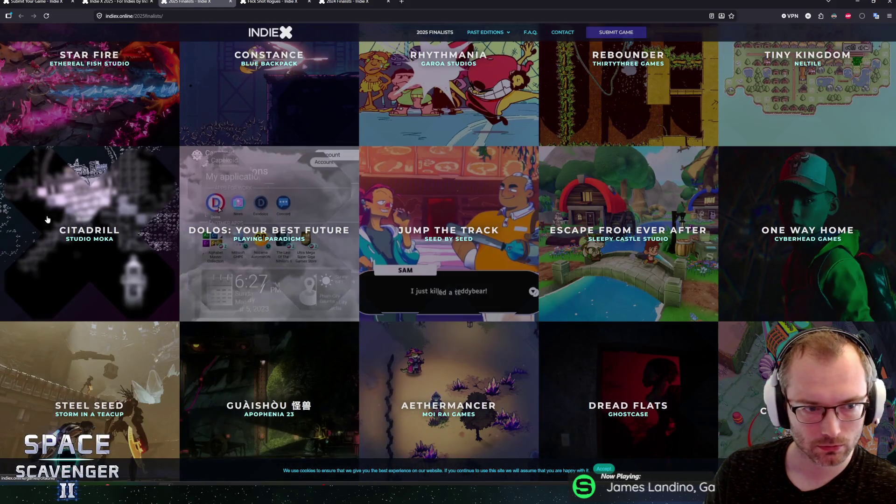
click(84, 225)
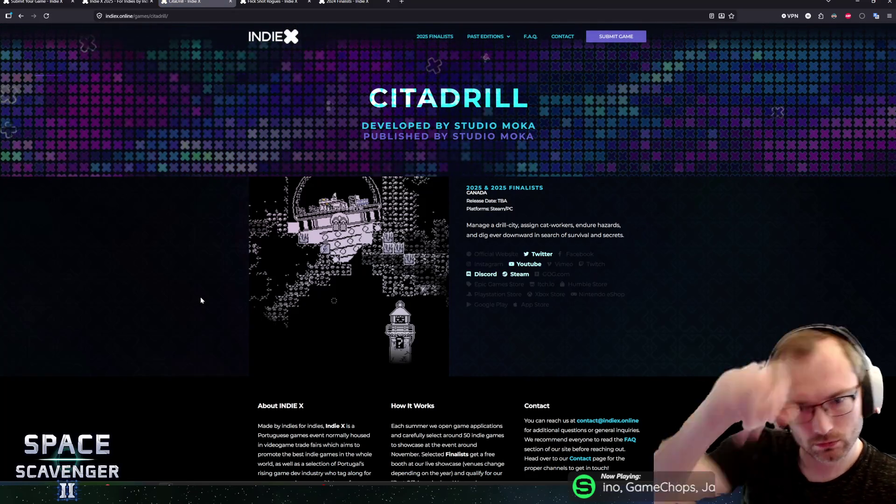
Step: Close the Citadrill and Flick Shot Rogues tabs, show the Submit Your Game form, and return to Unity
scroll(228, 234, down, 2)
scroll(249, 209, up, 2)
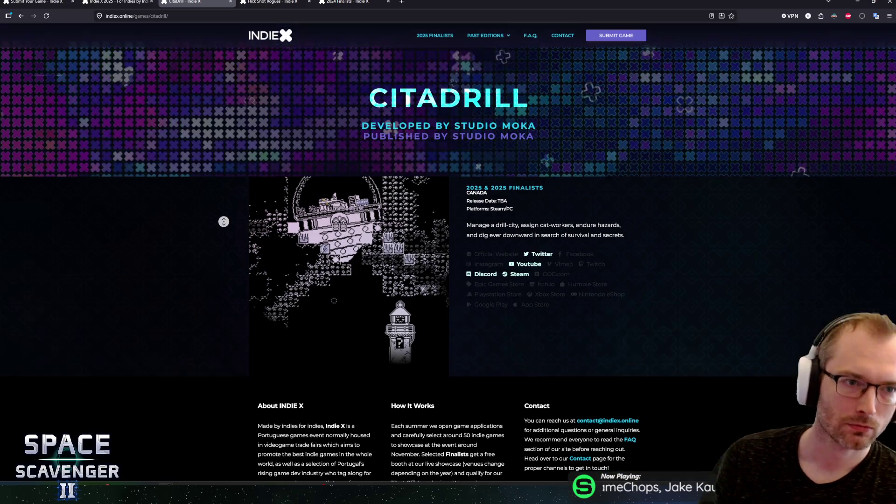
middle_click(163, 1)
middle_click(163, 2)
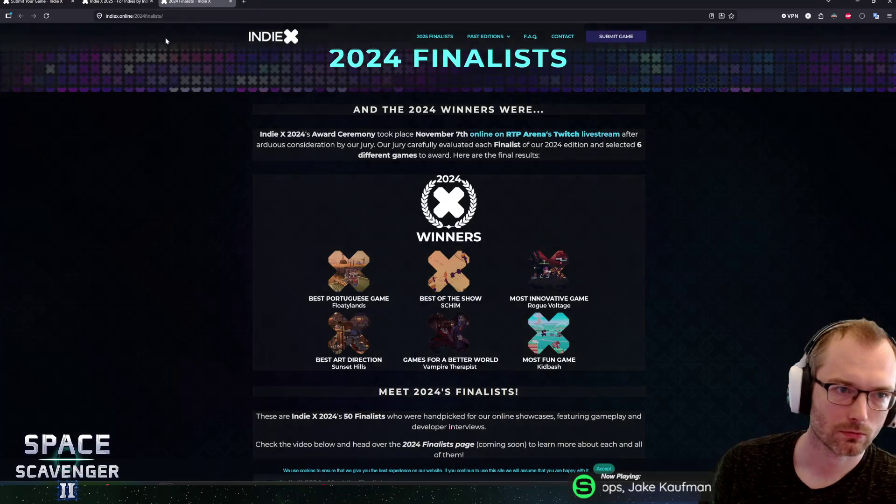
click(117, 2)
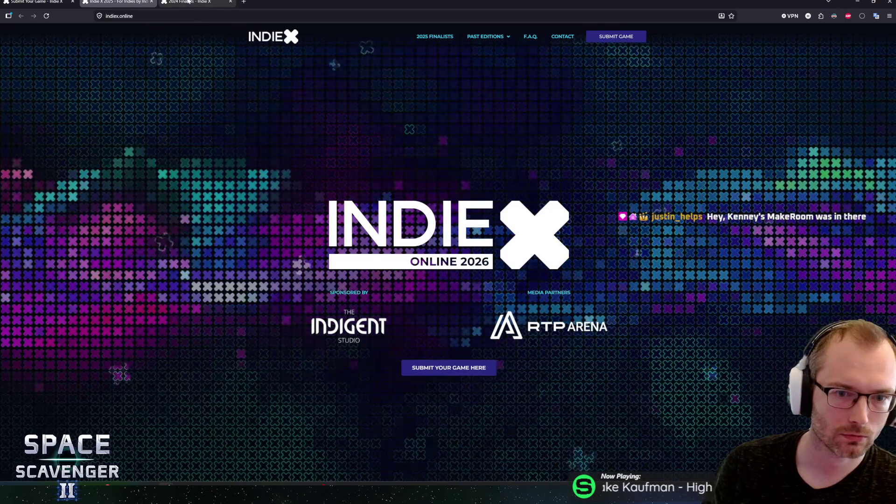
key(ctrl+shift+Tab)
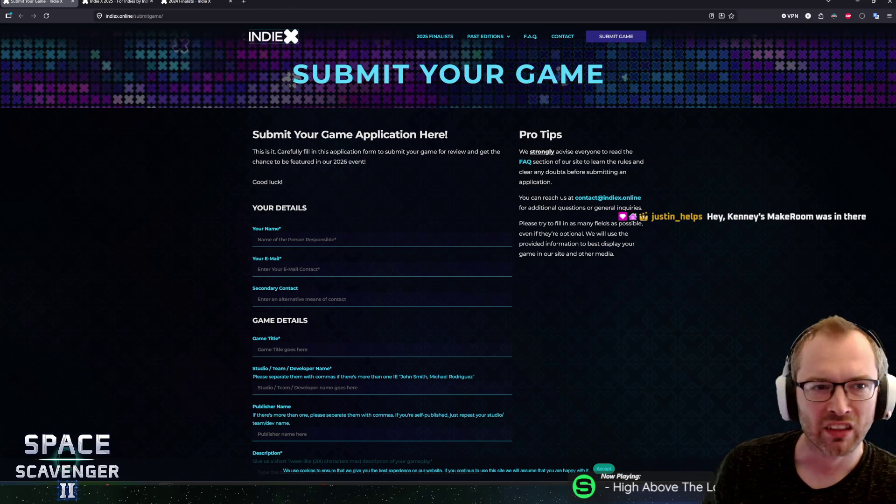
key(alt+Tab)
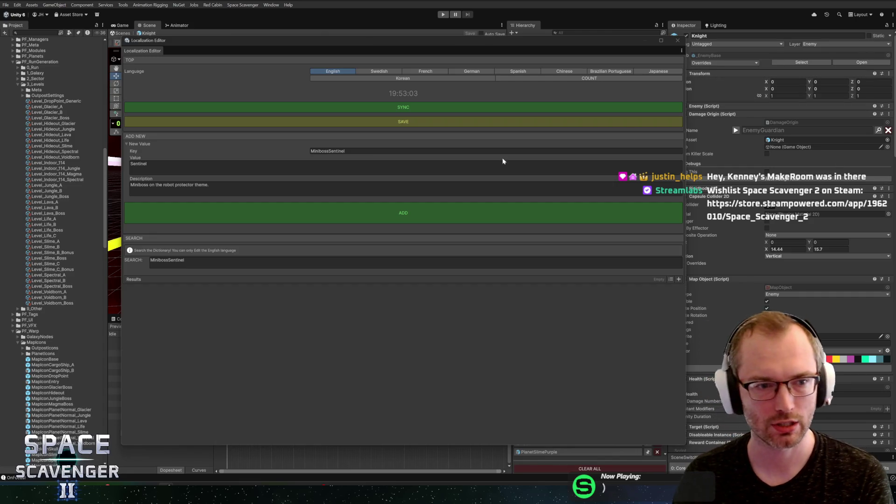
Step: Add the MinibossSentinel entry (value 'Sentinel'), assign it as the Knight's damage origin name, and close the editor
click(208, 184)
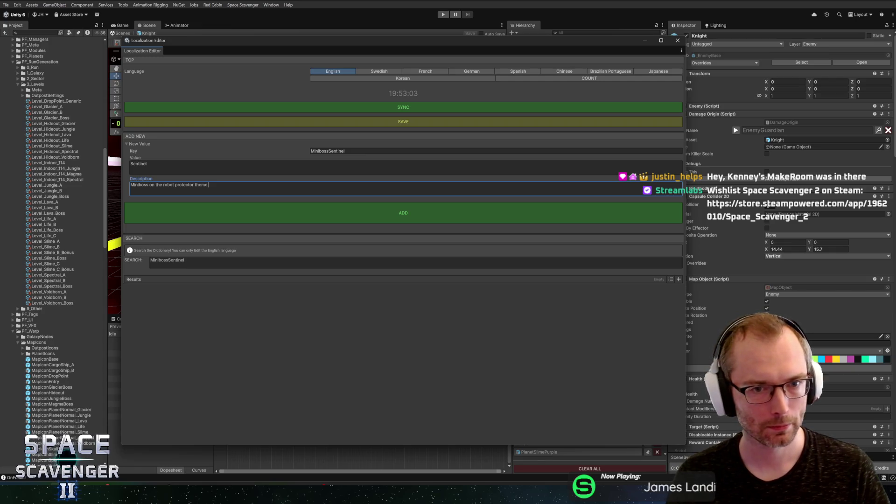
click(393, 215)
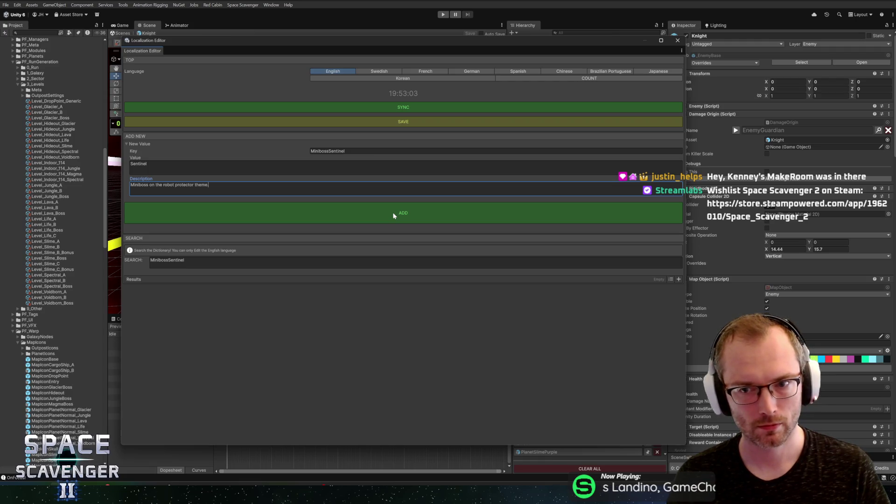
click(393, 215)
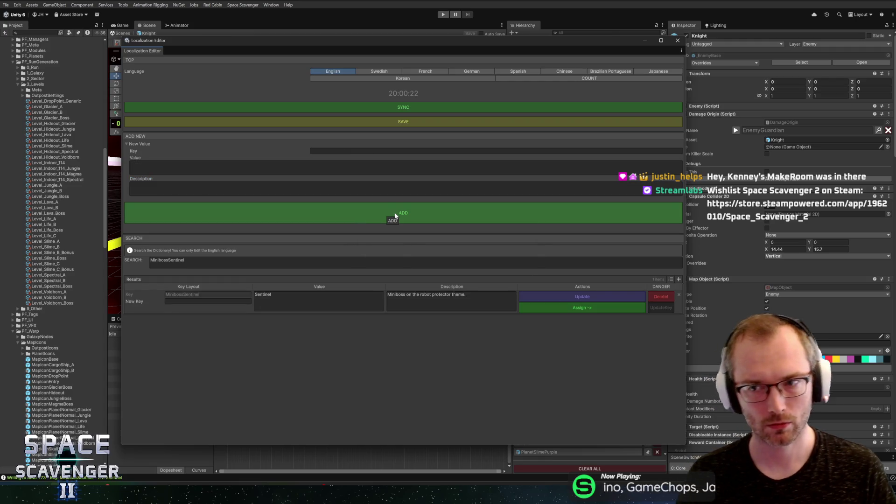
click(609, 309)
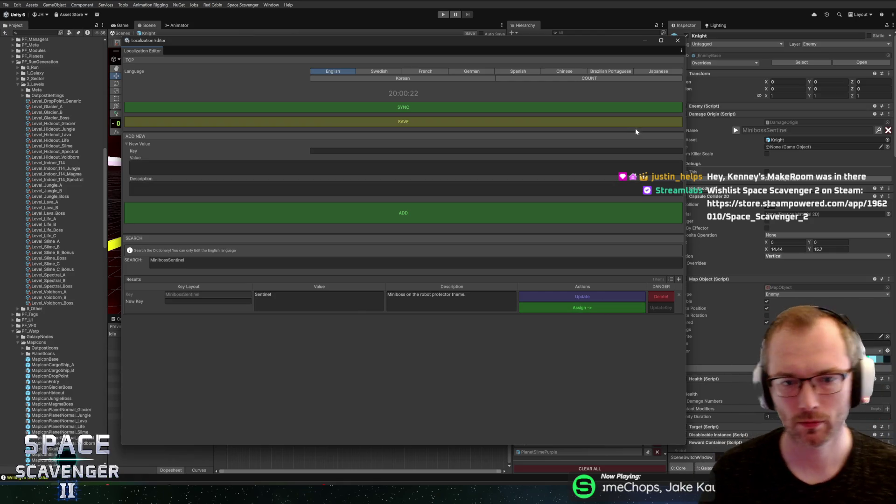
click(677, 41)
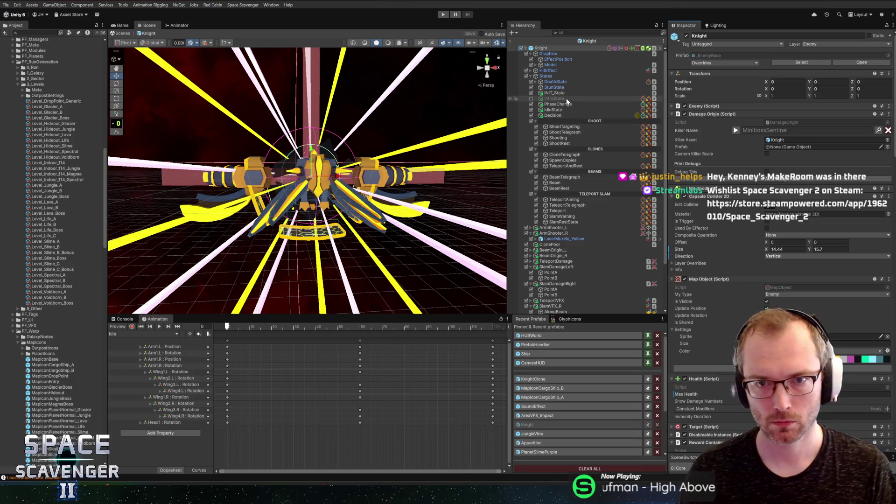
Step: Set Knight and its children to layer 9: Enemy, then open KnightClone's killer-name localization editor
click(537, 64)
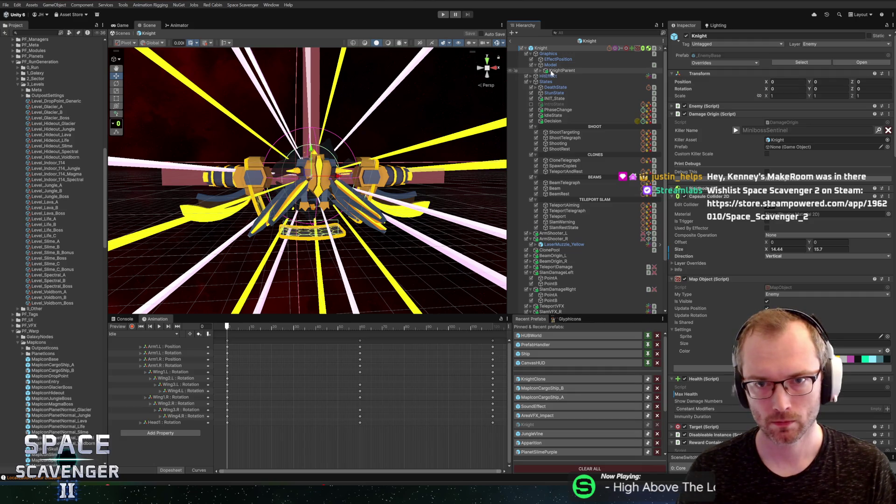
click(542, 70)
click(560, 76)
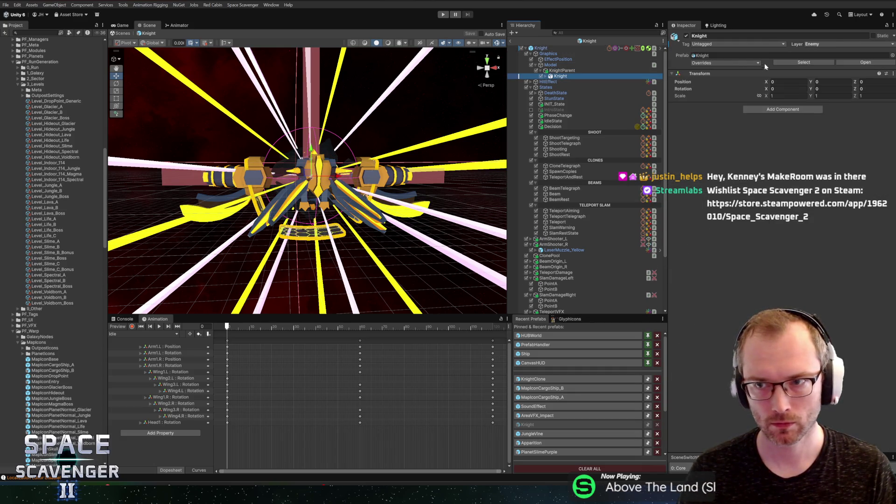
click(545, 76)
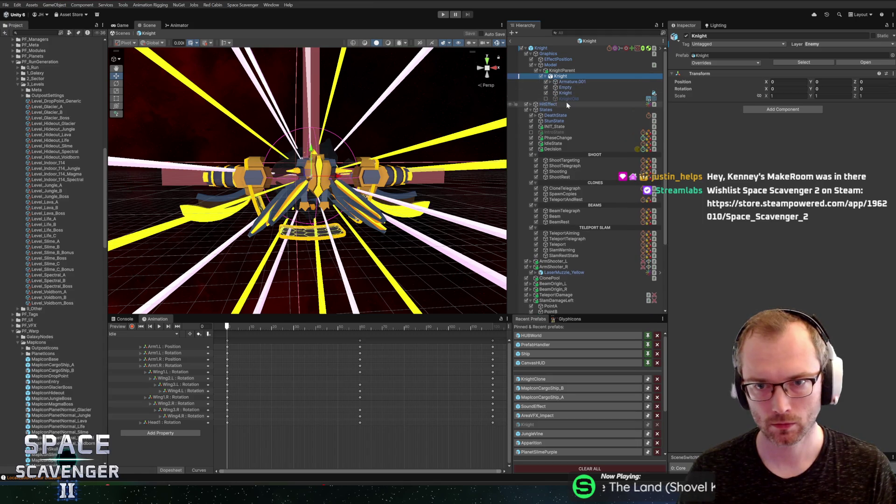
click(831, 44)
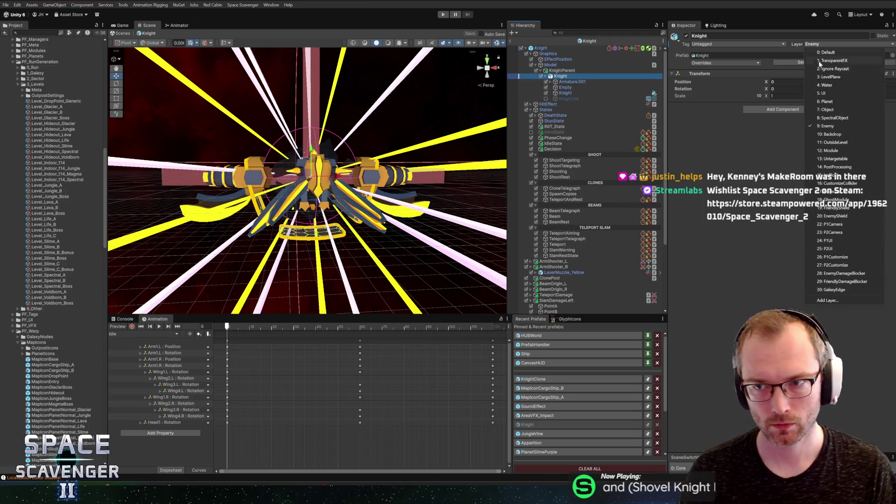
click(828, 126)
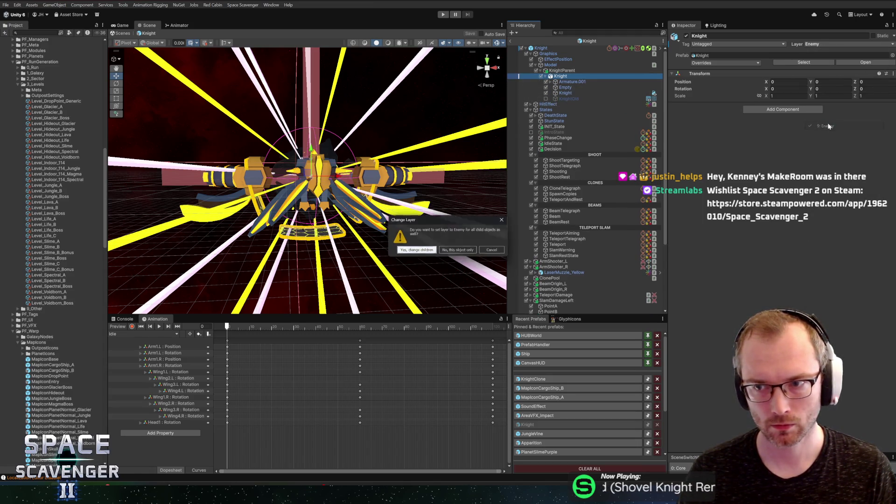
click(425, 251)
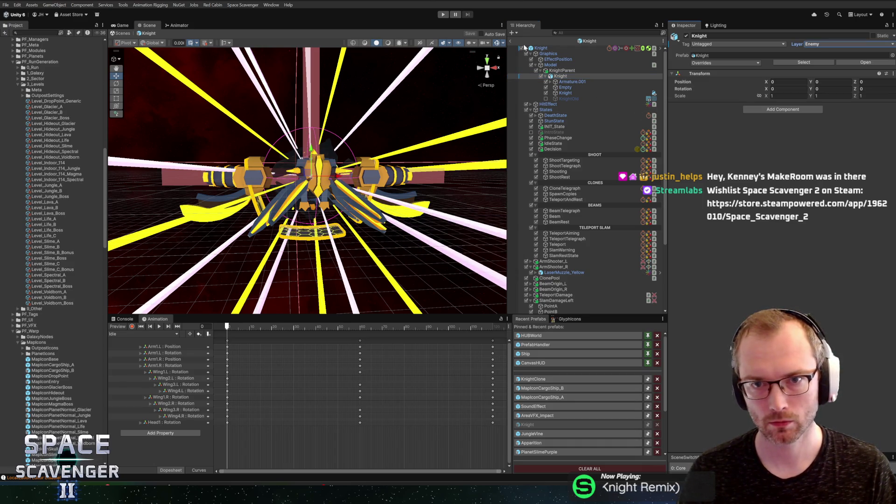
click(531, 379)
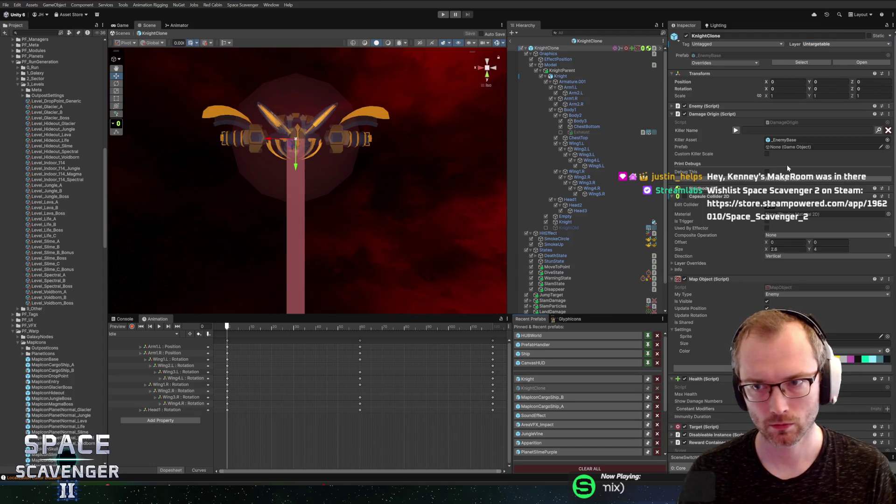
click(878, 130)
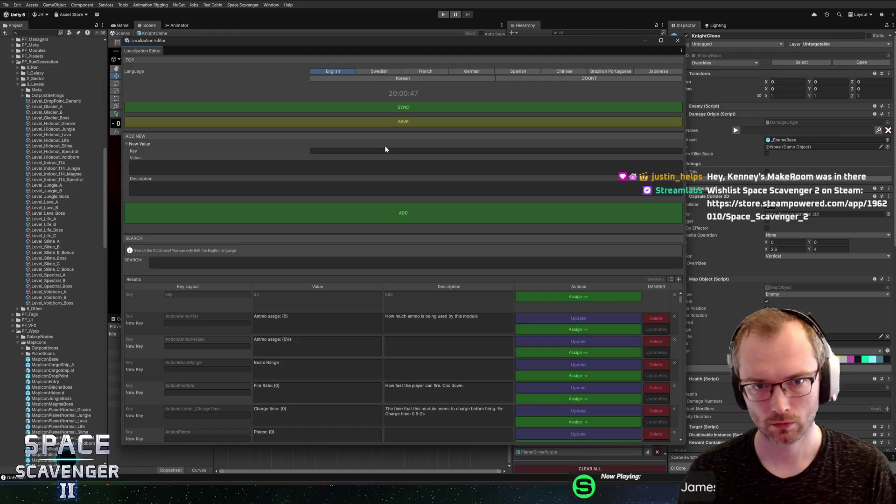
Step: Create the MinibossSentinelClone entry with value 'Sentinel Clone' and a clone-of-the-sentinel-boss description
click(385, 150)
text(MinibossSen)
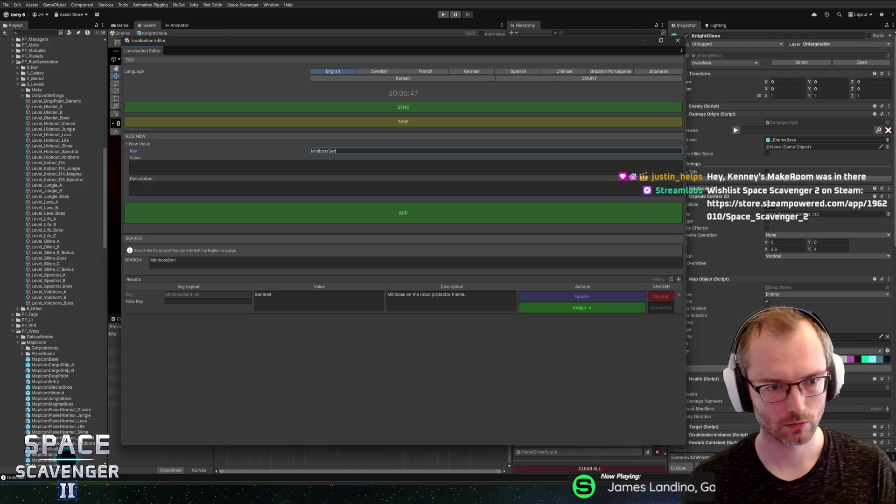
text(tinelClone)
click(132, 164)
text(Sentinel Clone)
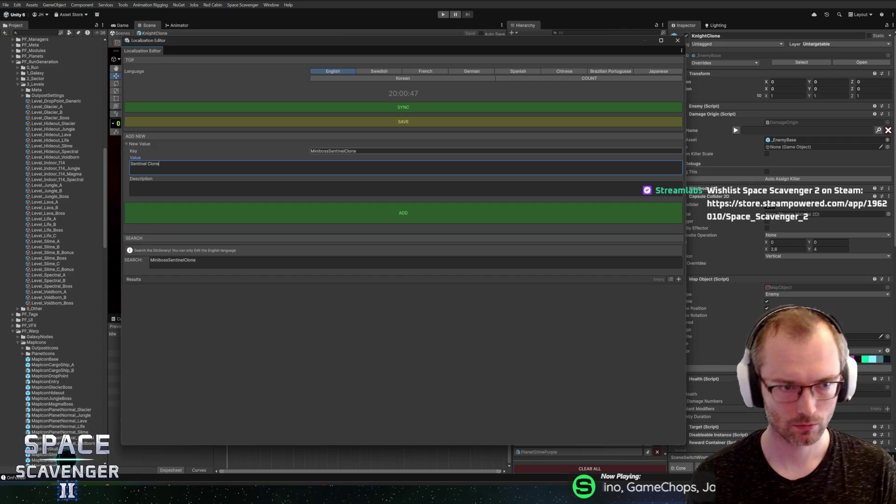
click(330, 188)
text(A clone)
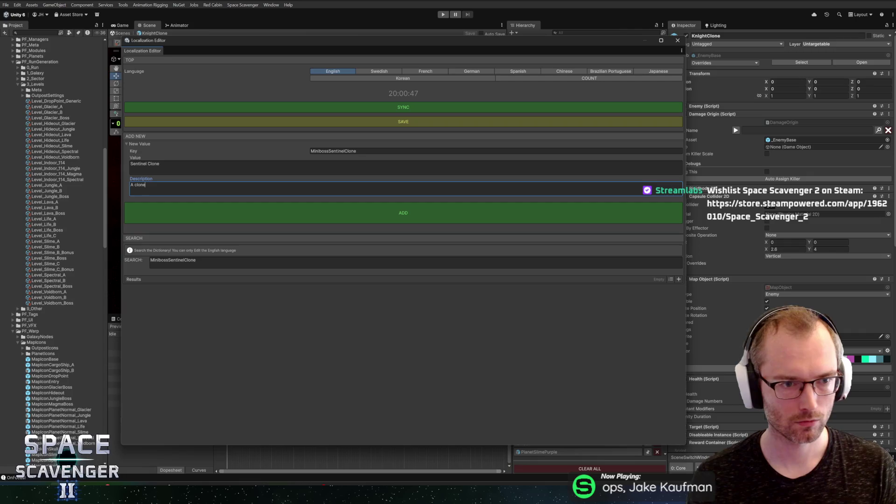
key(ctrl+BackSpace)
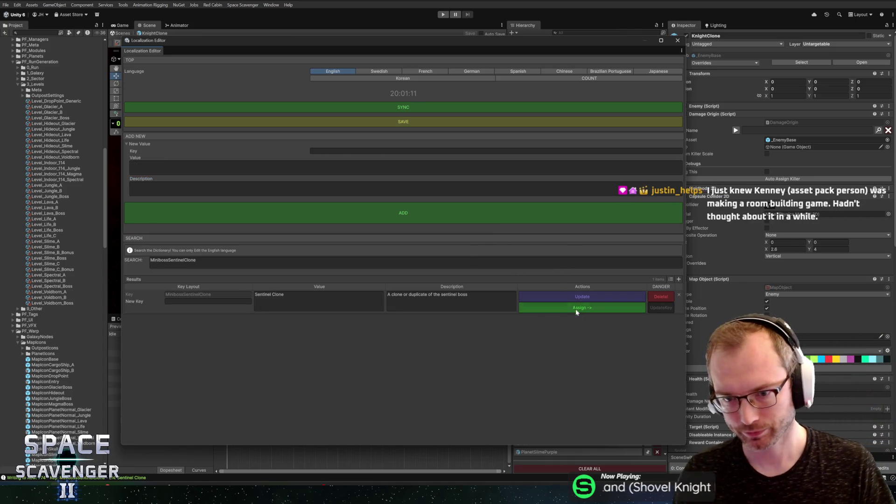
Step: Assign MinibossSentinelClone as KnightClone's killer name and close the Localization Editor
click(577, 307)
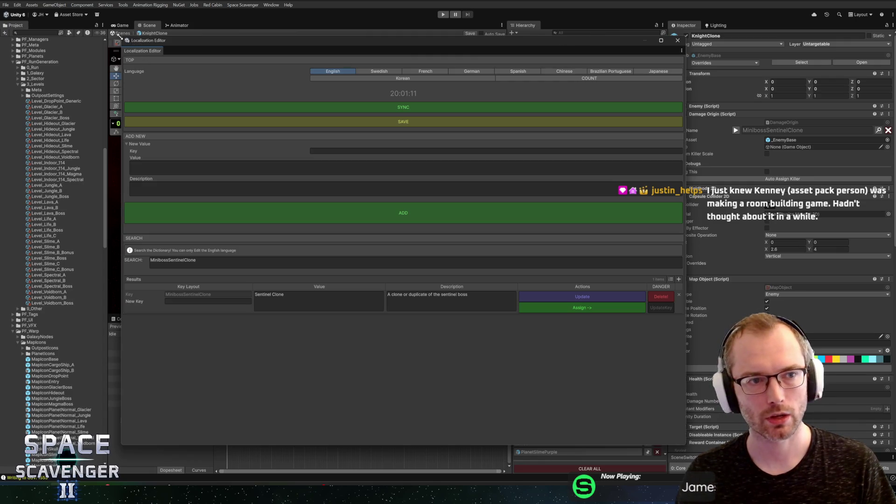
mouse_move(119, 36)
mouse_down()
mouse_move(185, 66)
mouse_move(209, 120)
mouse_up()
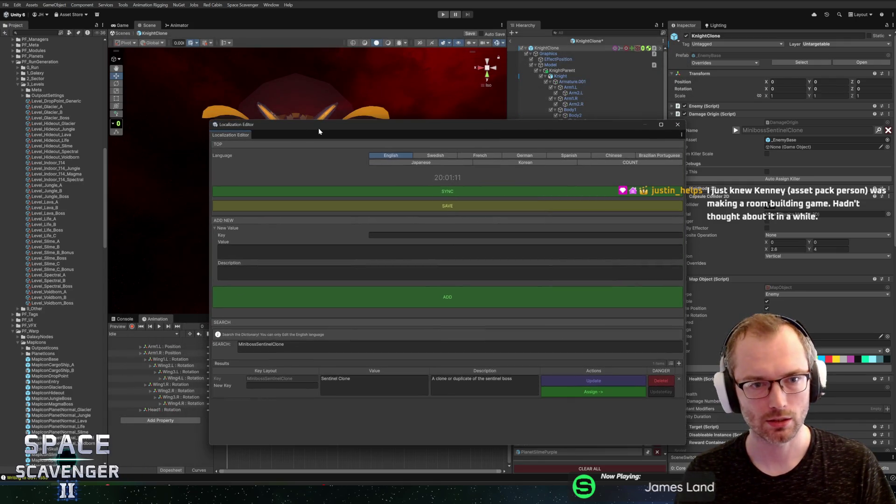
drag(319, 132, 247, 102)
click(603, 94)
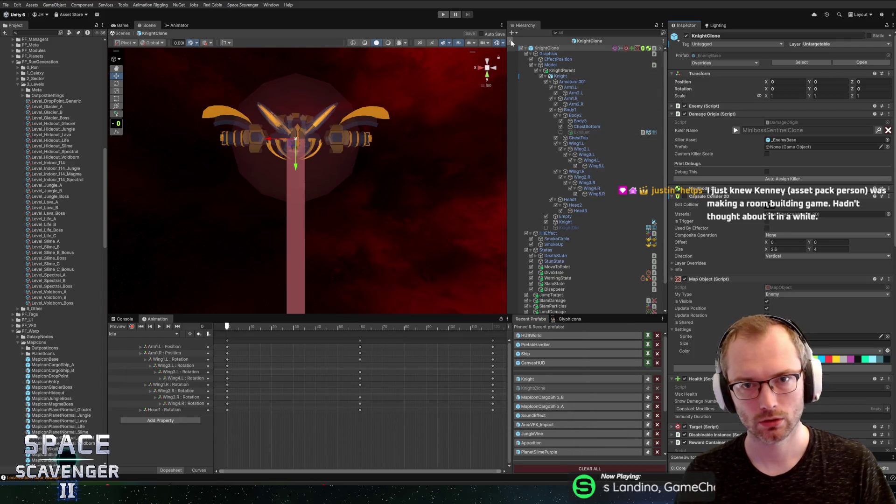
Step: In the Knight prefab, find LaserMuzzle_Yellow under ArmShooter_L and test-play its effect
click(539, 379)
scroll(560, 222, down, 5)
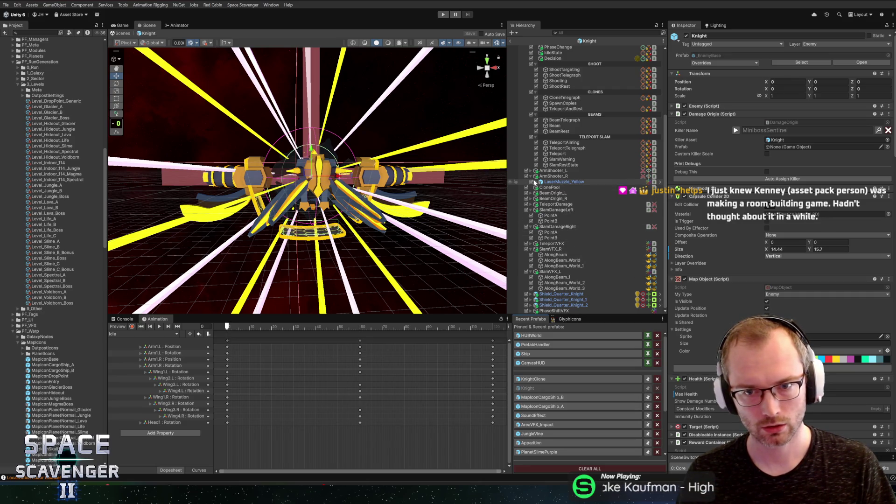
click(542, 172)
click(530, 171)
click(568, 177)
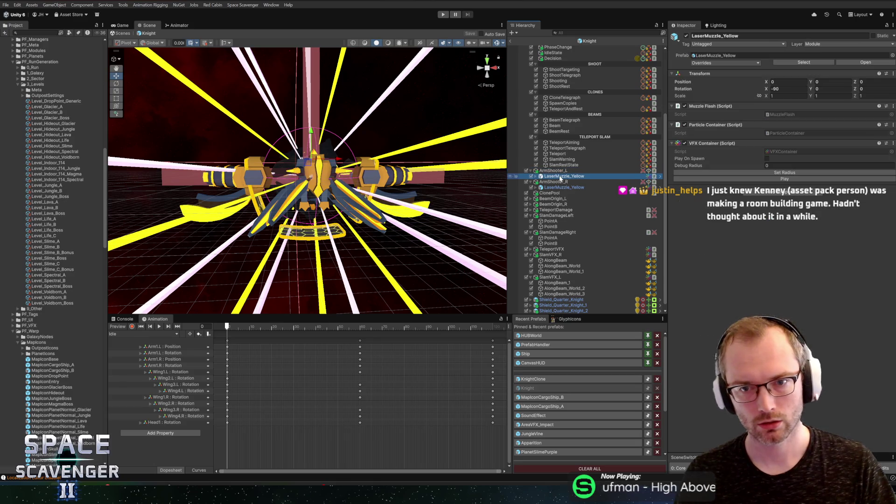
click(659, 177)
click(549, 59)
shift+click(556, 76)
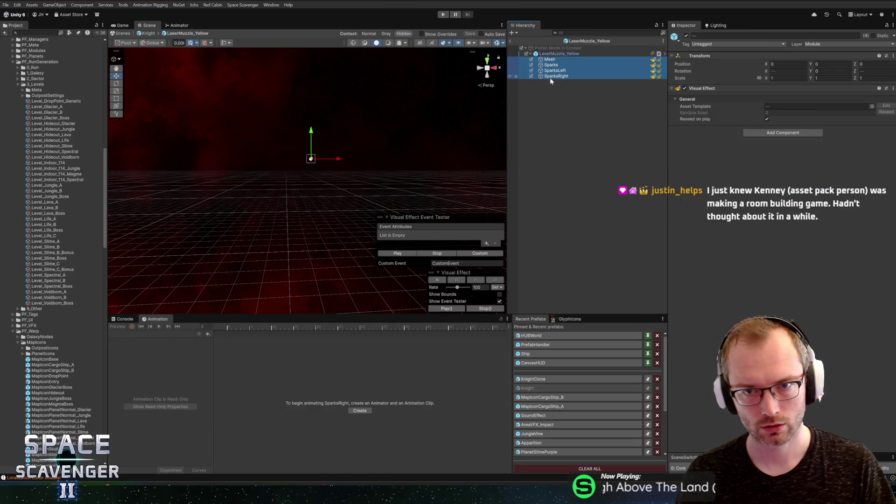
click(401, 254)
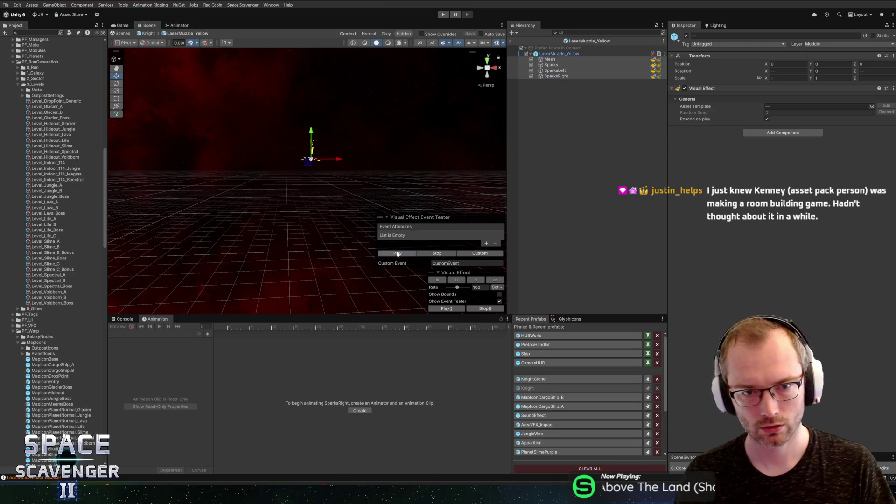
click(511, 41)
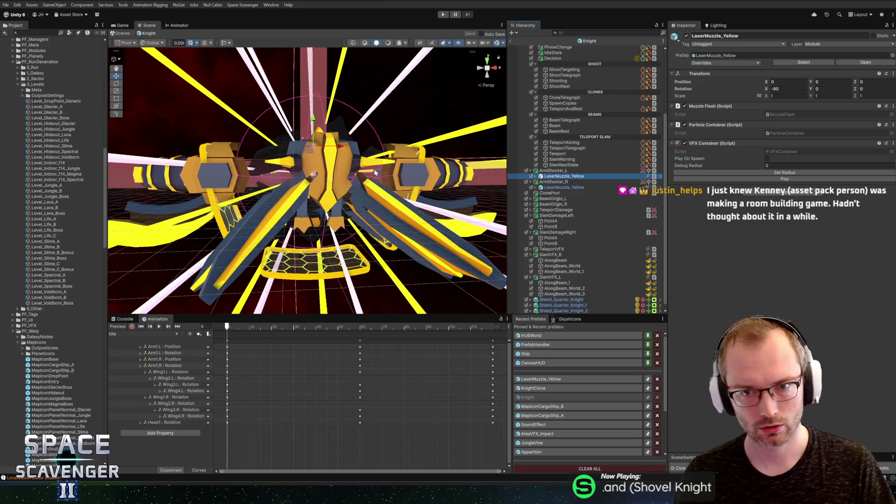
Step: Select the muzzle's Mesh effect and paste the copied yellow into MainColor
key(f)
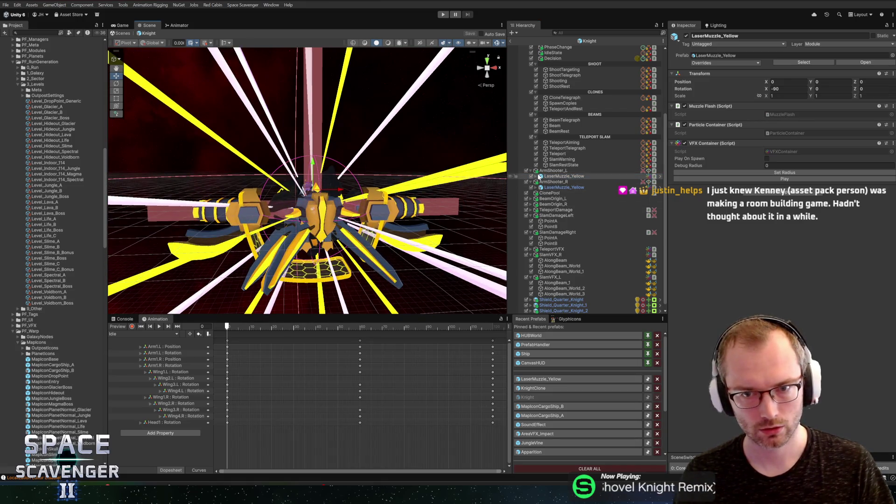
click(536, 176)
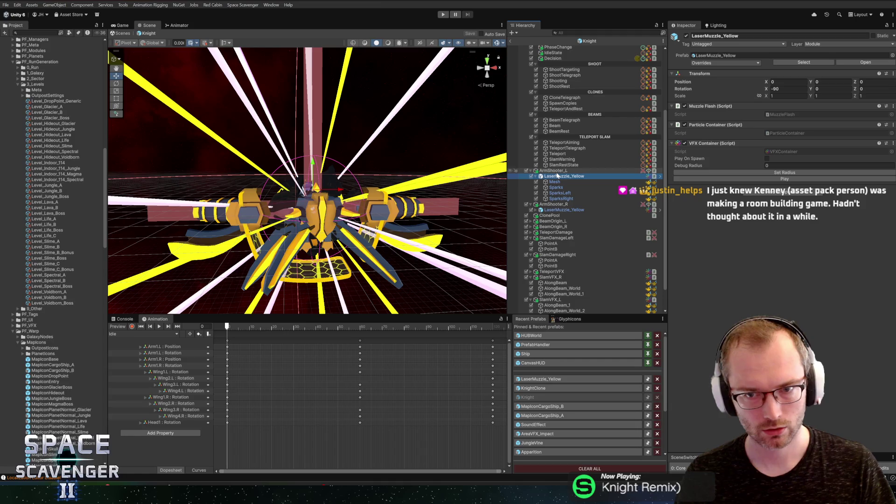
click(554, 181)
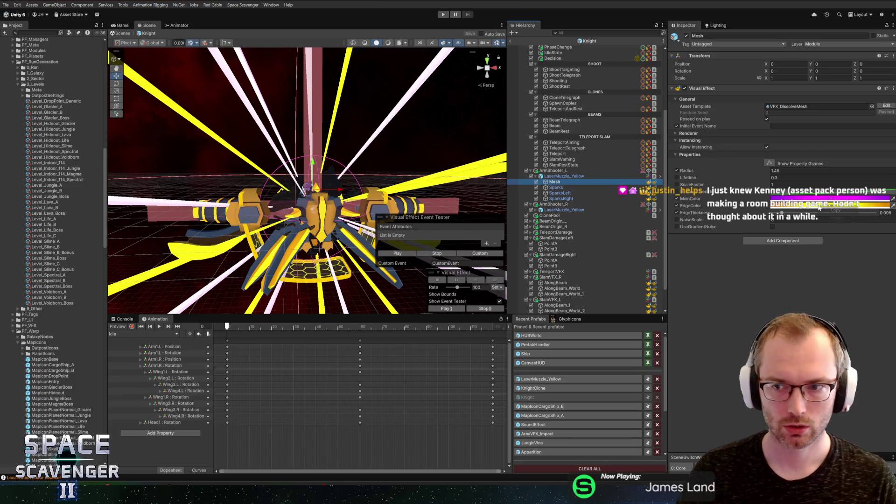
click(838, 206)
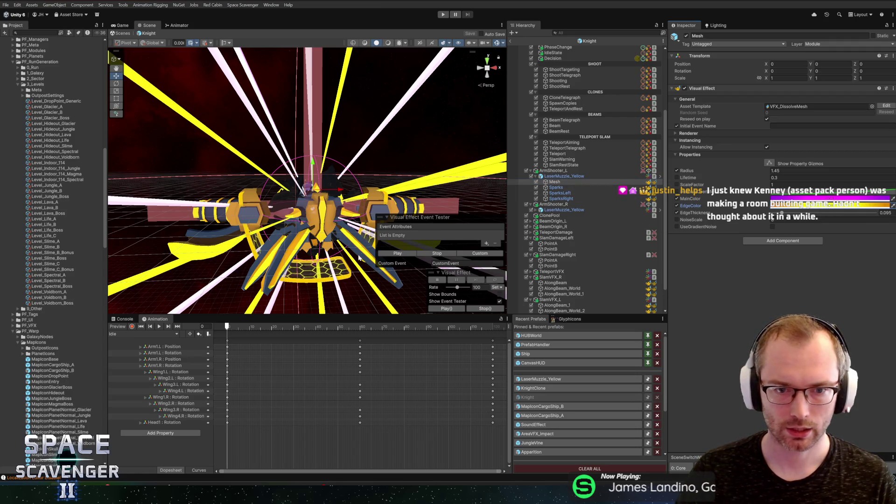
right_click(787, 199)
click(804, 210)
Step: Lighten the Mesh effect's EdgeColor toward near-white in the HDR colour picker
click(830, 205)
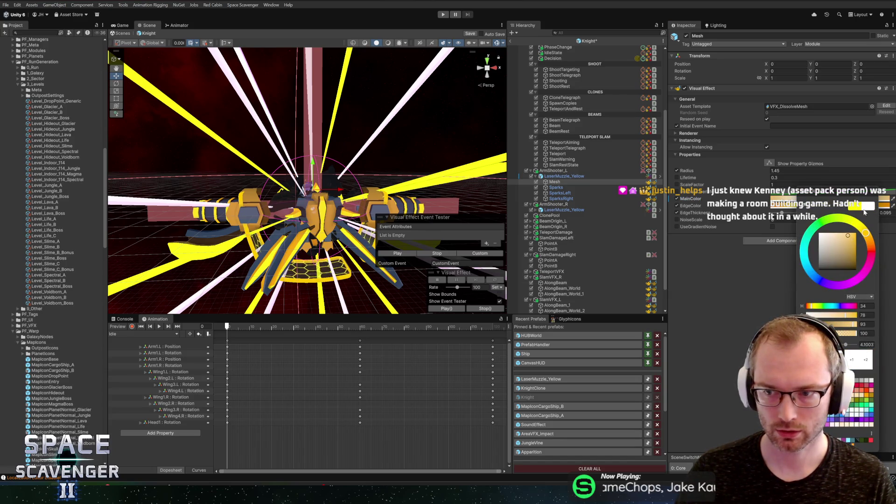
key(Escape)
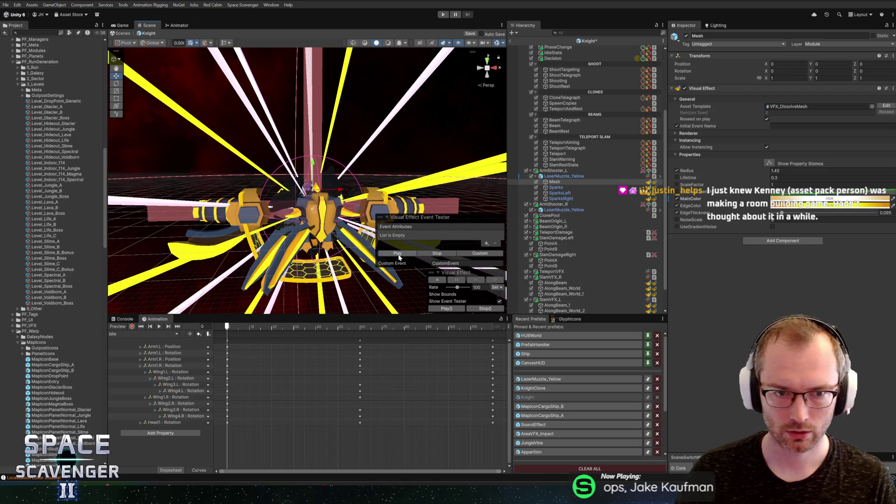
scroll(358, 213, up, 3)
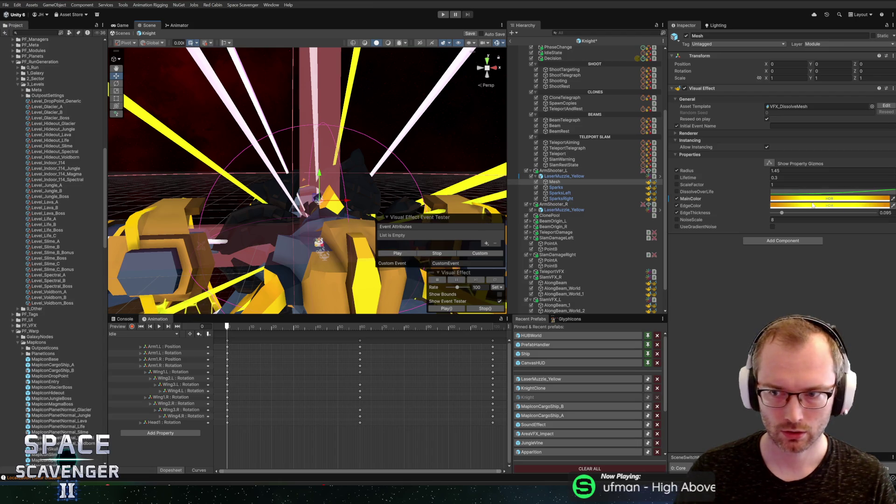
click(835, 198)
click(868, 246)
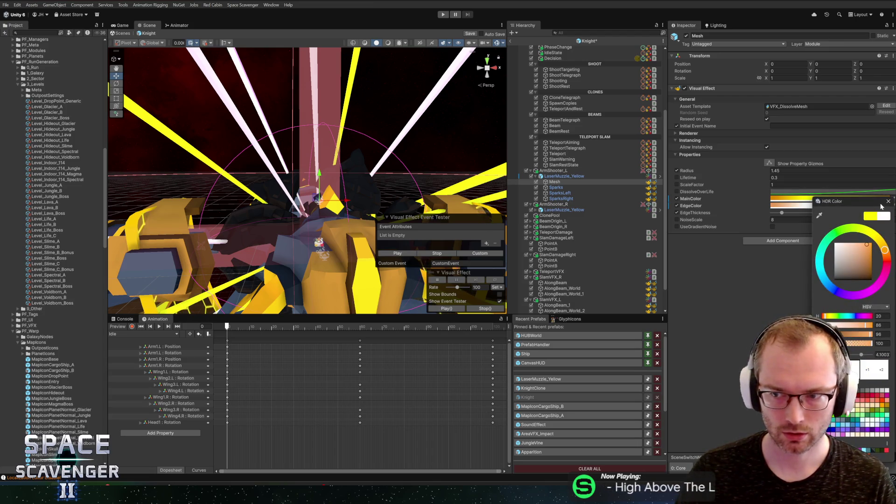